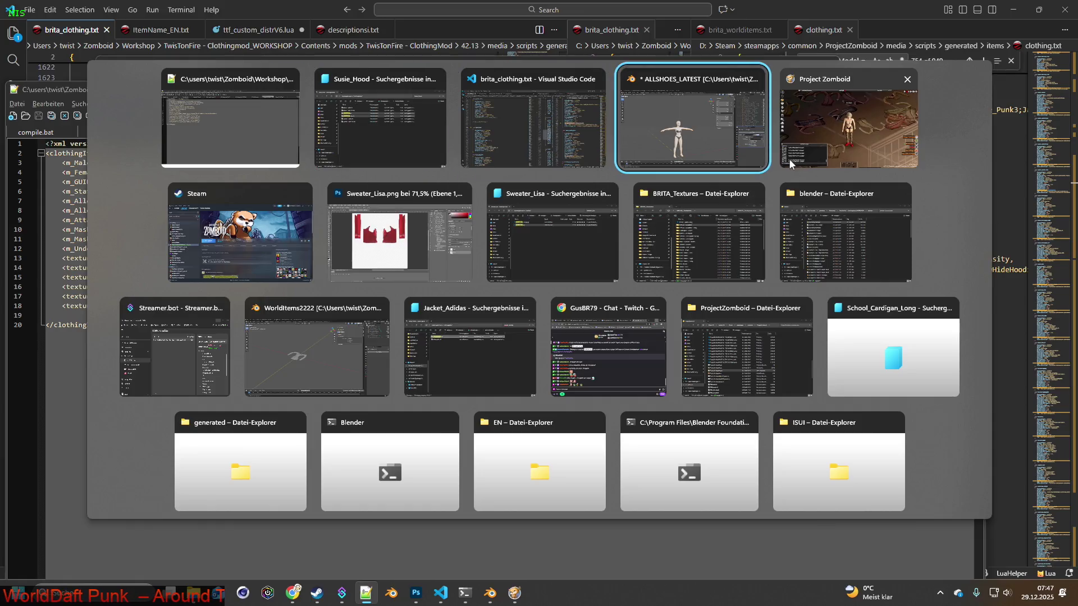
Filter the debug Items List to the BRITA tab with 'susi' to find the Susie items, then close it.
click(19, 315)
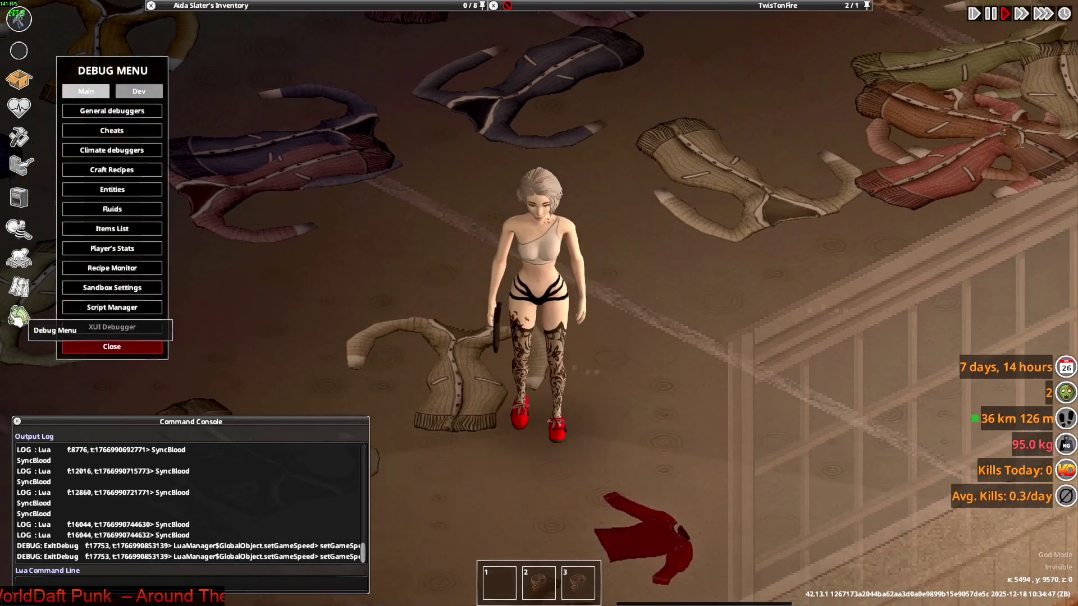
click(142, 232)
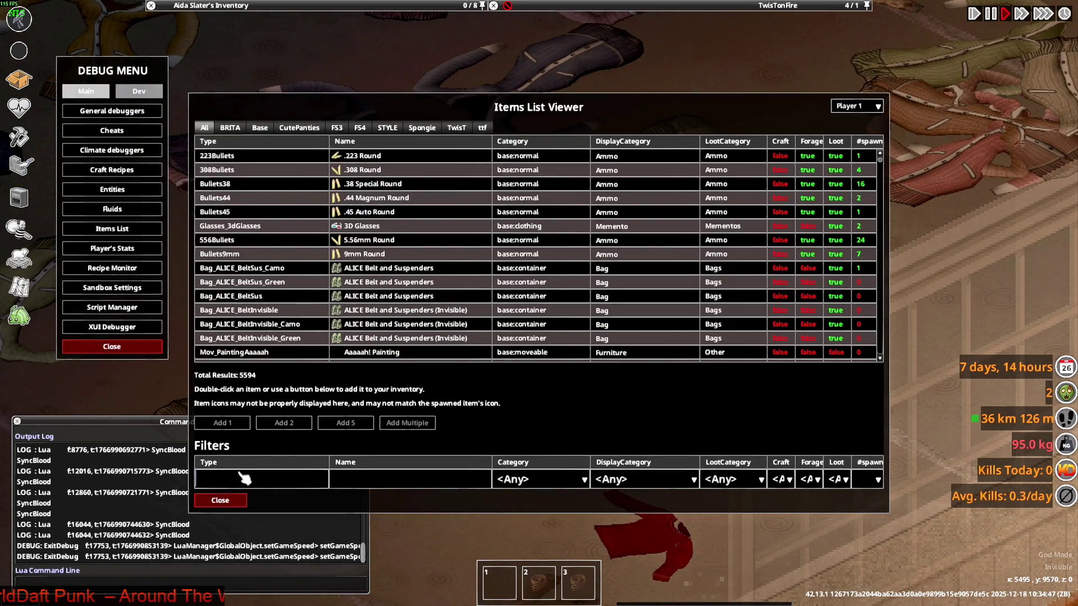
text(hoo)
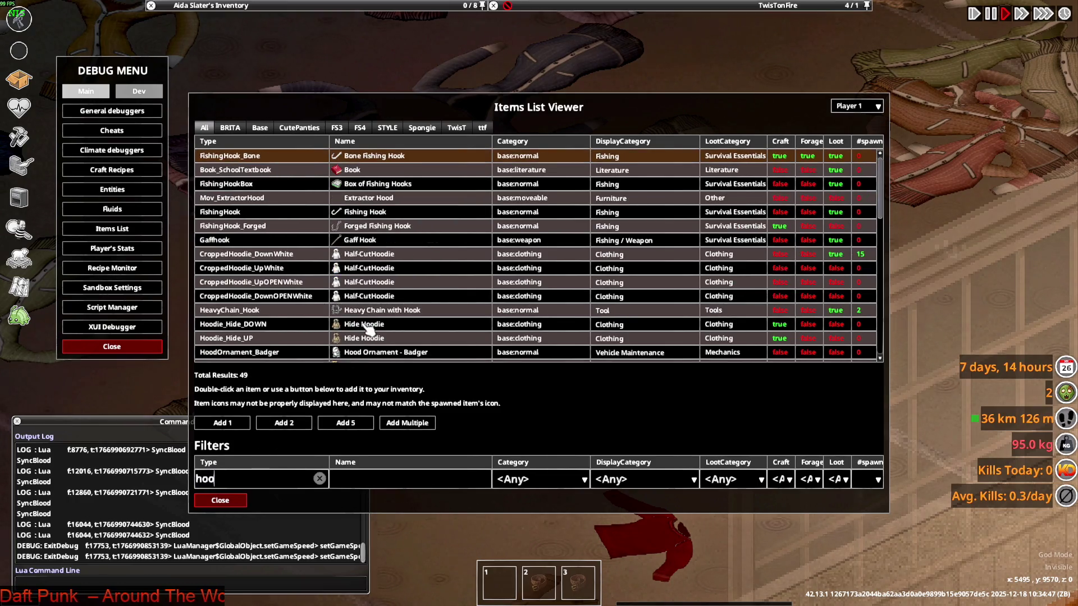
text(d)
click(231, 128)
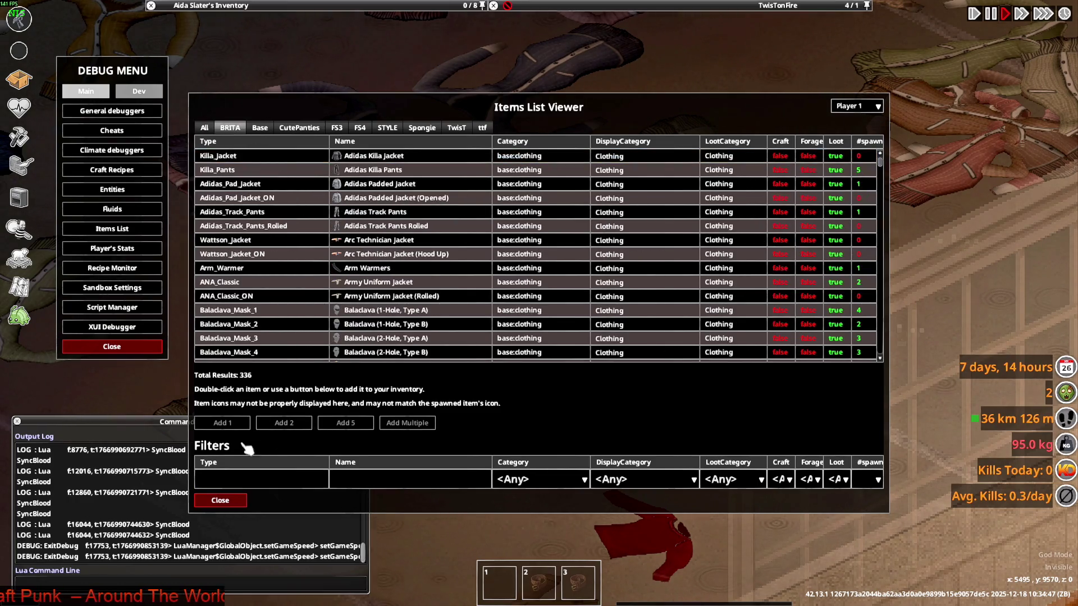
click(257, 479)
text(susi)
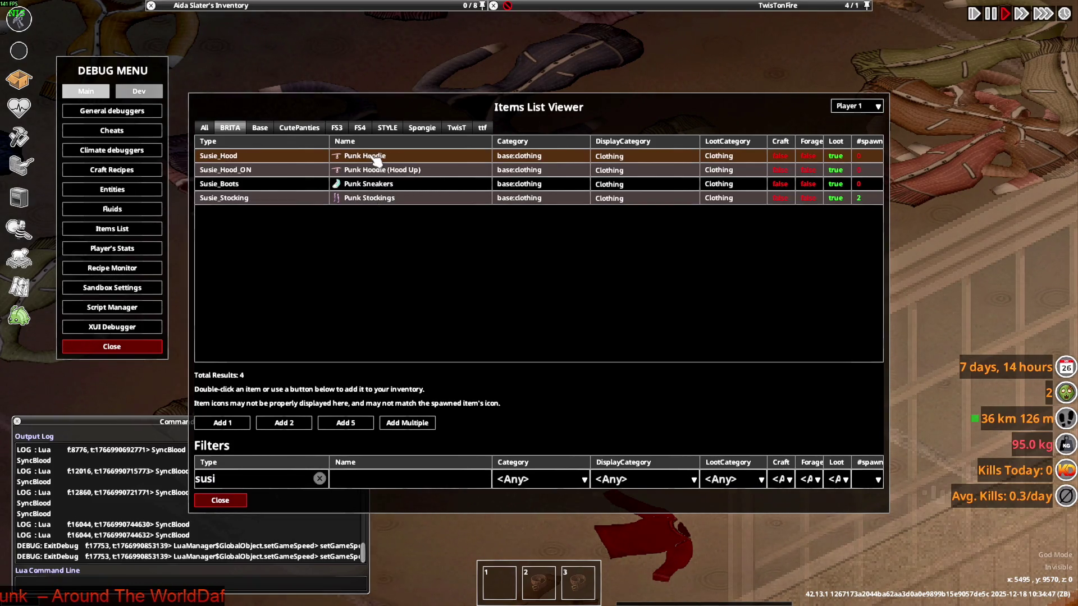
click(221, 500)
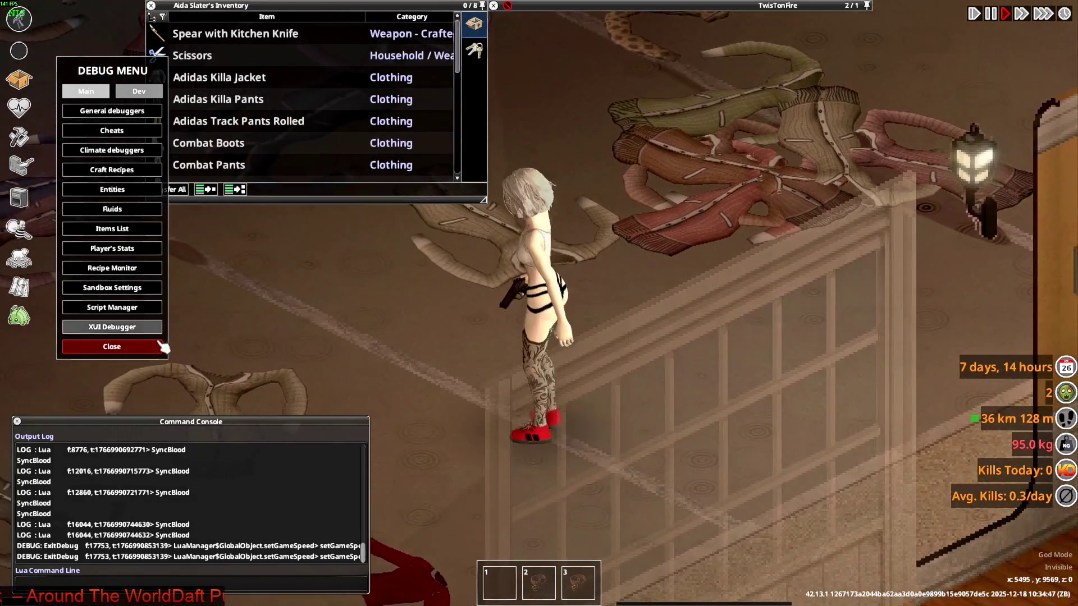
Wear a Punk Hoodie from the inventory stack and walk the character right into the next room.
click(156, 346)
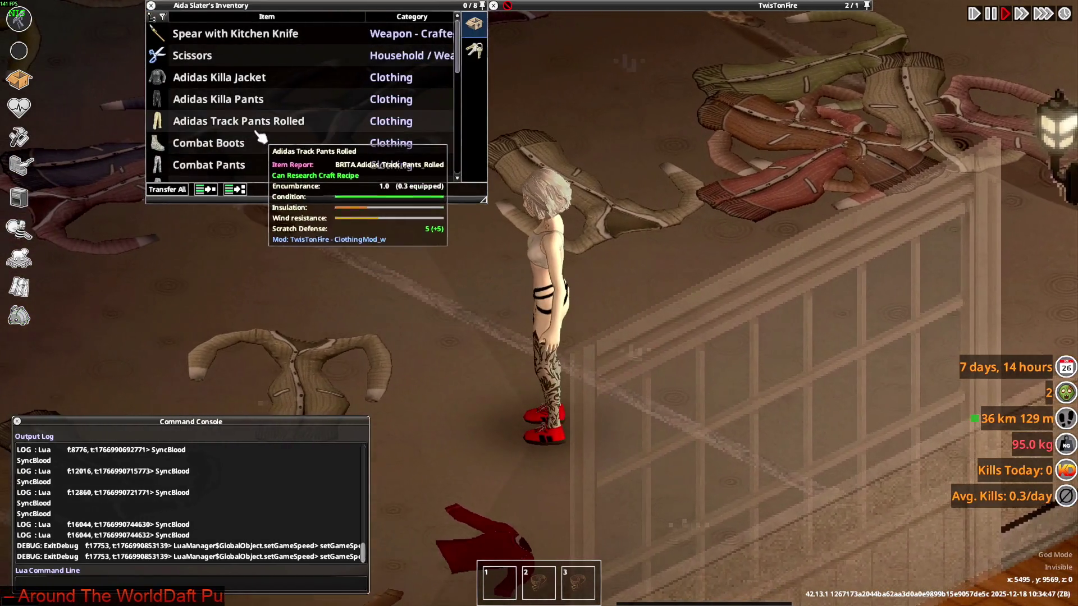
scroll(236, 143, down, 3)
scroll(236, 143, down, 2)
scroll(245, 134, down, 1)
scroll(242, 132, down, 2)
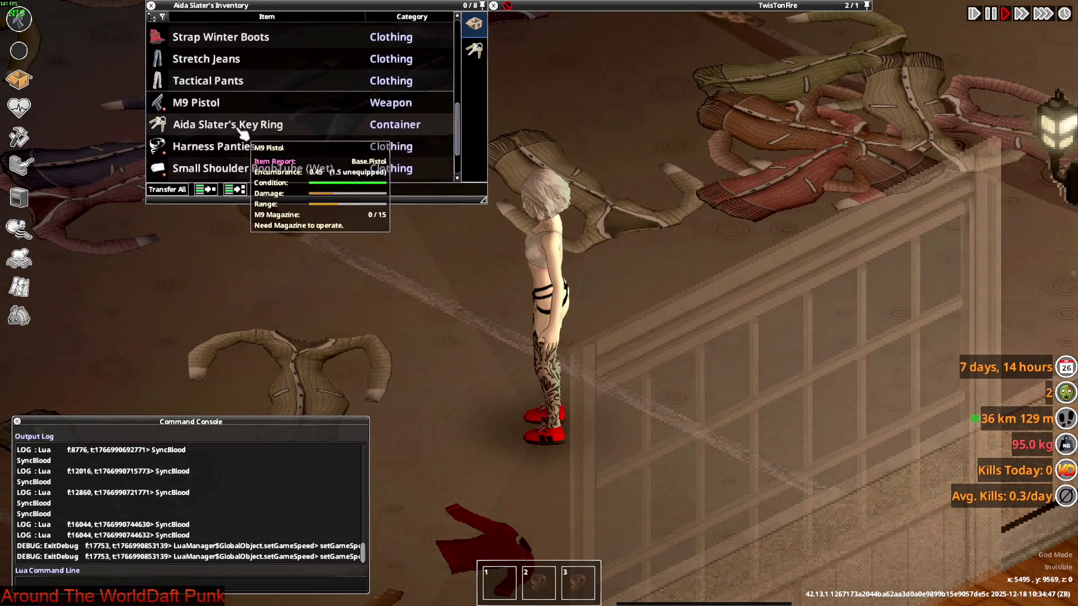
scroll(243, 132, down, 2)
scroll(240, 135, up, 3)
scroll(236, 137, up, 2)
scroll(237, 137, up, 2)
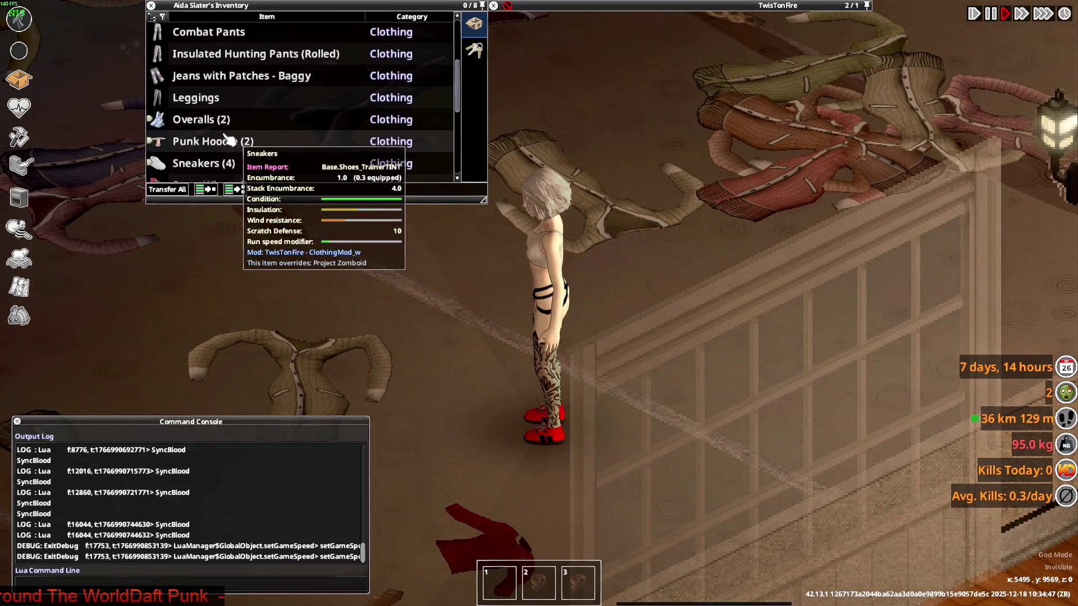
click(190, 143)
scroll(241, 143, down, 2)
right_click(222, 123)
click(274, 154)
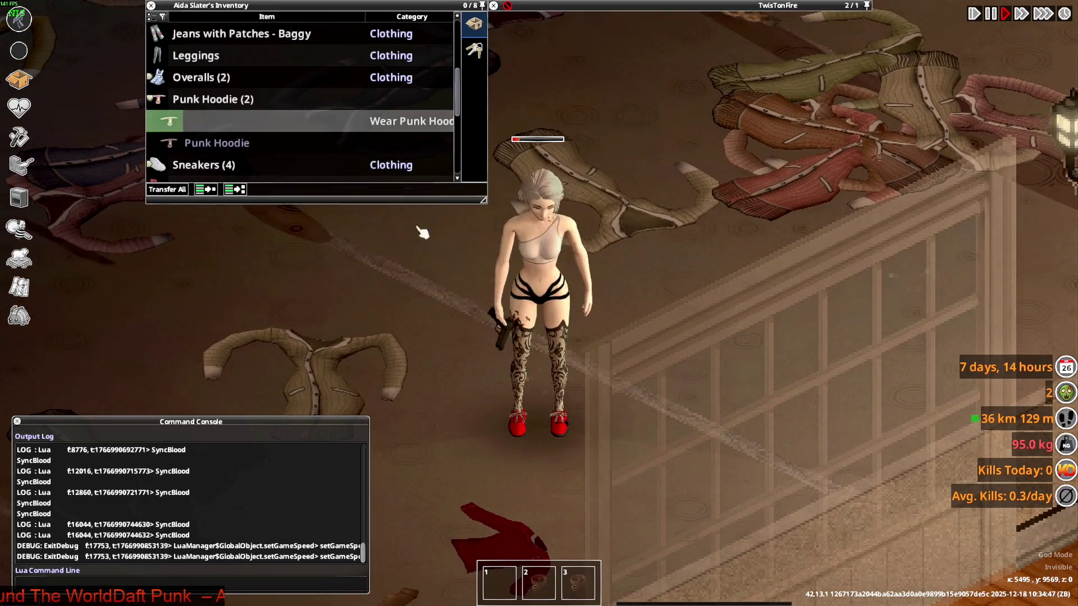
key(d)
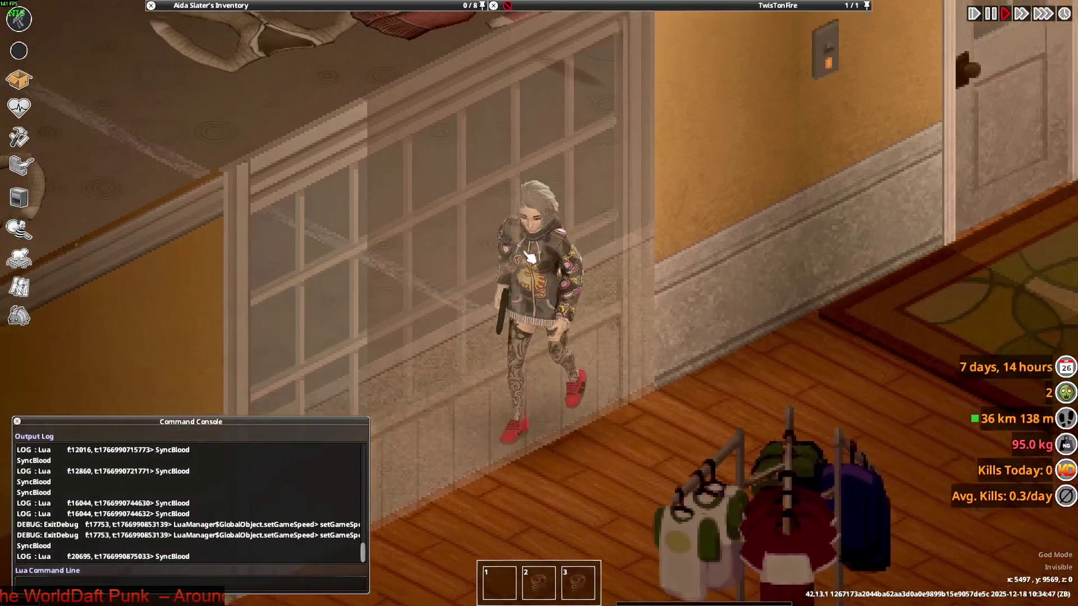
Smash the store window, climb through it, and walk the character onto the rug.
right_click(533, 248)
mouse_move(590, 324)
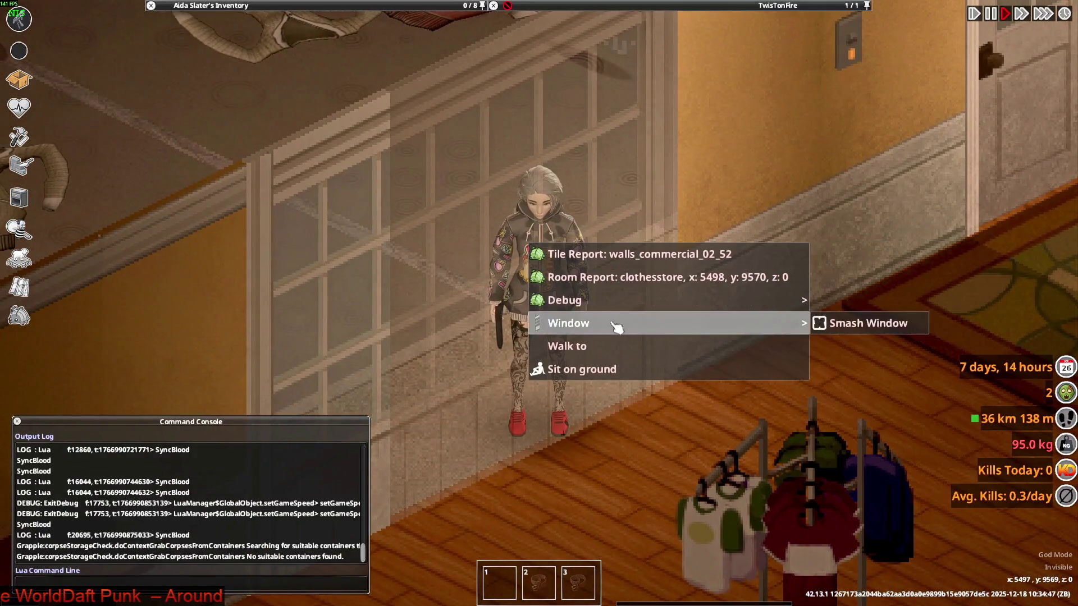
click(856, 334)
right_click(642, 261)
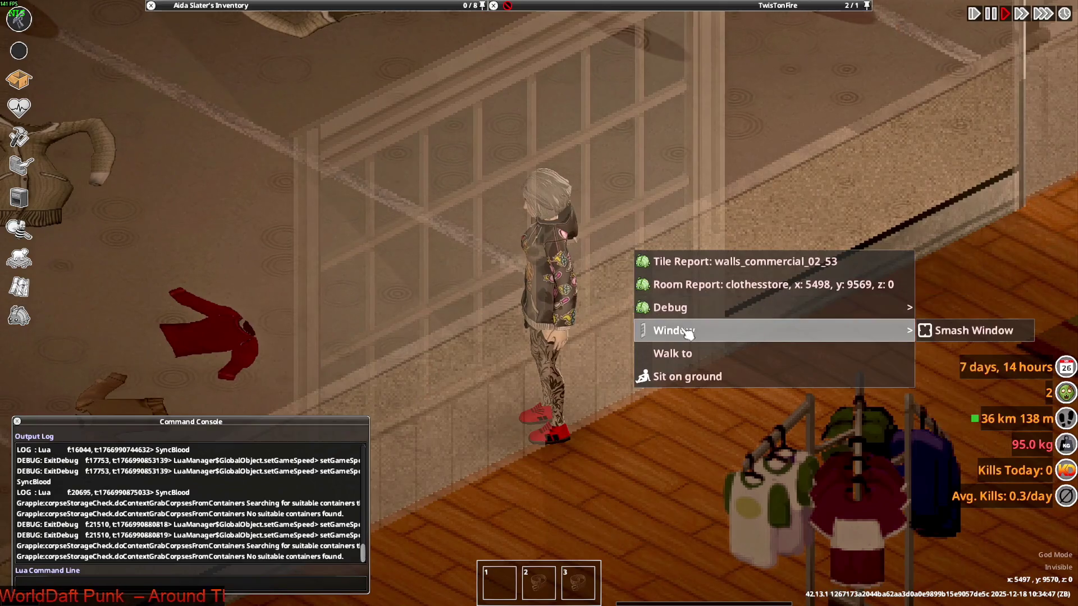
click(974, 330)
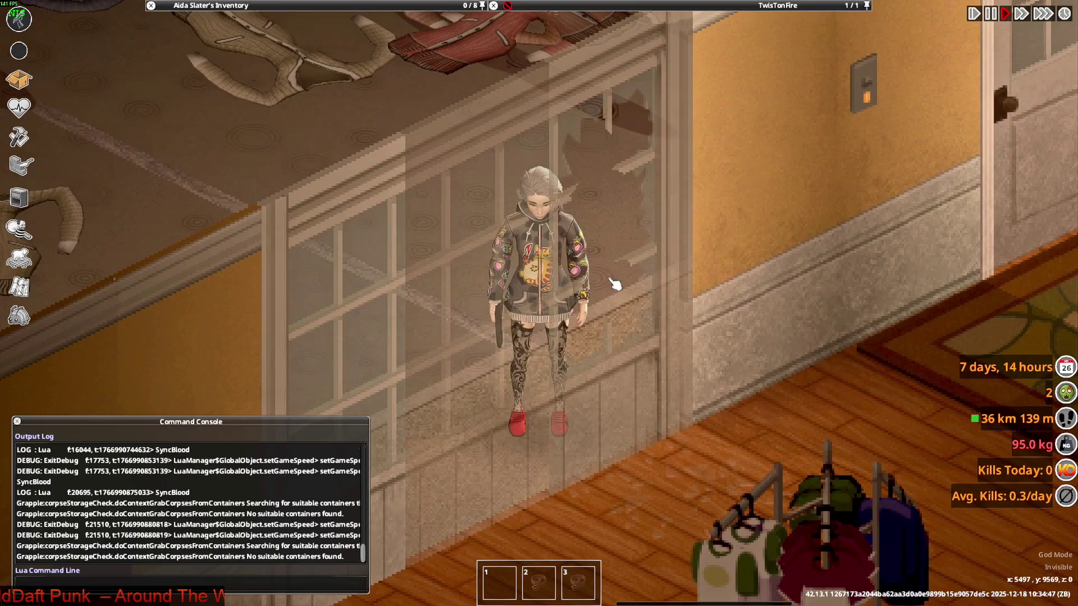
right_click(614, 283)
click(924, 403)
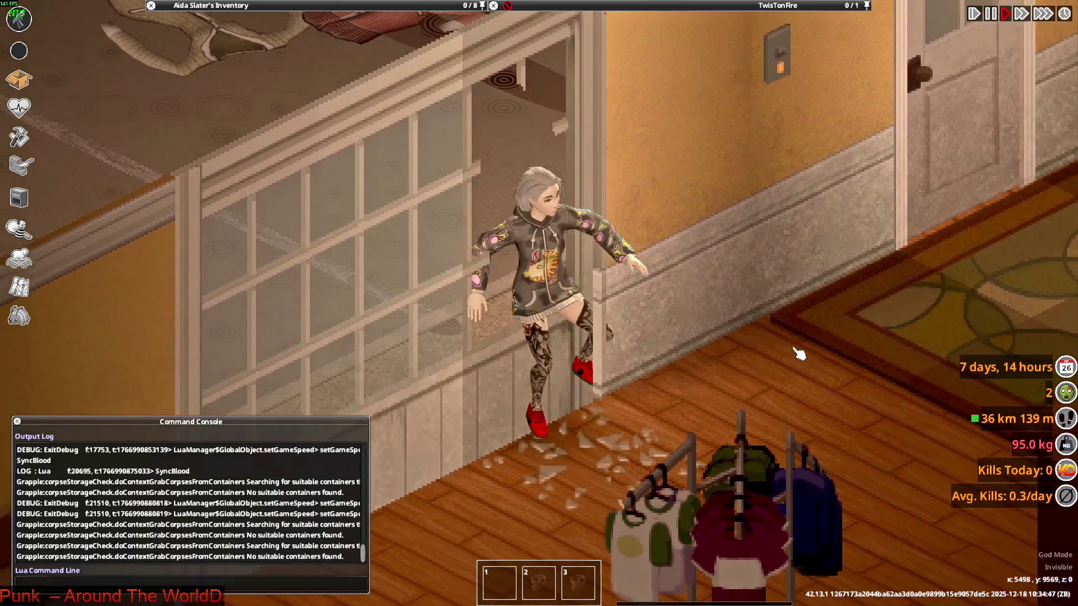
key(d)
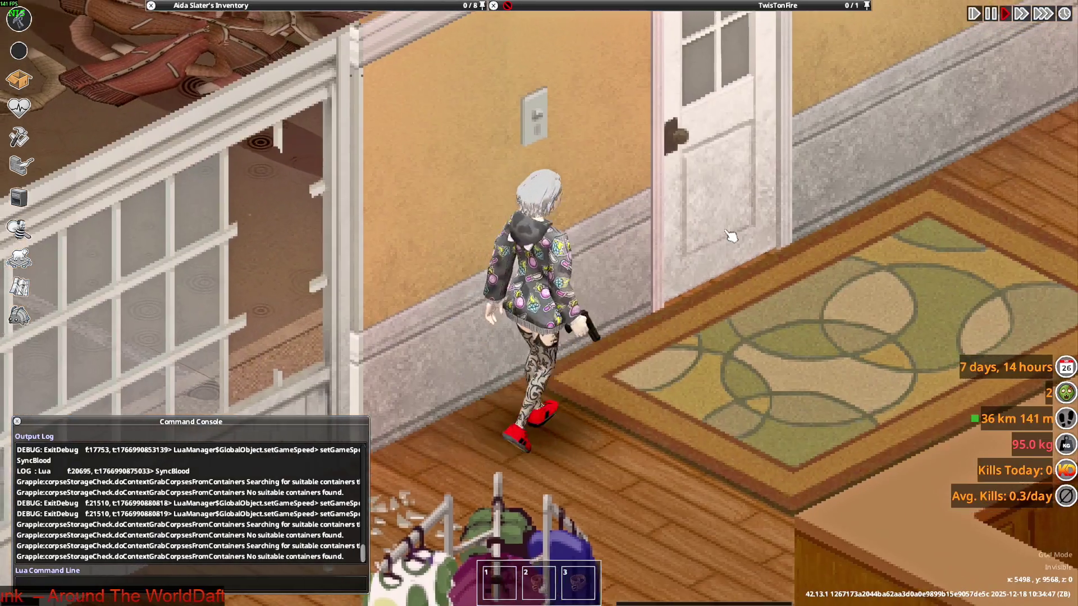
right_click(684, 271)
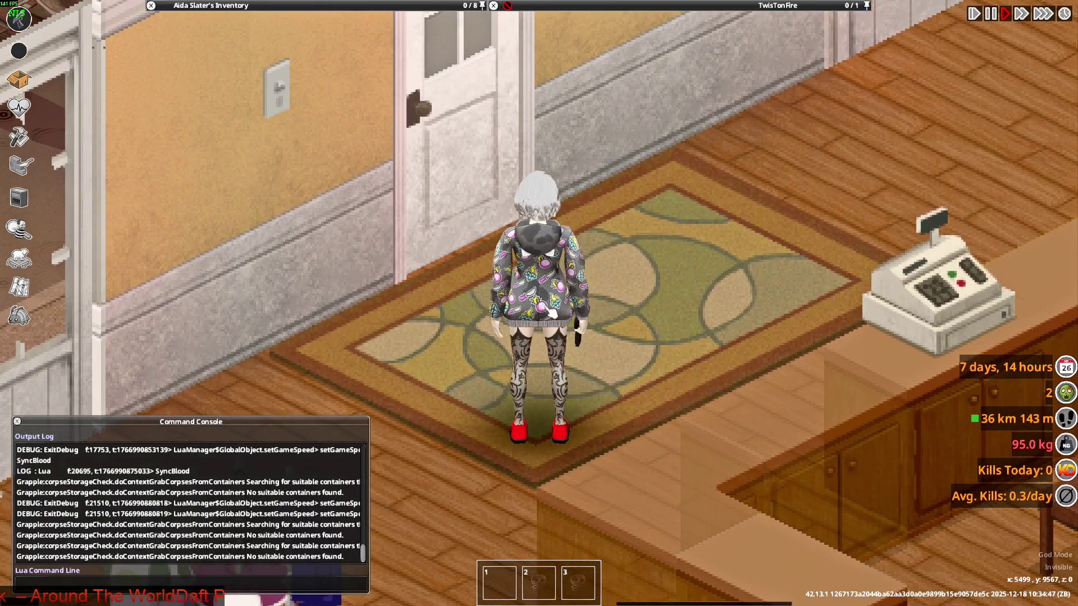
scroll(238, 127, down, 3)
scroll(233, 135, down, 2)
scroll(232, 134, down, 1)
Alternate the worn Punk Hoodie between Hood Up and Hood Down repeatedly to check the hood's fit.
right_click(224, 138)
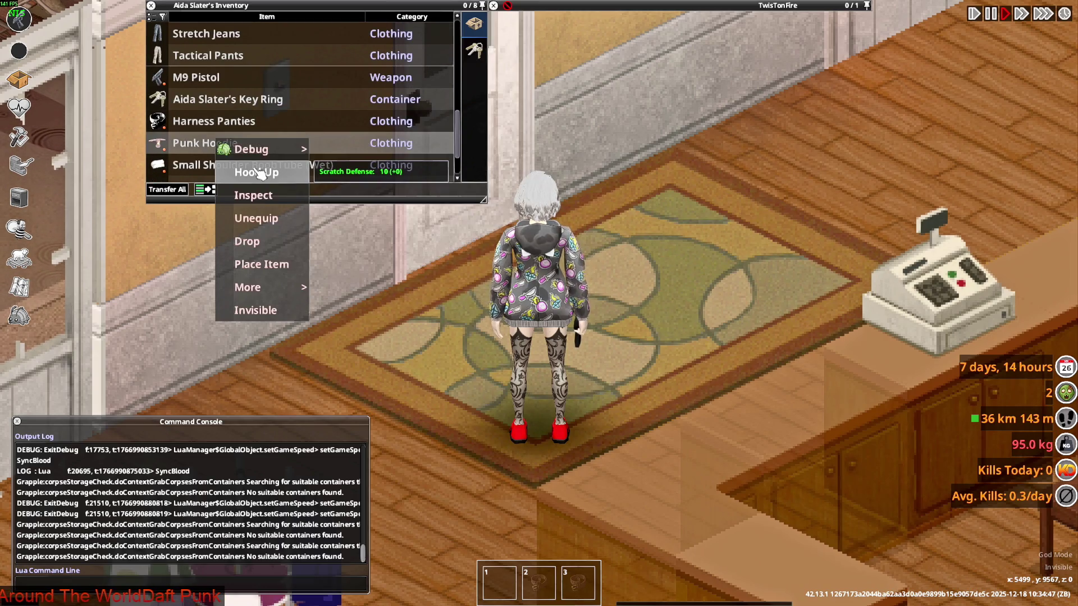
click(260, 173)
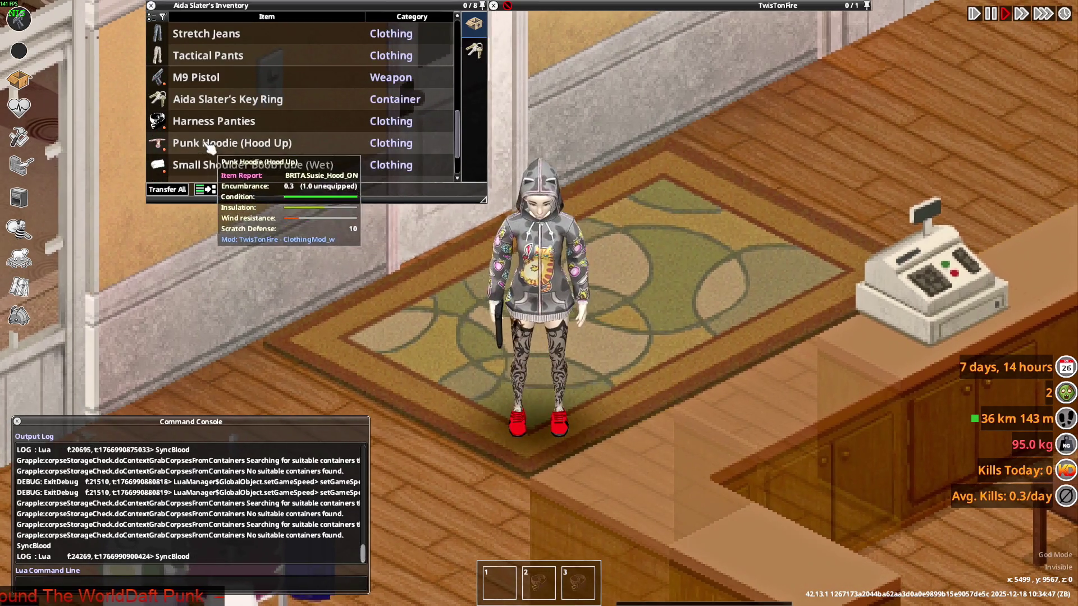
right_click(209, 145)
click(251, 175)
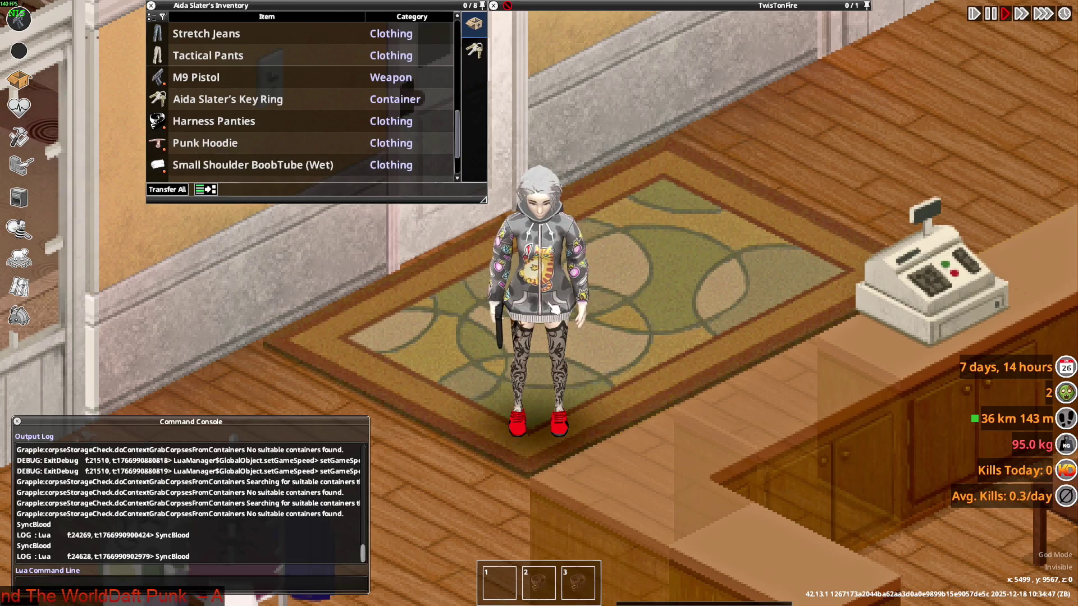
right_click(239, 150)
click(258, 178)
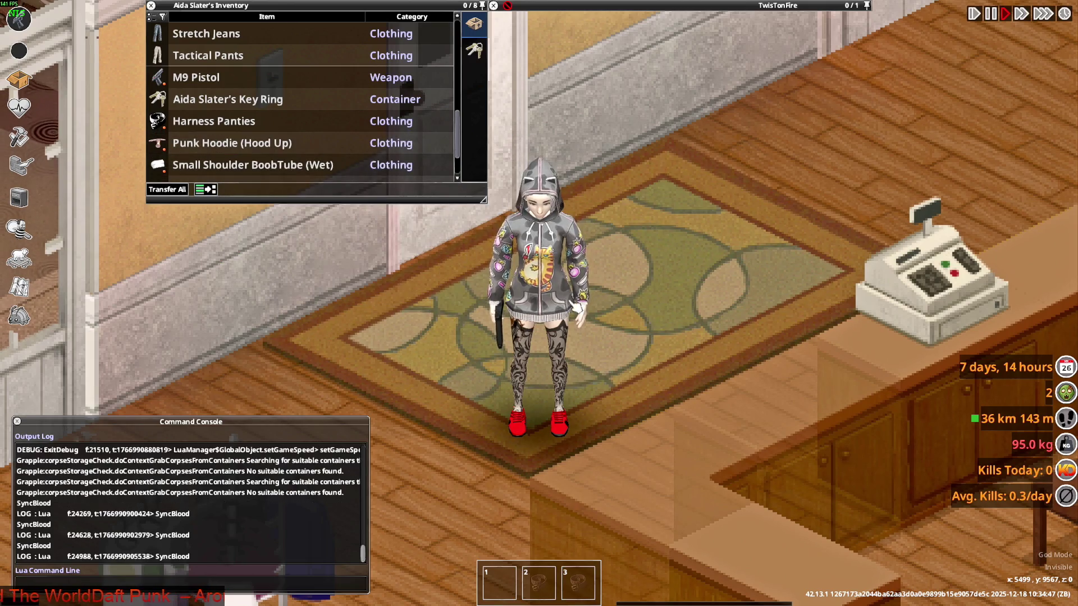
right_click(218, 141)
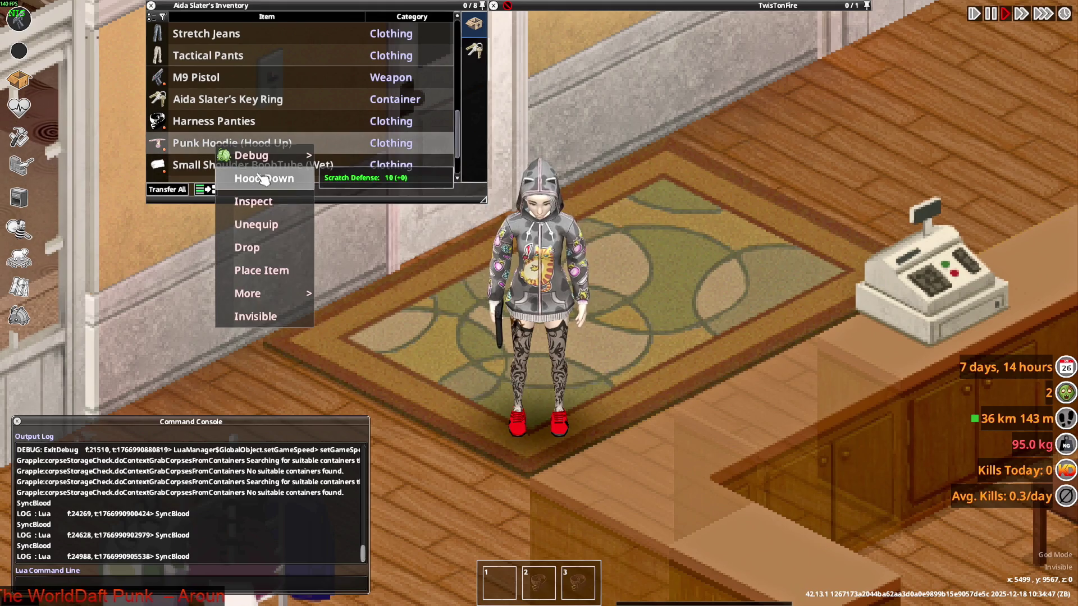
click(264, 179)
right_click(211, 143)
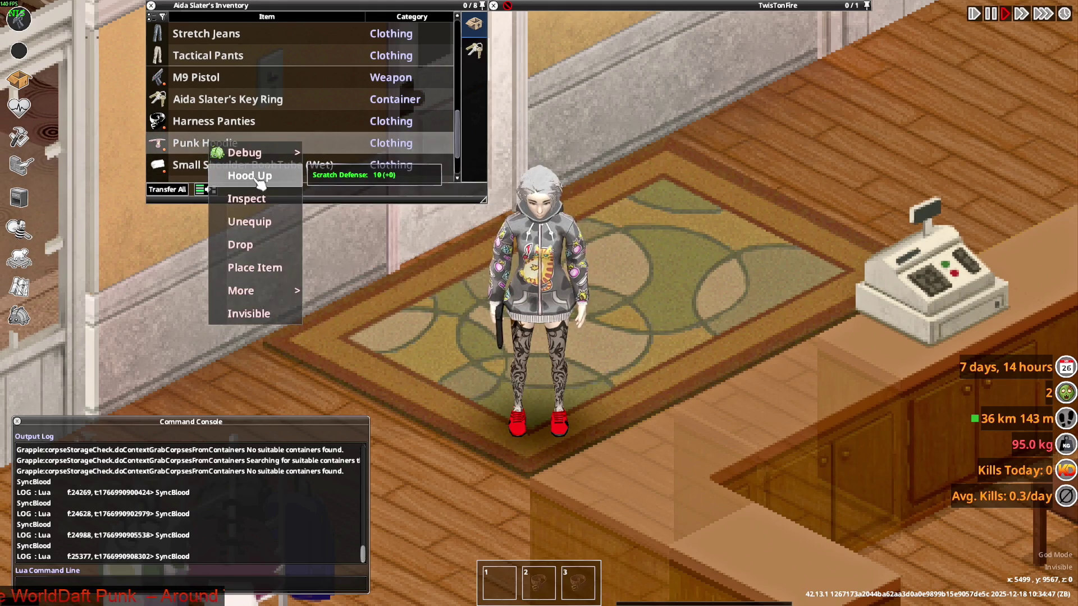
click(260, 179)
right_click(212, 143)
click(259, 179)
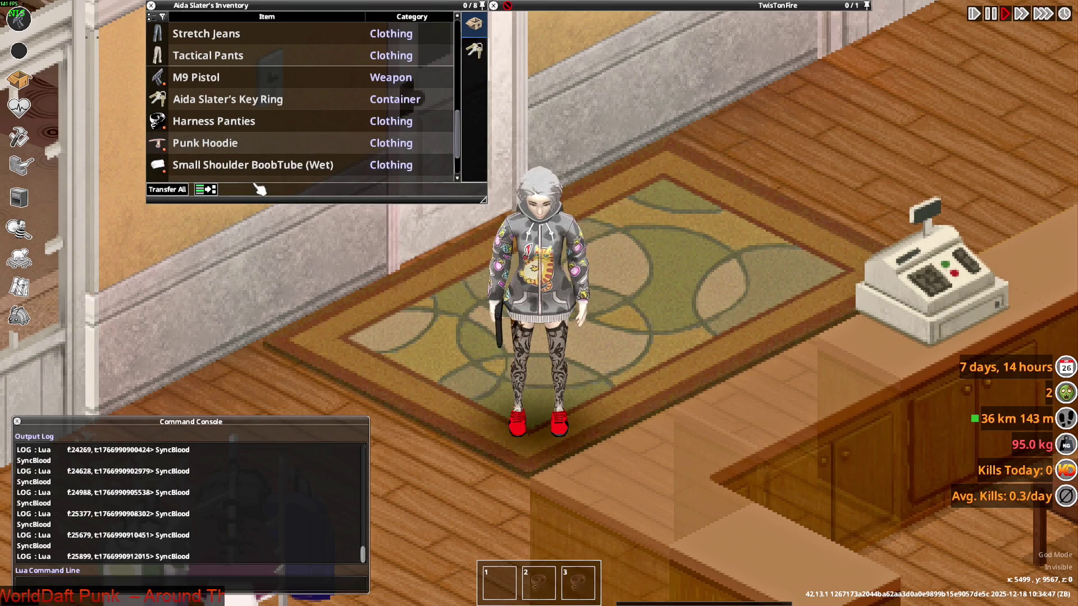
right_click(421, 230)
right_click(228, 143)
click(296, 182)
right_click(245, 143)
click(282, 173)
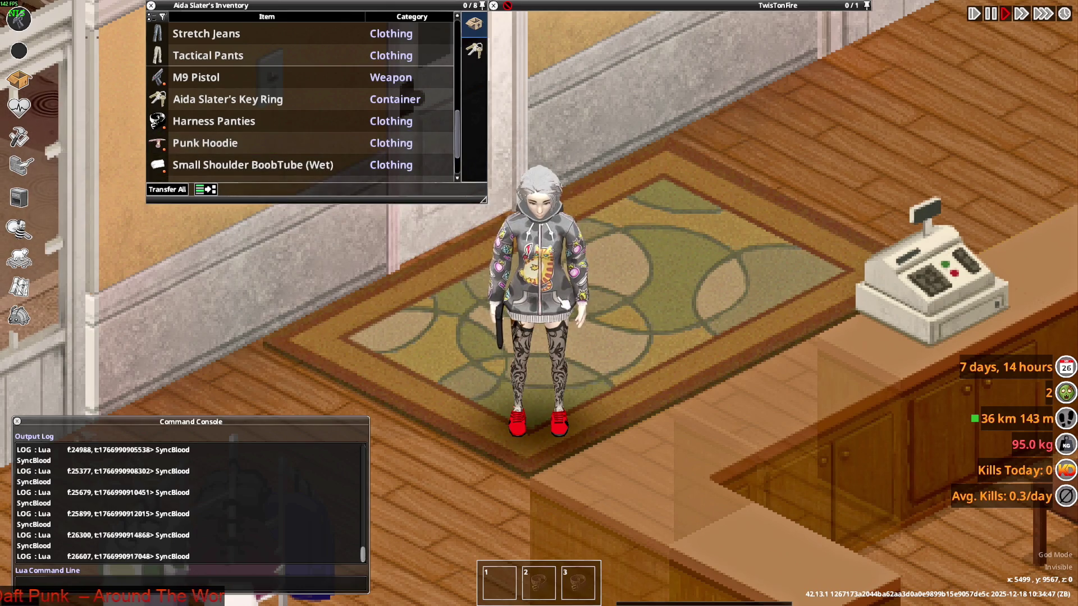
right_click(253, 145)
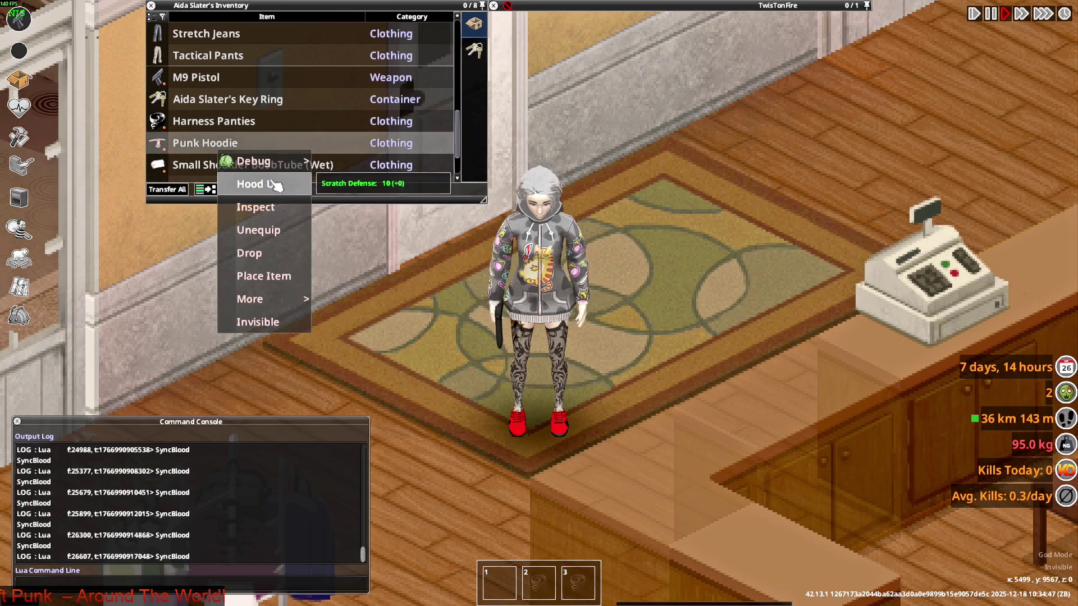
click(277, 182)
right_click(242, 150)
click(278, 178)
right_click(234, 148)
click(276, 177)
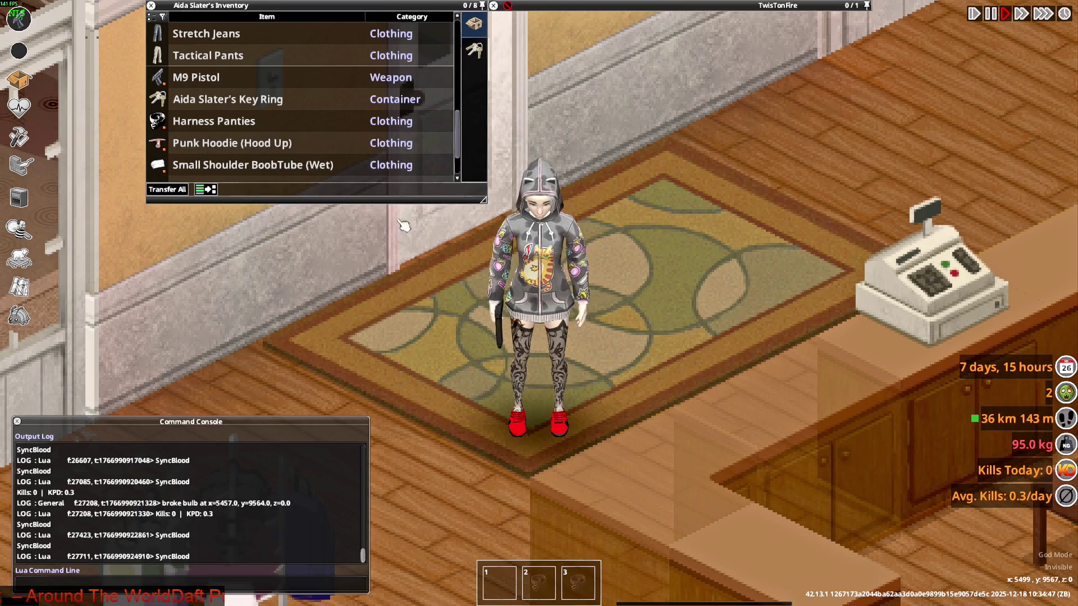
right_click(234, 145)
click(261, 175)
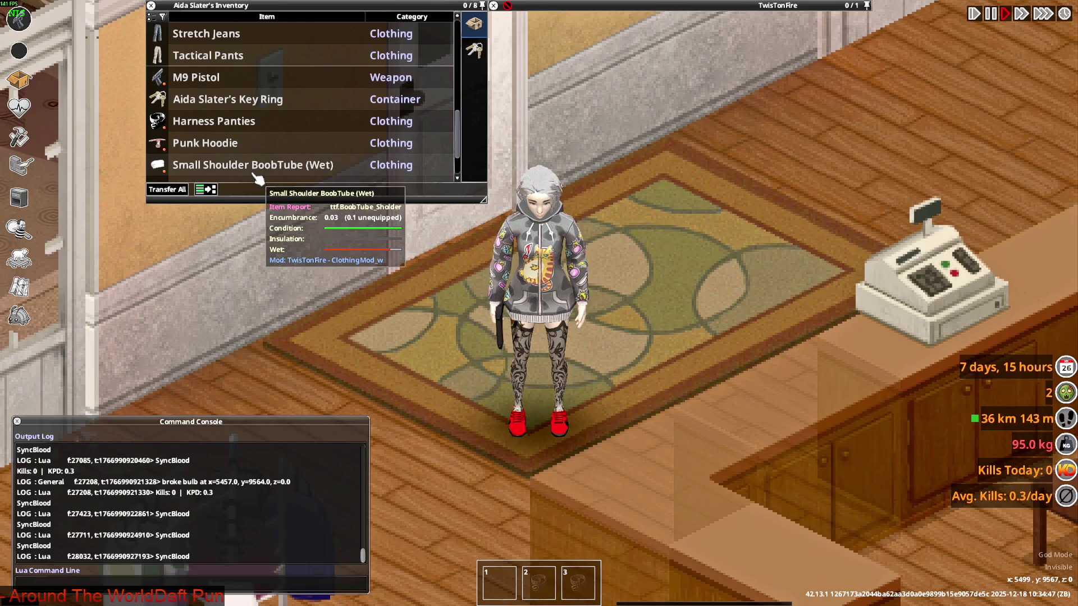
right_click(229, 145)
click(256, 173)
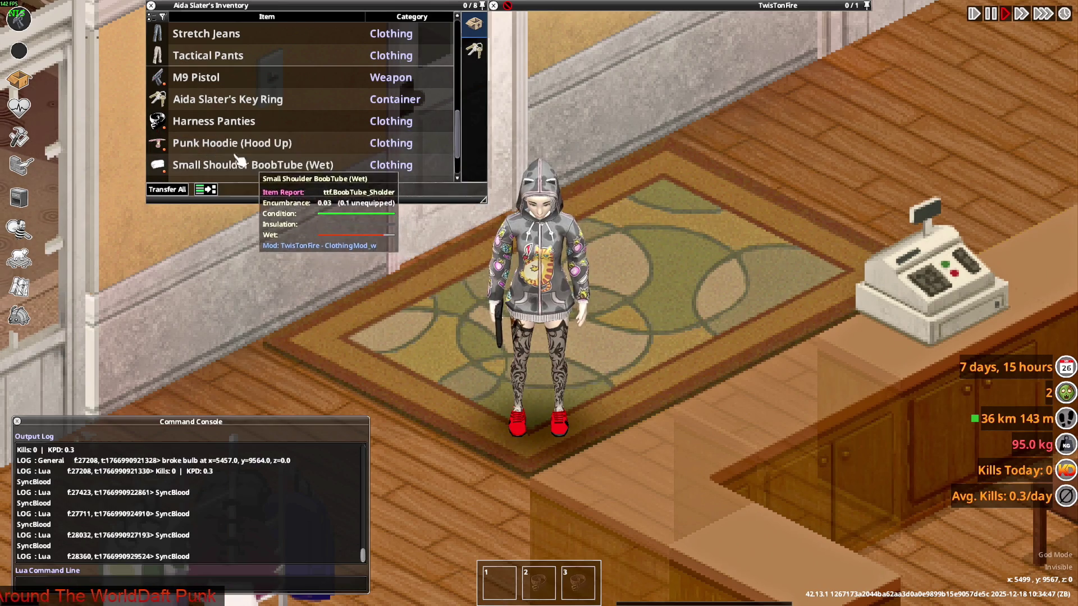
right_click(231, 145)
click(257, 174)
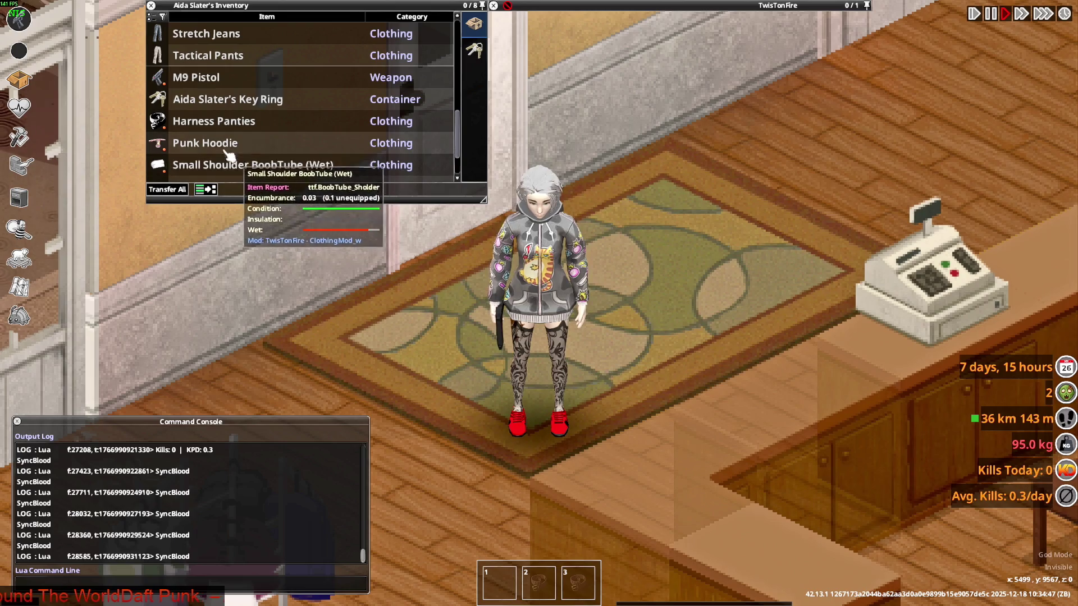
right_click(219, 148)
click(257, 174)
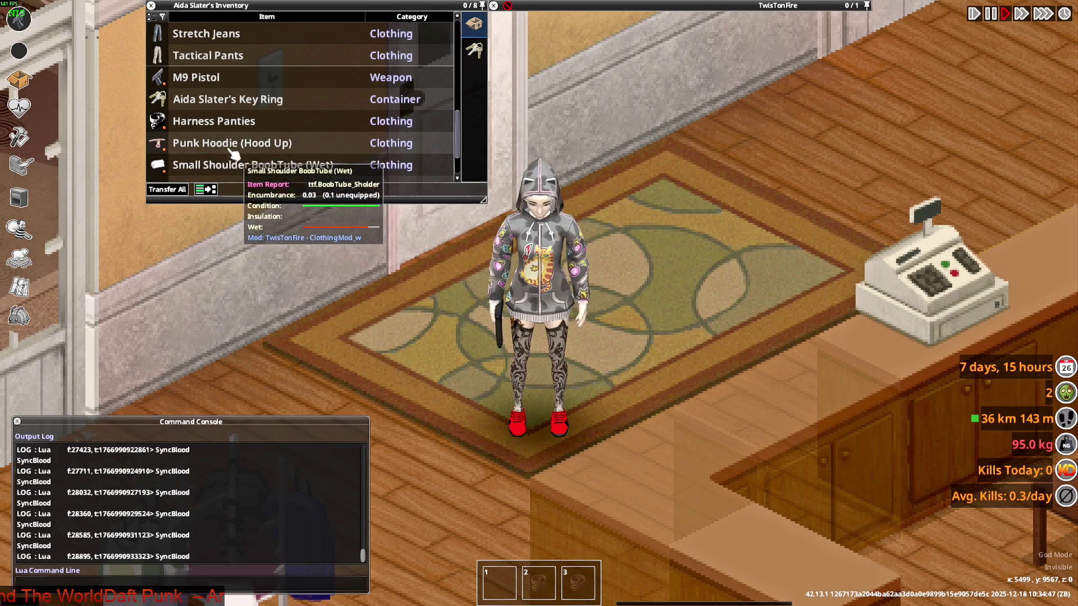
right_click(228, 145)
click(263, 177)
right_click(226, 147)
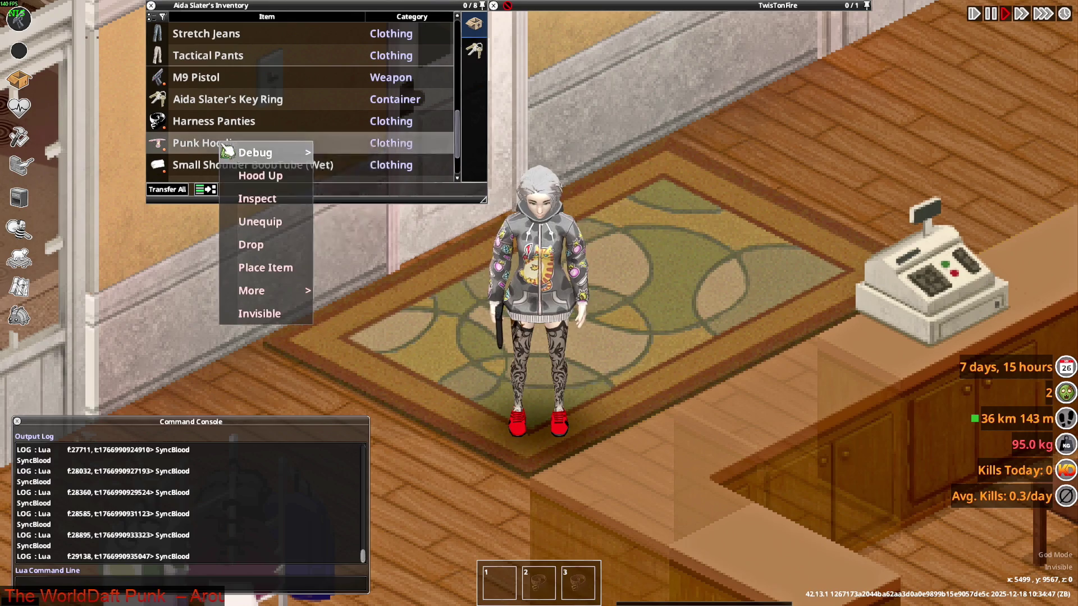
click(265, 177)
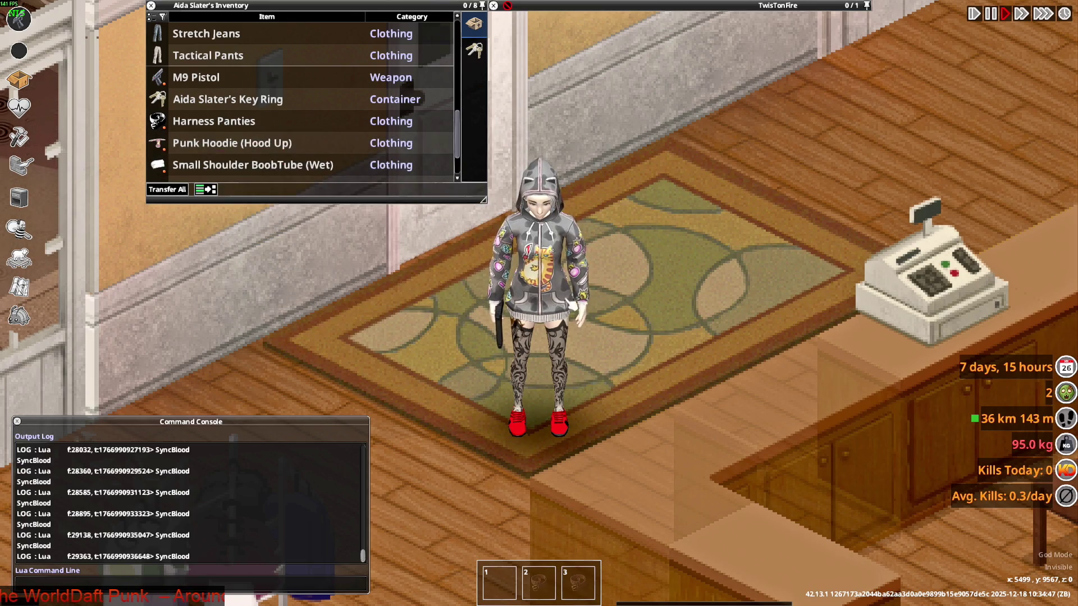
right_click(242, 143)
click(279, 173)
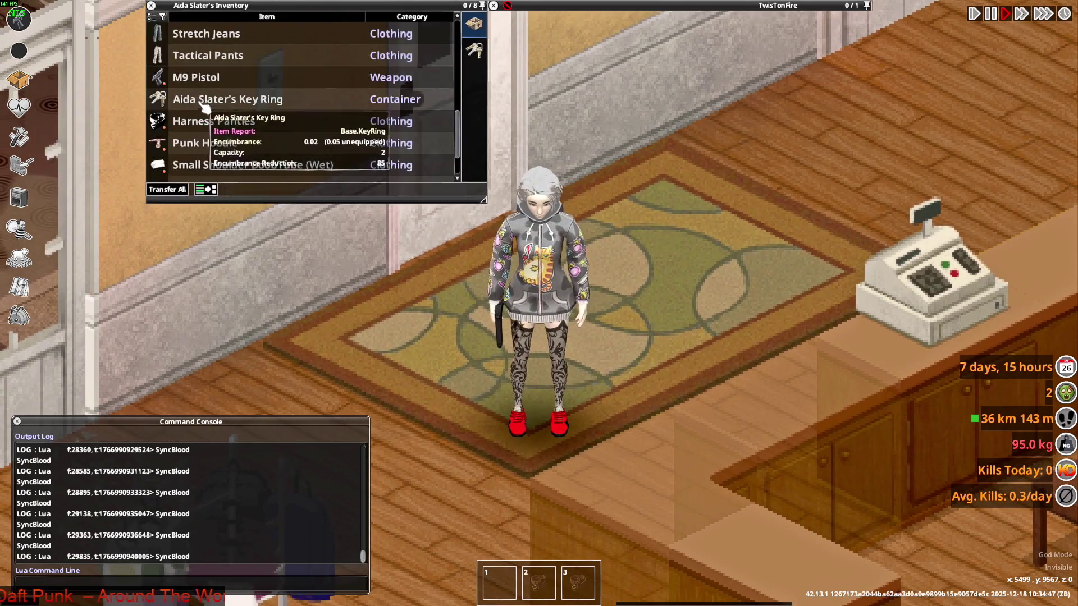
Toggle the Punk Hoodie's hood up and down several more times, finishing with Hood Up.
right_click(219, 145)
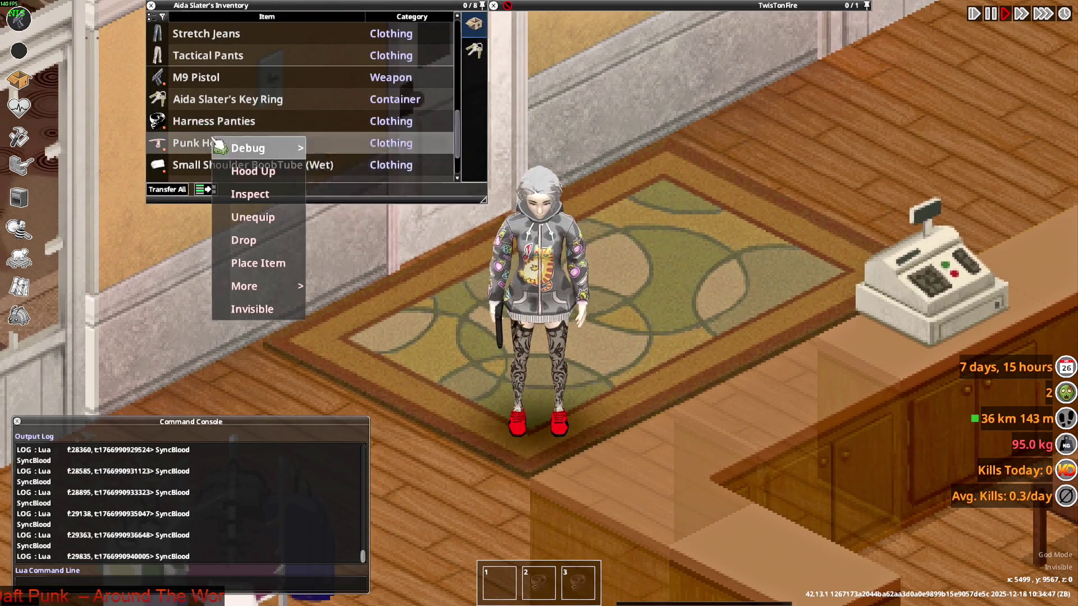
click(260, 172)
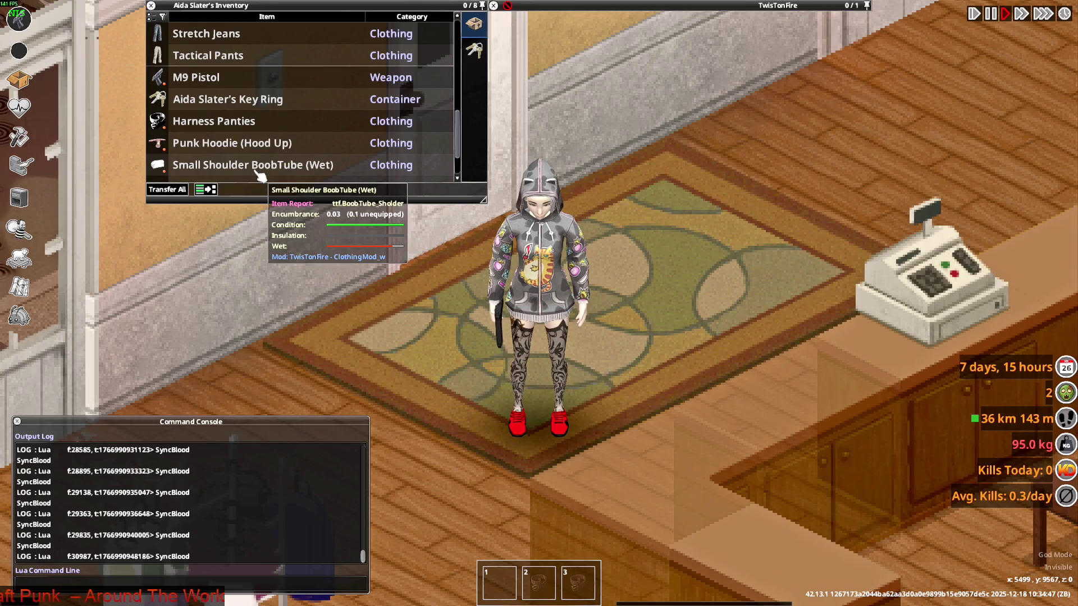
right_click(206, 143)
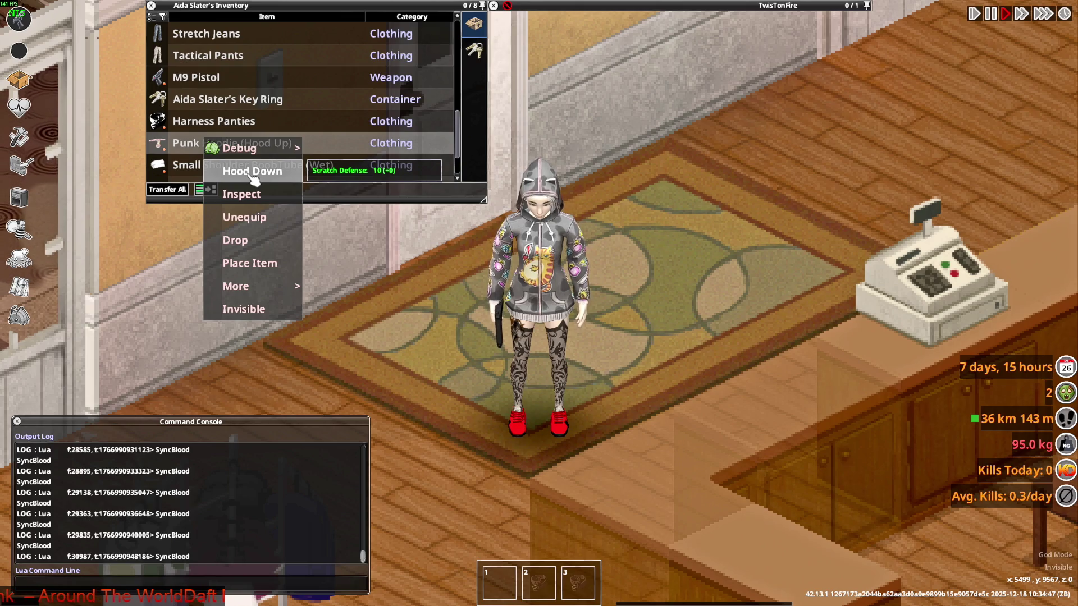
click(253, 172)
right_click(226, 146)
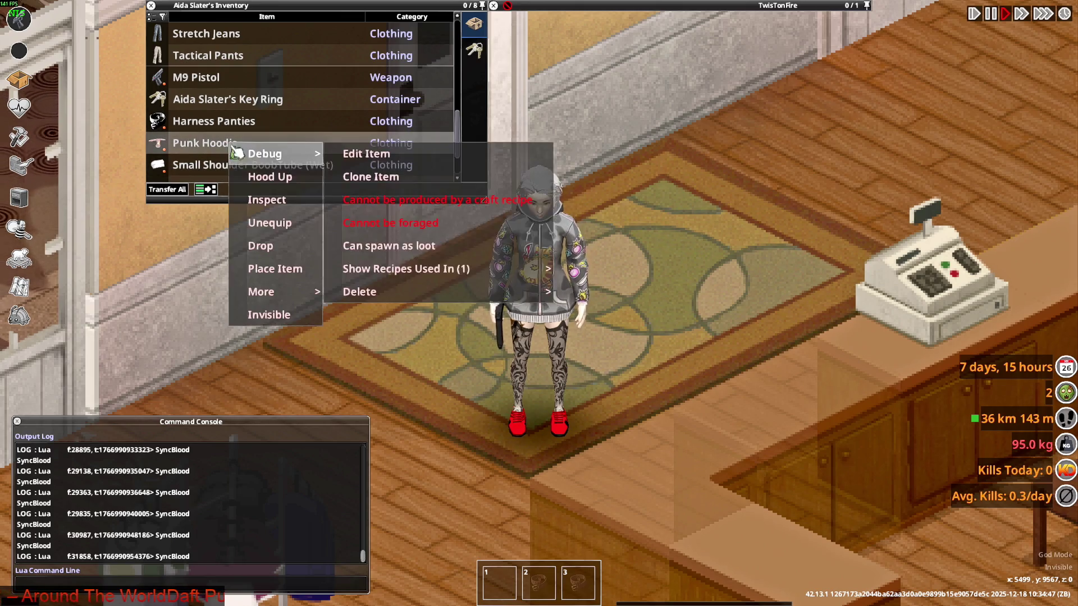
click(268, 175)
right_click(235, 143)
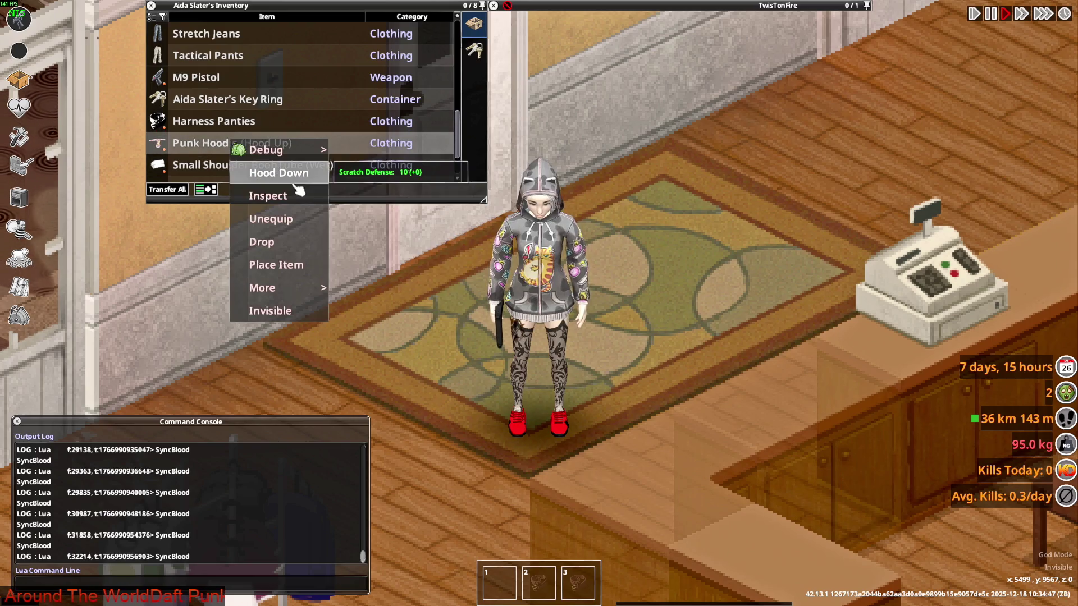
click(286, 173)
right_click(226, 146)
click(256, 179)
right_click(225, 145)
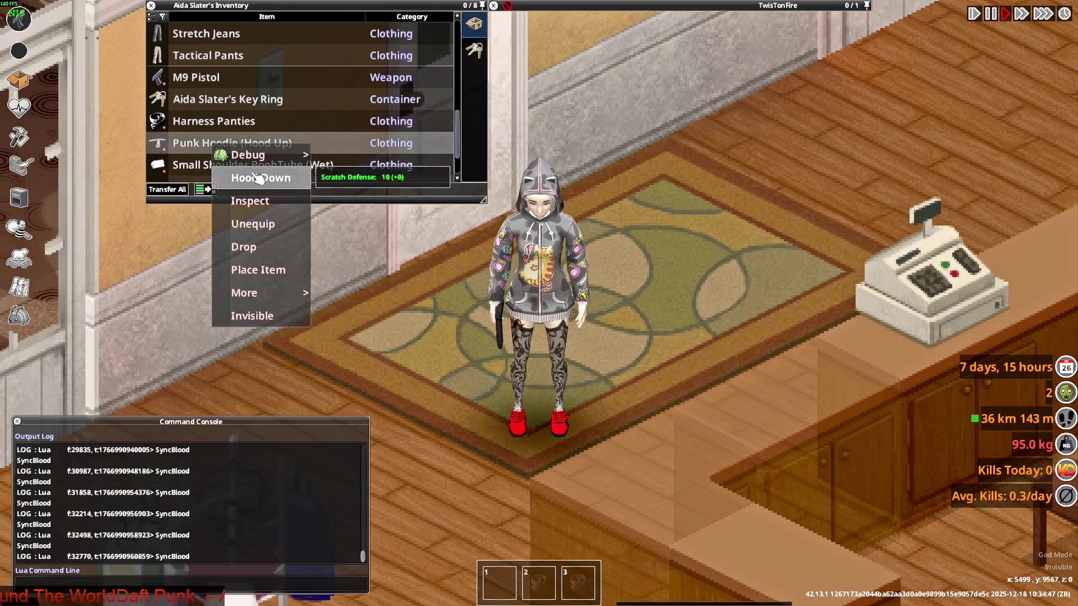
click(255, 177)
right_click(224, 145)
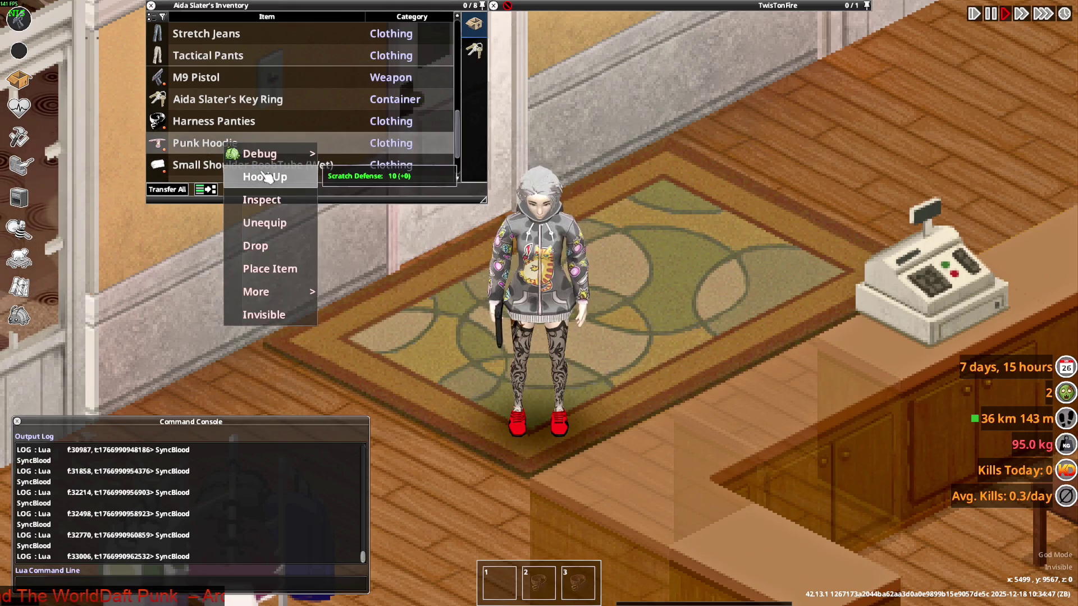
click(256, 176)
right_click(227, 146)
click(256, 175)
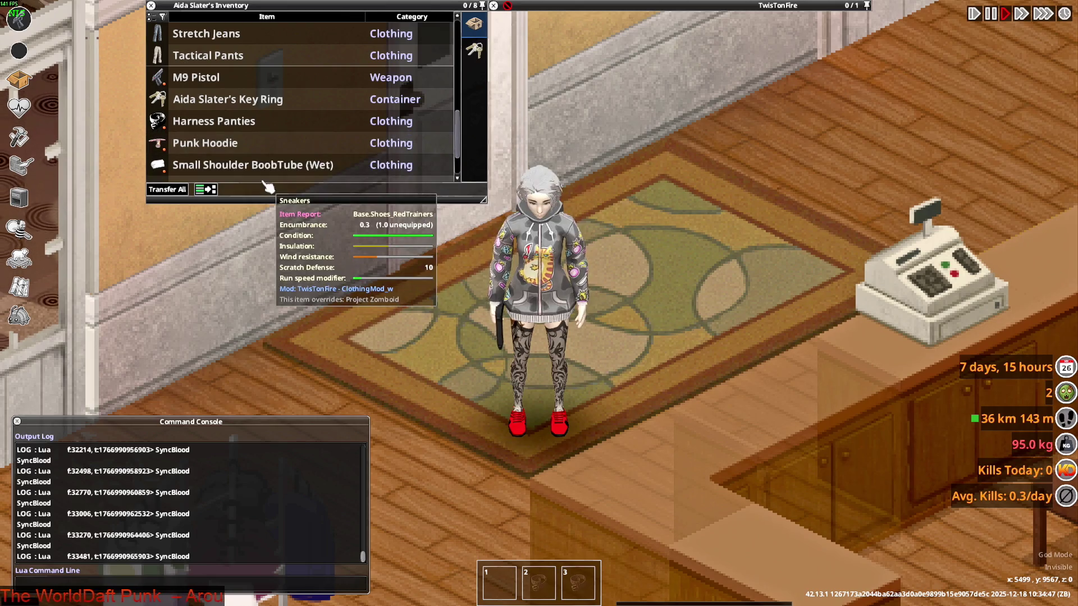
right_click(226, 145)
click(255, 176)
Walk the hooded character around the shop and back to the dropped items to view the outfit.
key(w)
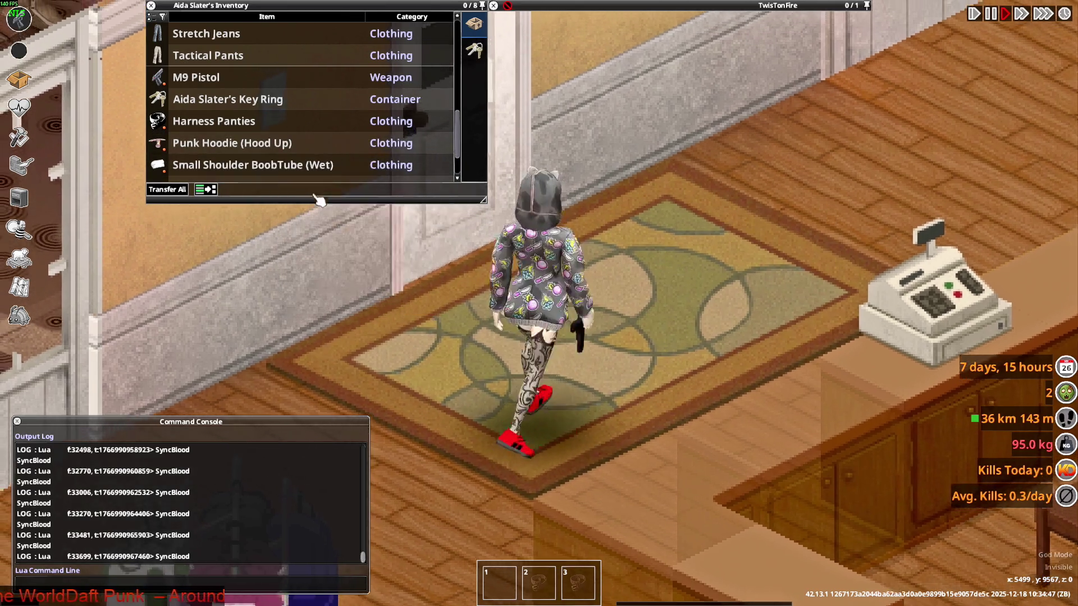
key(s)
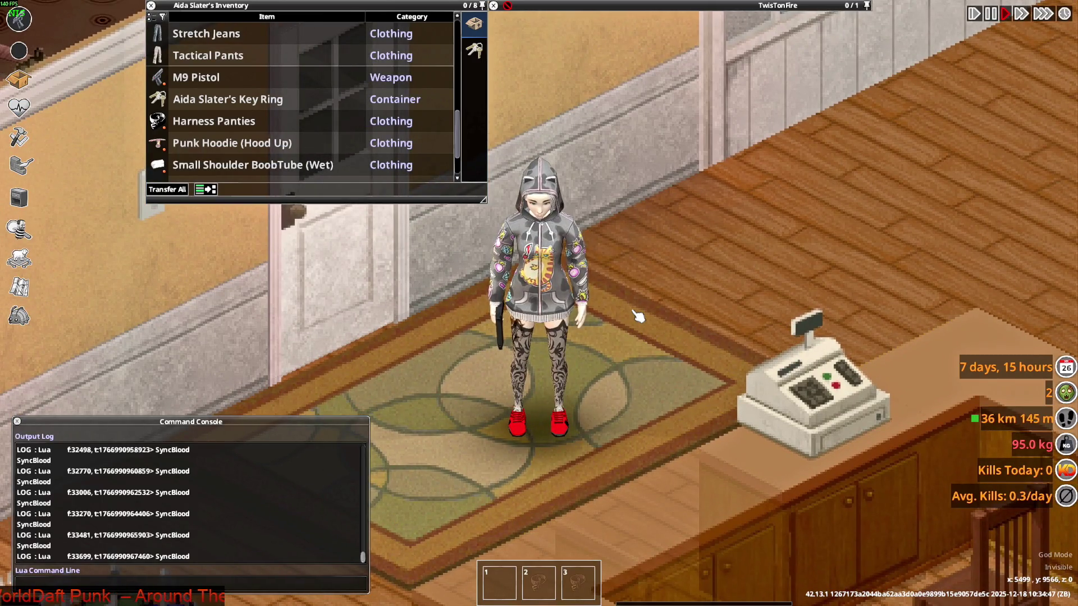
mouse_move(231, 143)
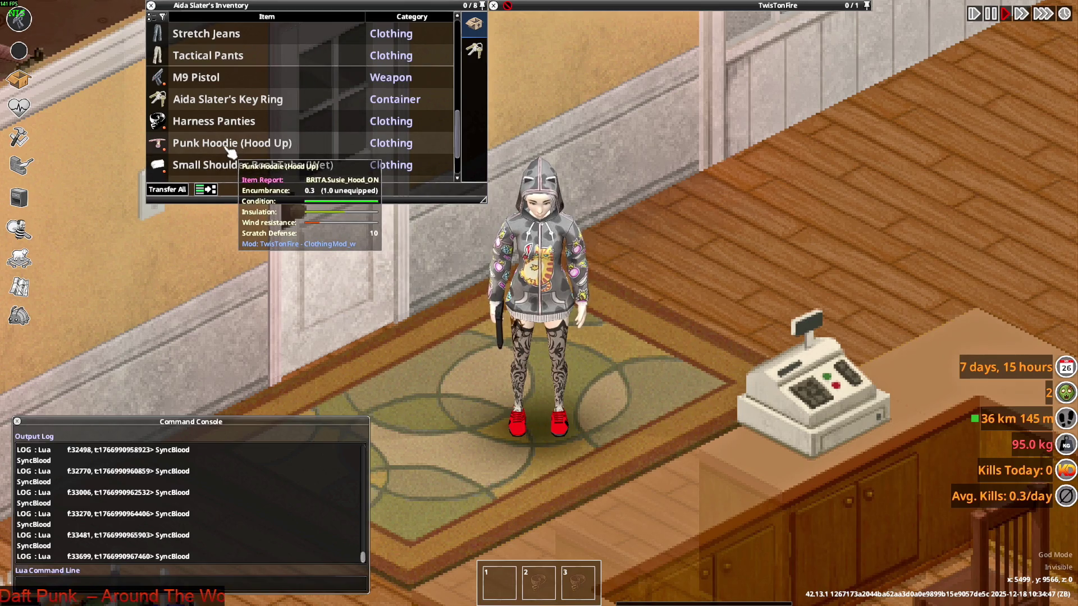
key(w+d)
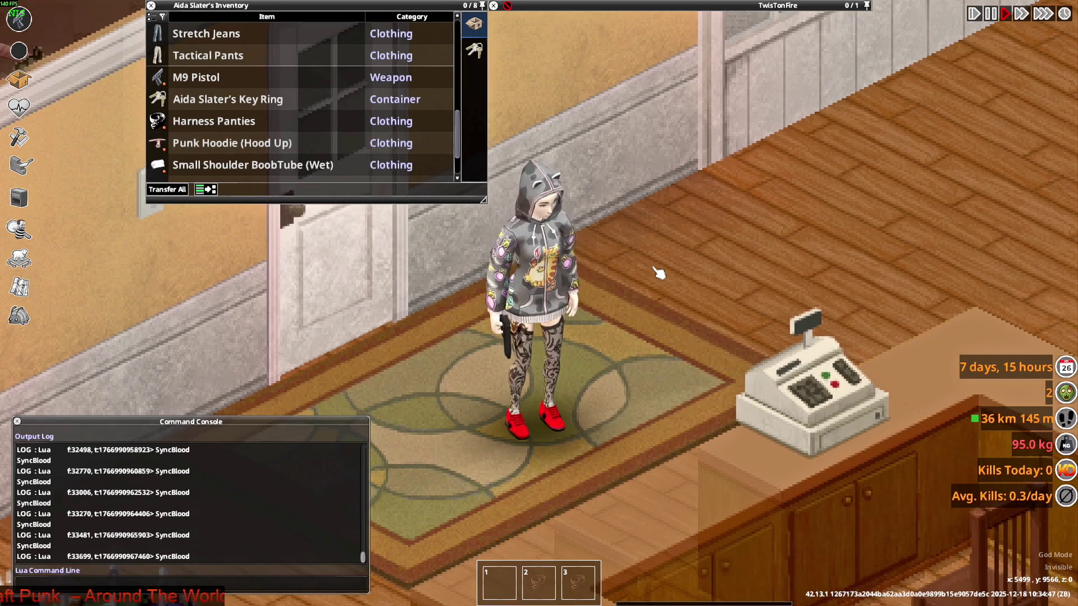
key(s+a)
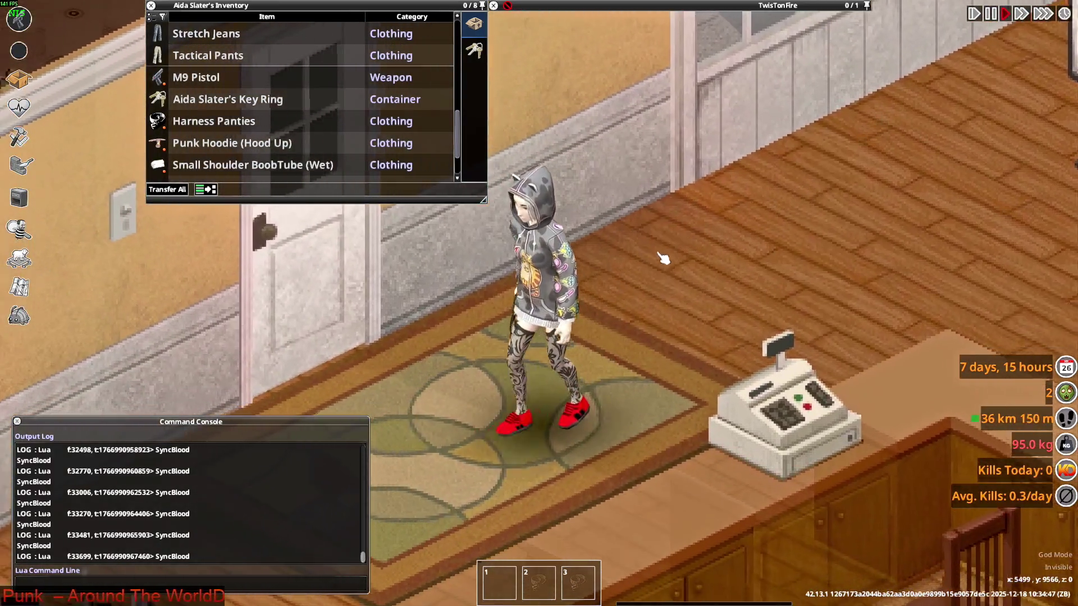
key(w+d)
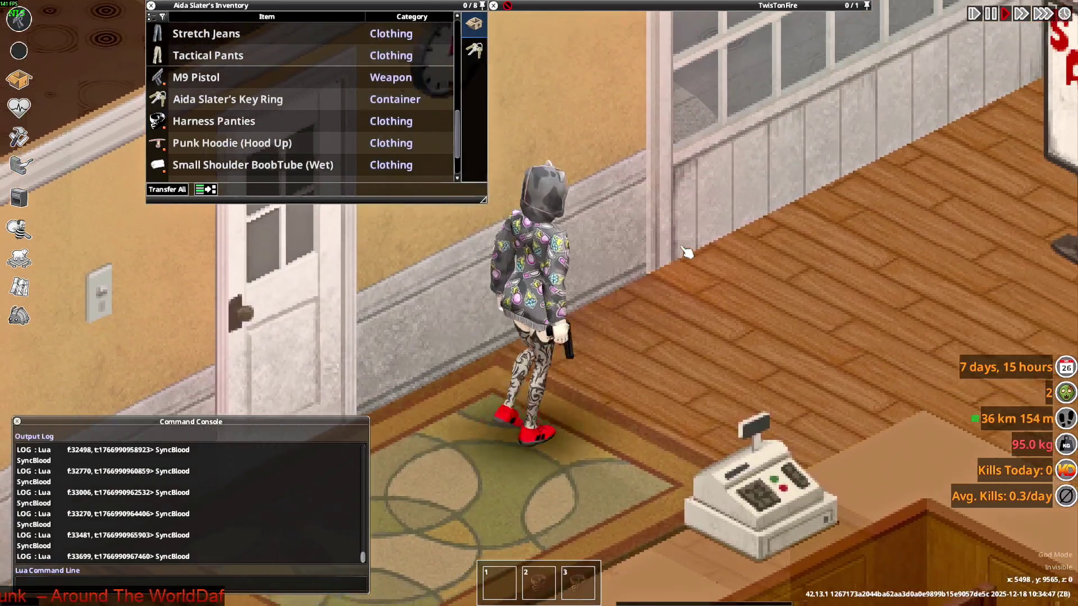
key(s+a)
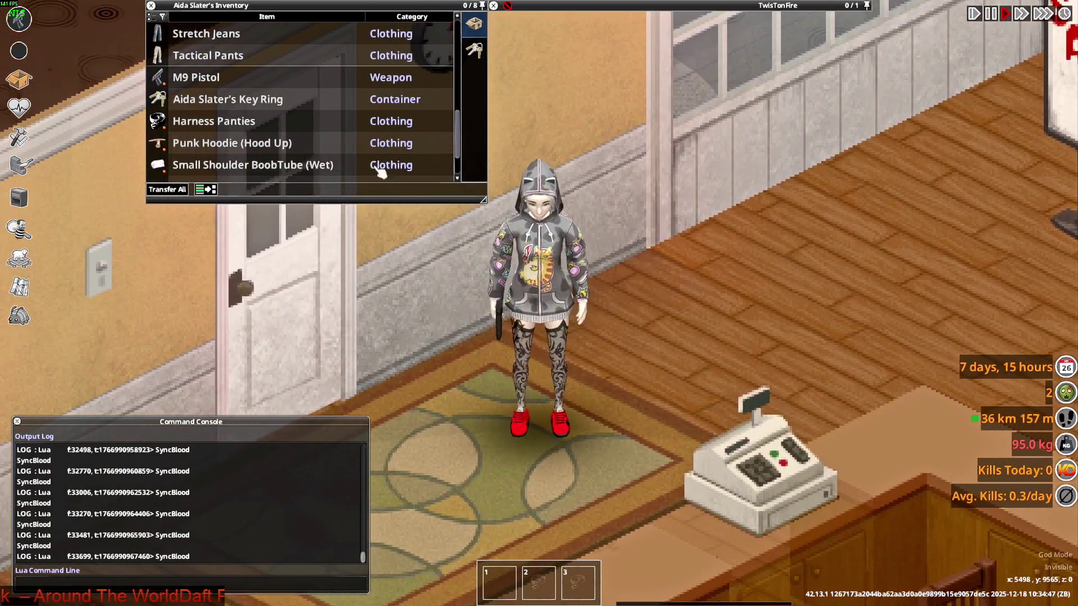
key(w+d)
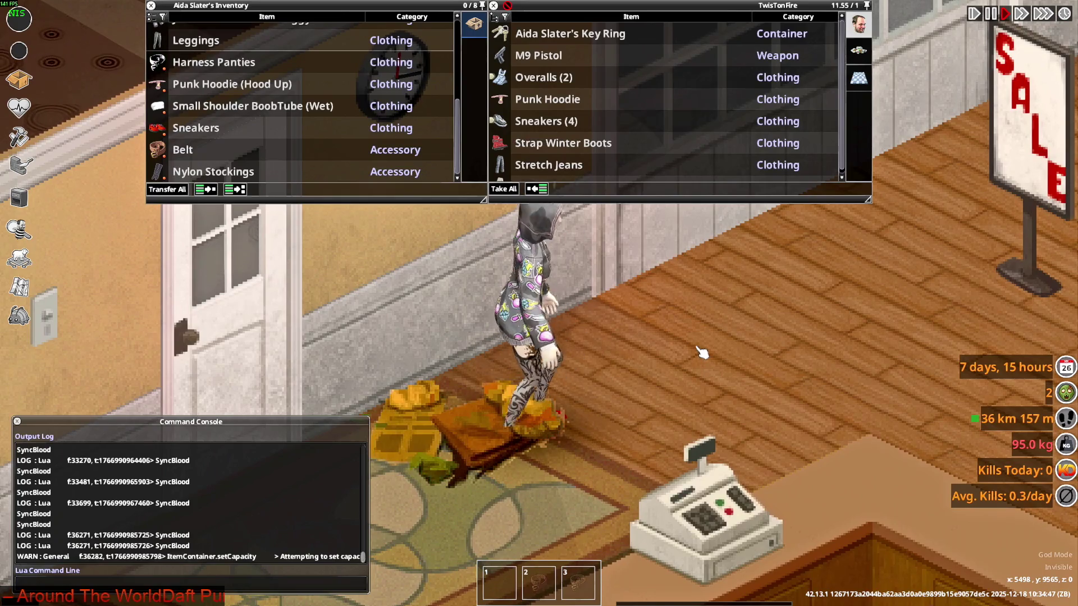
scroll(594, 151, down, 1)
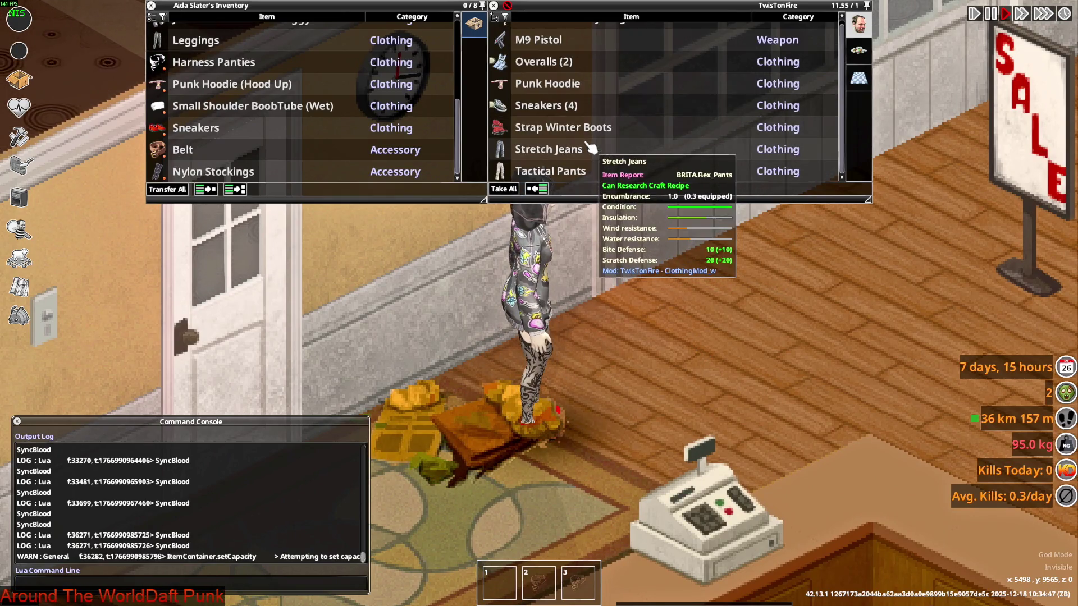
scroll(512, 164, up, 1)
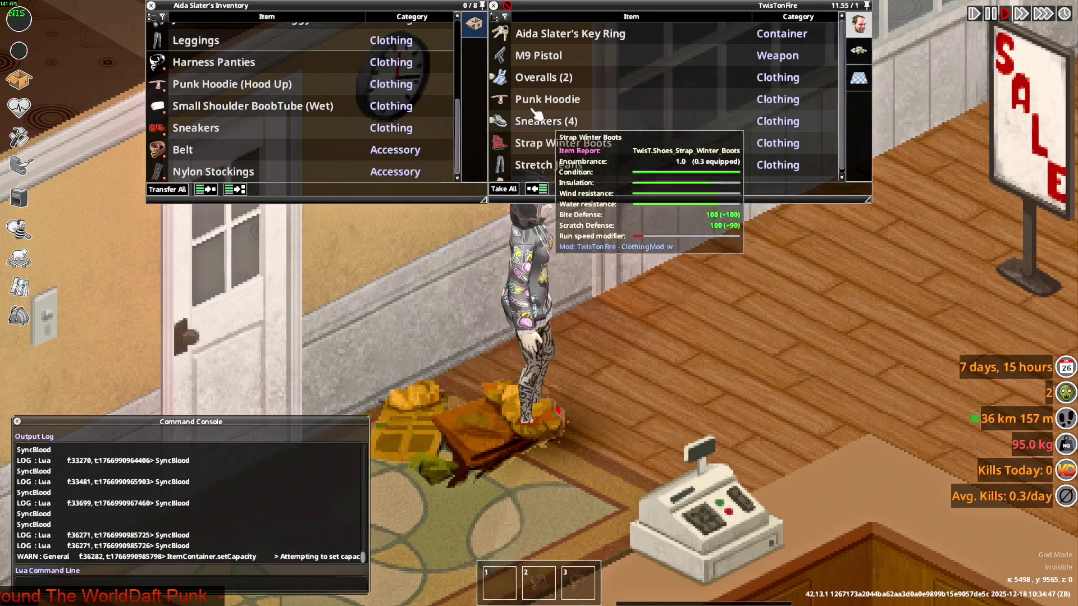
scroll(352, 135, up, 1)
Walk the character over to the clothing rack.
key(d)
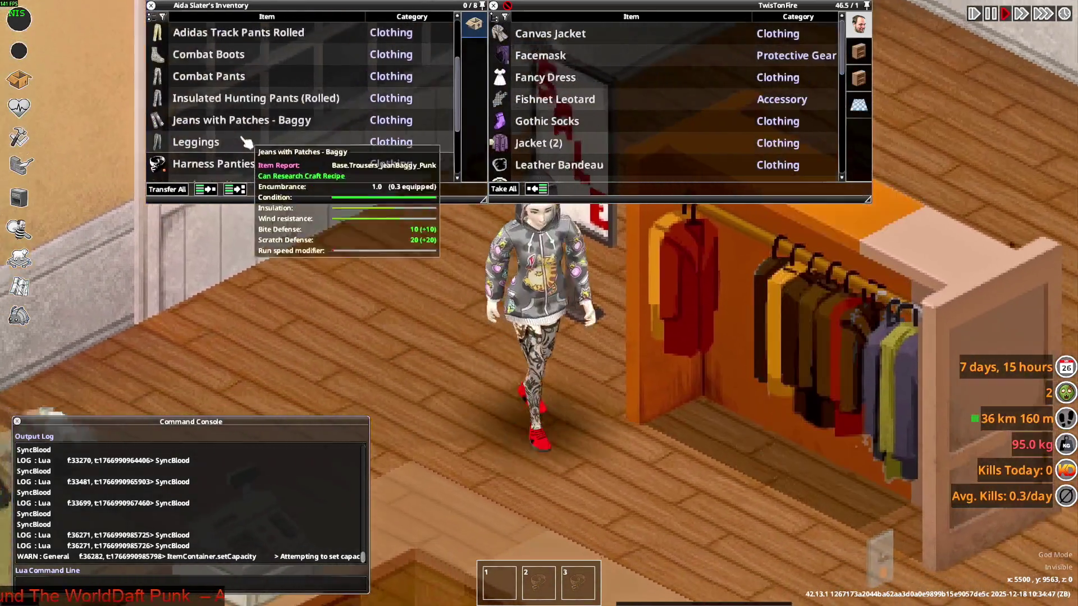
scroll(237, 135, up, 1)
scroll(228, 127, down, 3)
scroll(210, 119, down, 3)
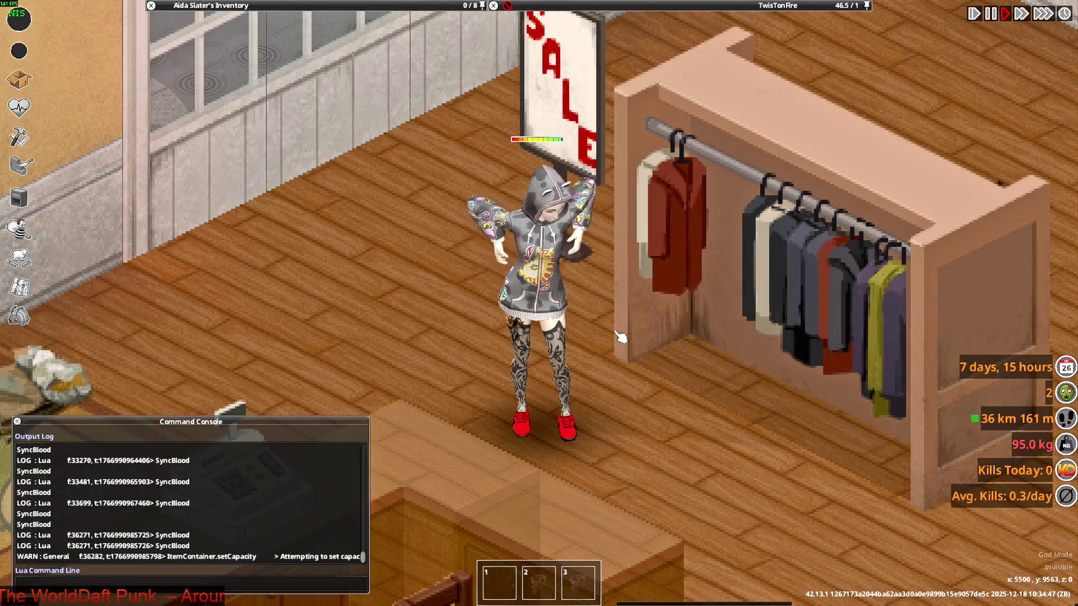
scroll(722, 365, up, 2)
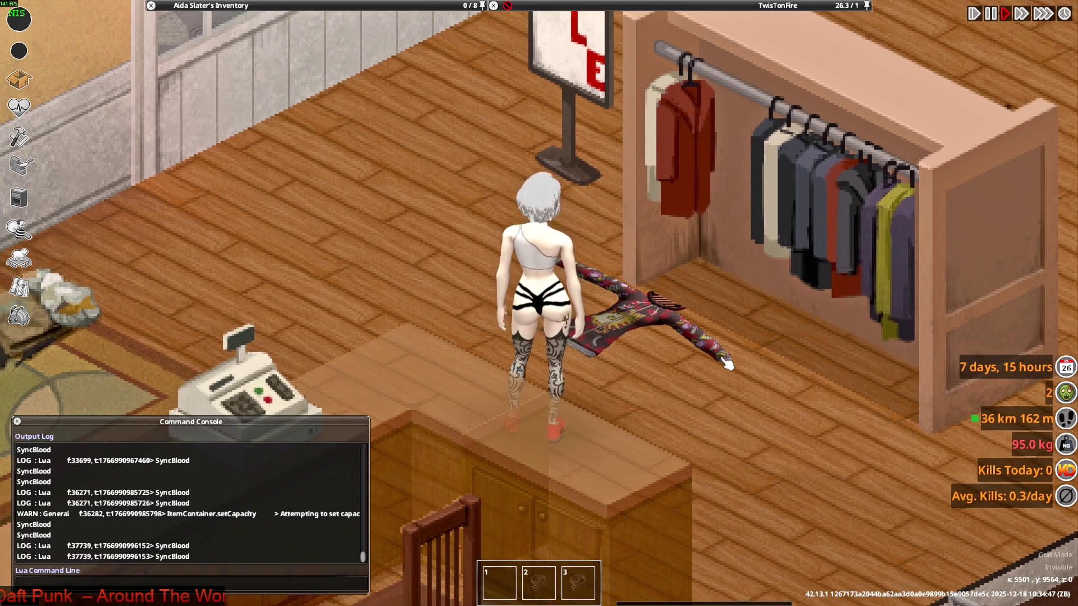
Walk onto the dropped hoodie, expand the Leather Coat stack and move one coat into the inventory.
key(w)
key(d)
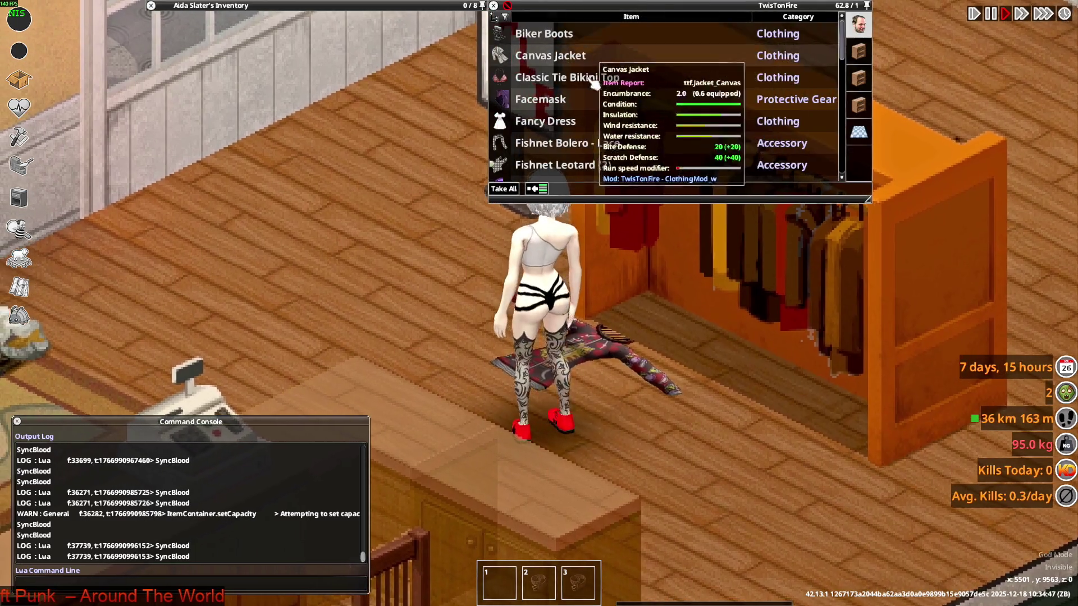
scroll(501, 100, down, 3)
scroll(500, 100, down, 2)
click(501, 100)
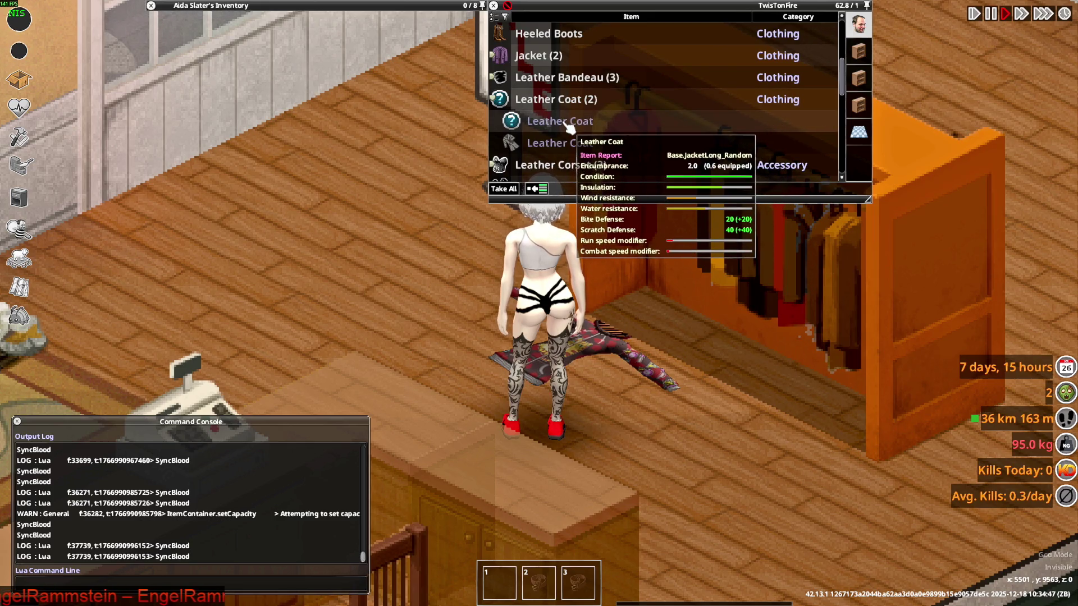
click(571, 125)
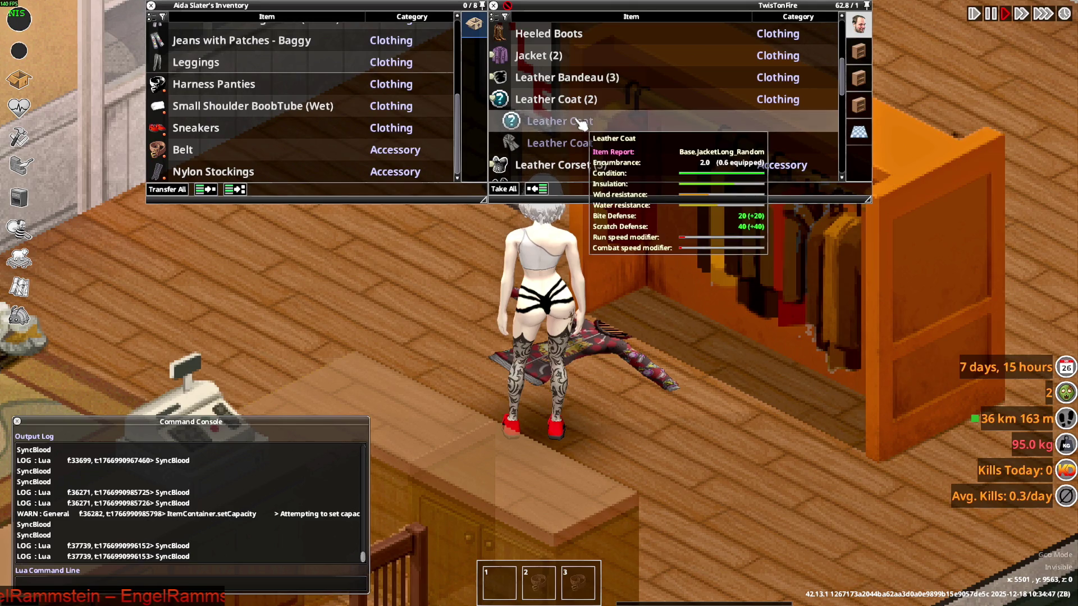
drag(581, 125, 654, 132)
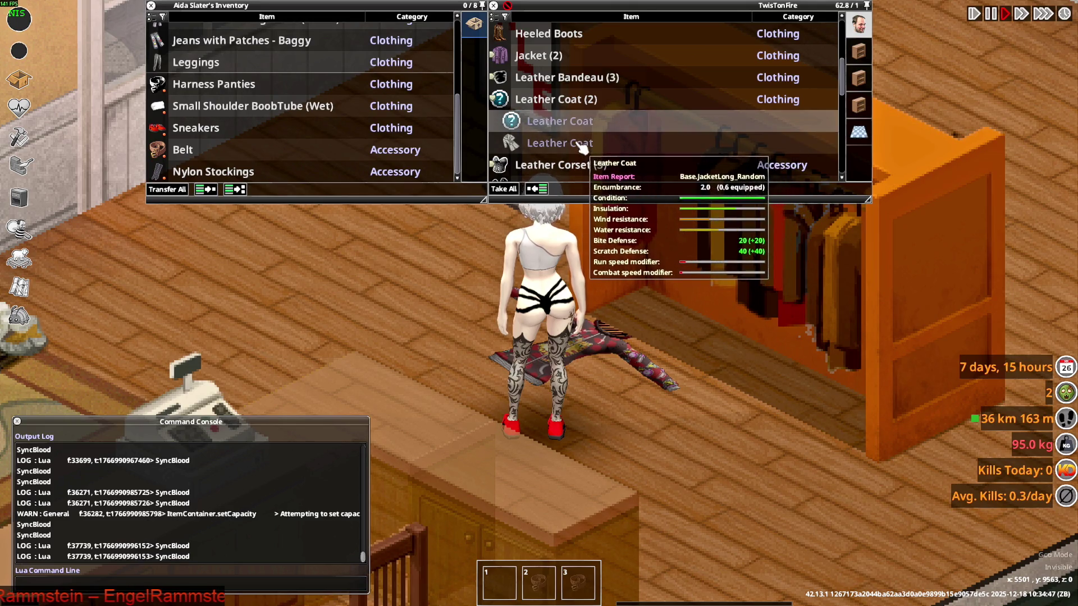
Wear the boots from the shop container, then put on the Shellsuit Jacket.
right_click(544, 31)
click(574, 63)
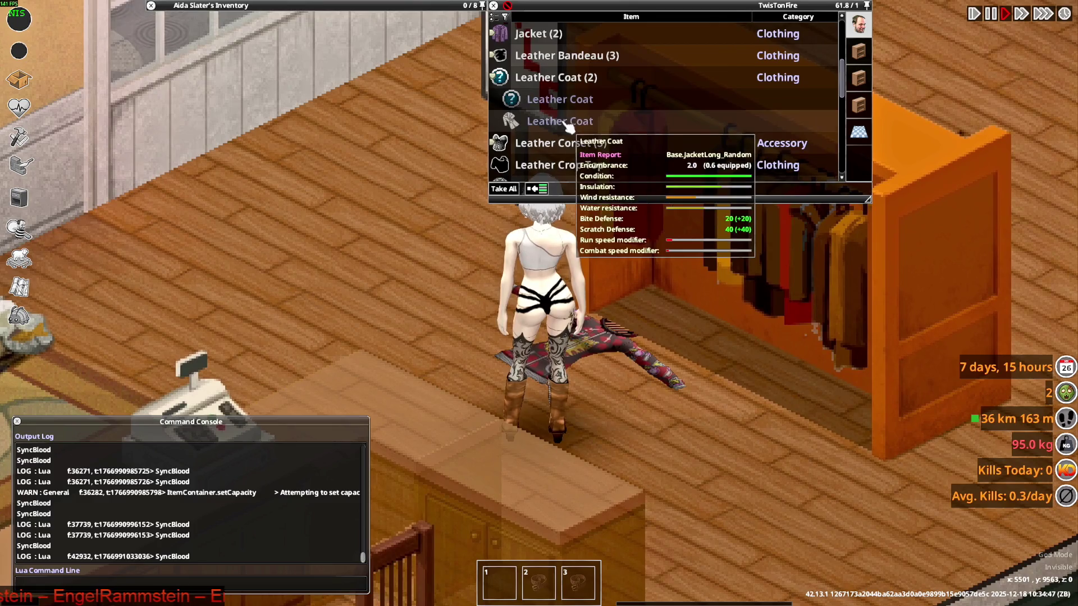
scroll(539, 127, down, 2)
scroll(562, 149, up, 3)
scroll(563, 149, down, 1)
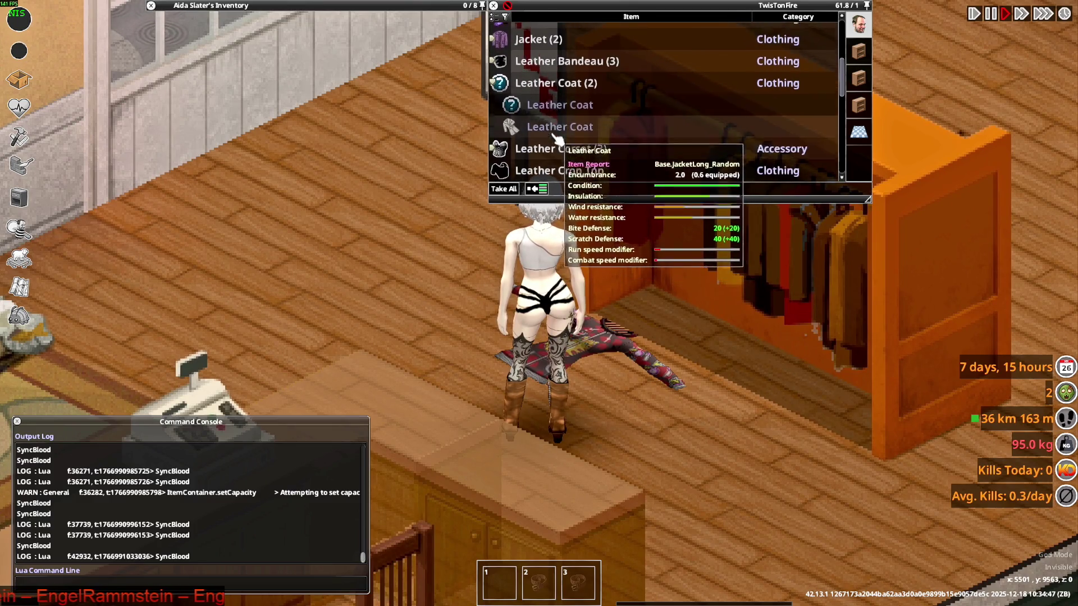
scroll(563, 148, up, 3)
scroll(563, 148, down, 5)
scroll(562, 148, down, 5)
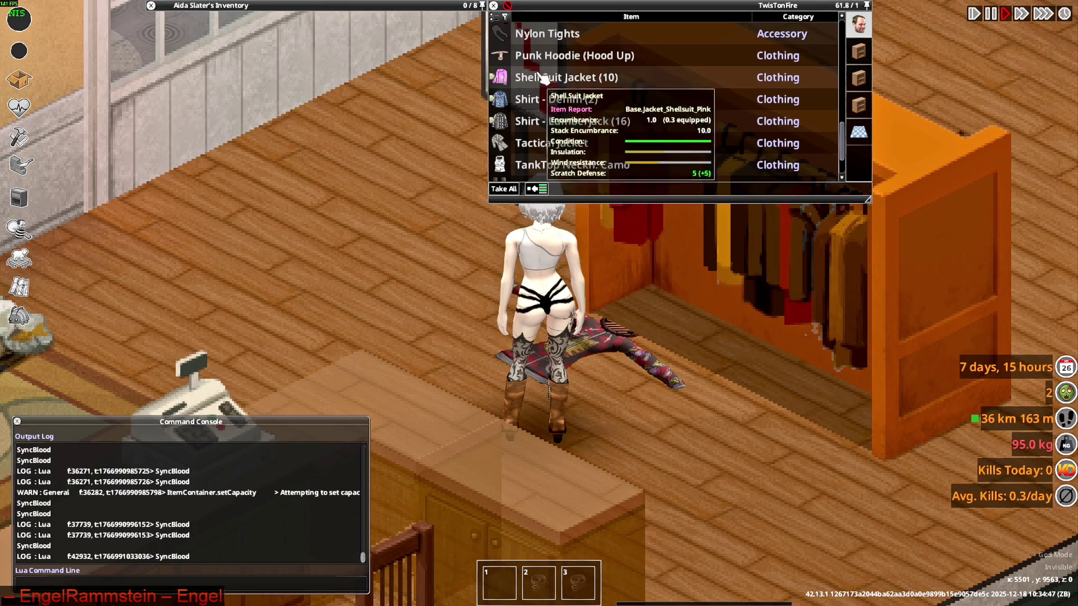
right_click(543, 78)
click(525, 93)
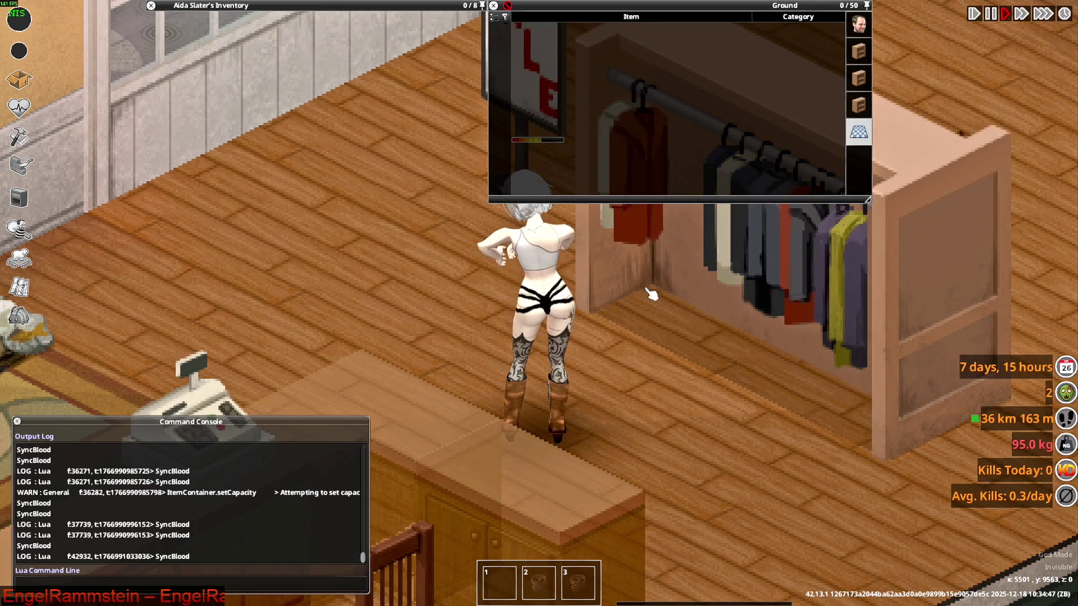
Walk the character around the shop and back onto the rug facing the camera.
key(a)
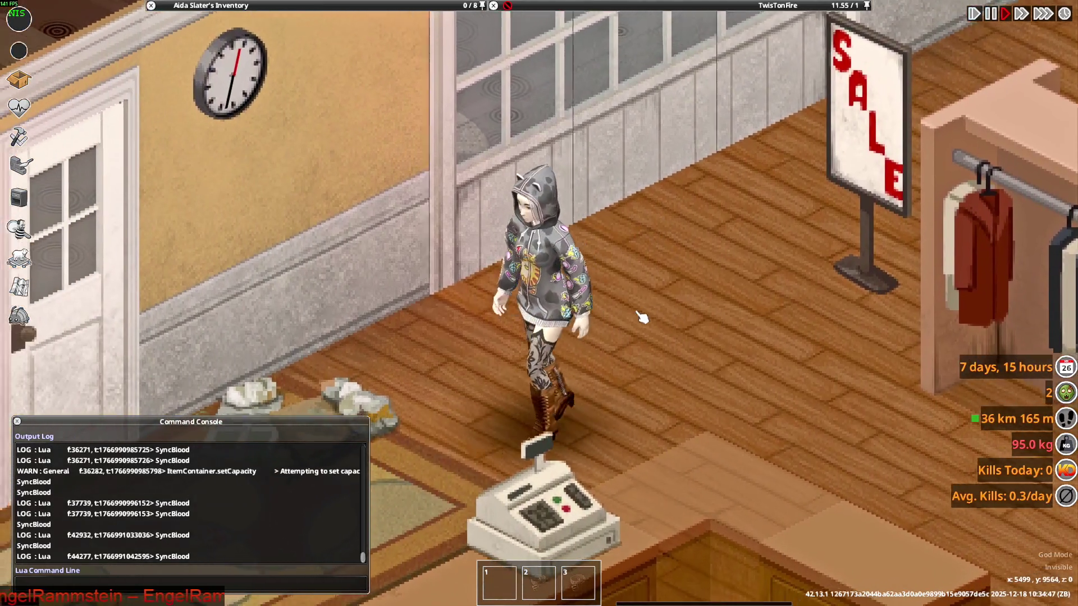
key(s)
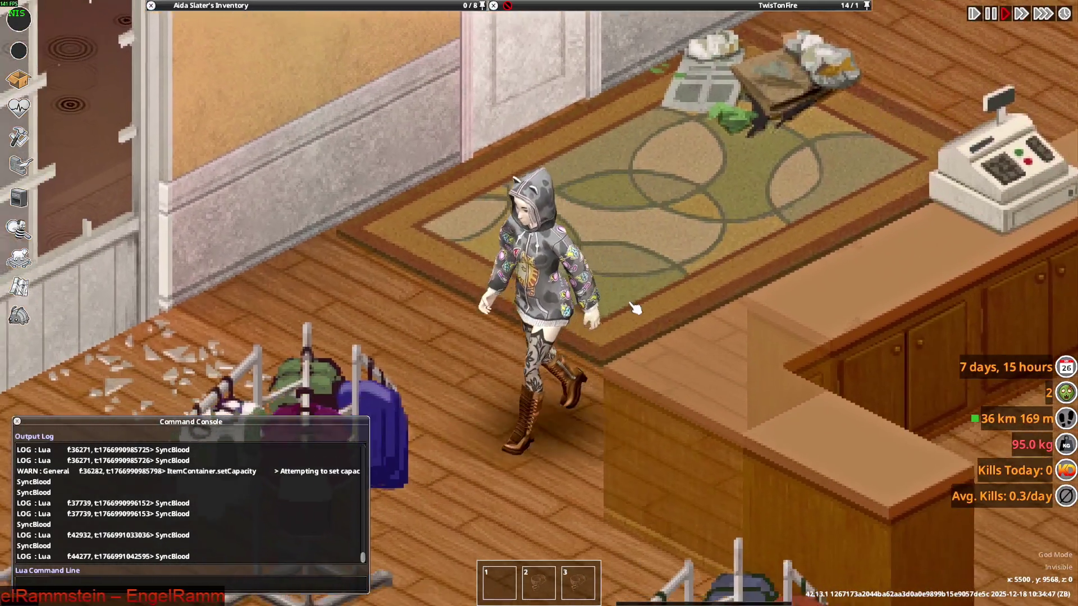
key(d)
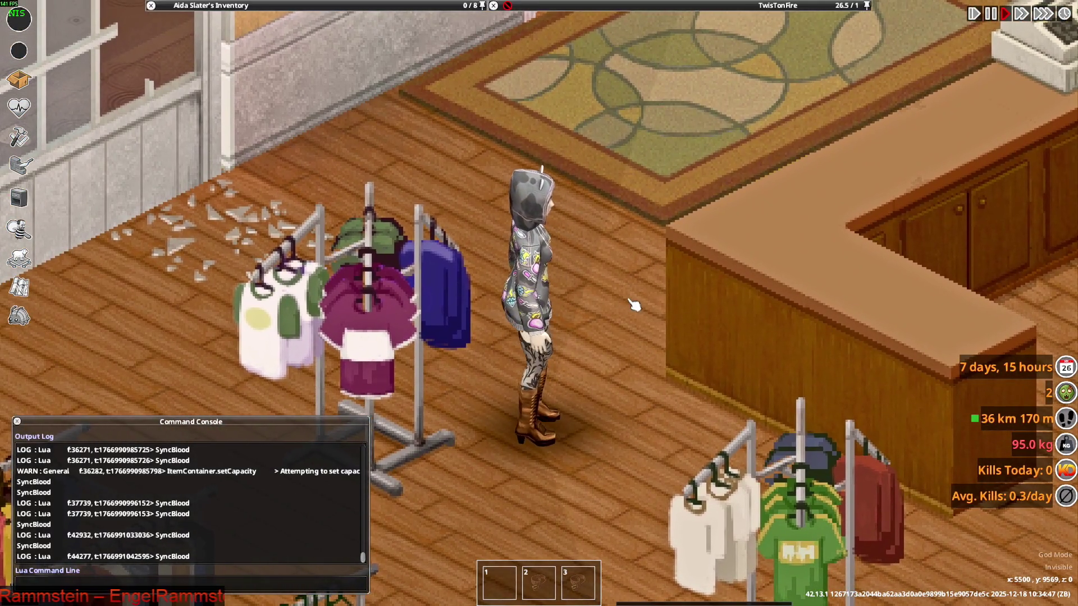
key(w)
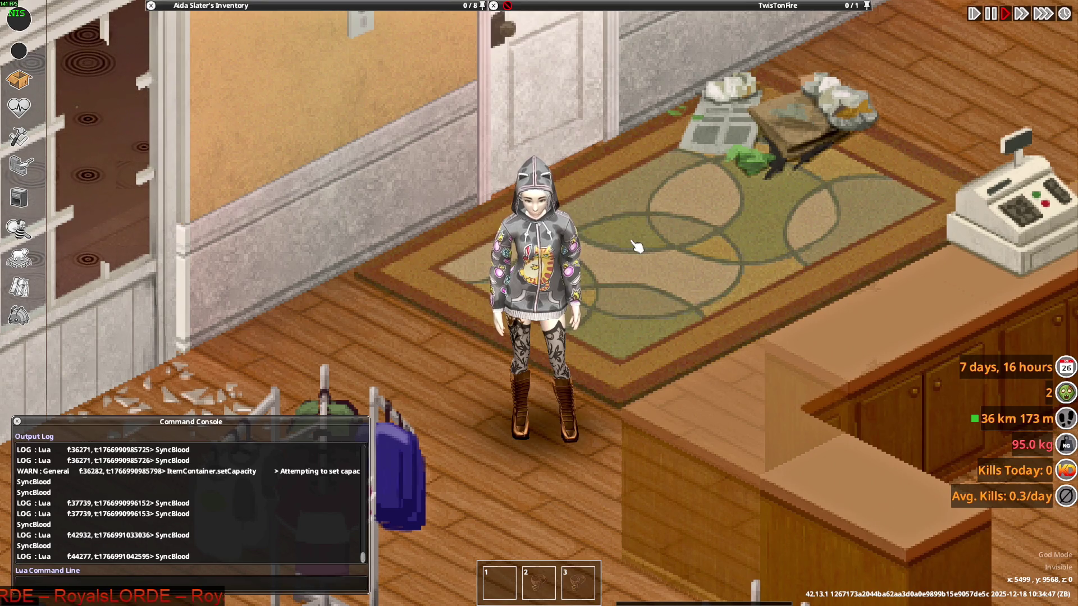
Alt+Tab to Susie_Hood.xml in Notepad++ and select the female model name F_Susie_Hood.
key(alt+Tab)
key(alt+Tab)
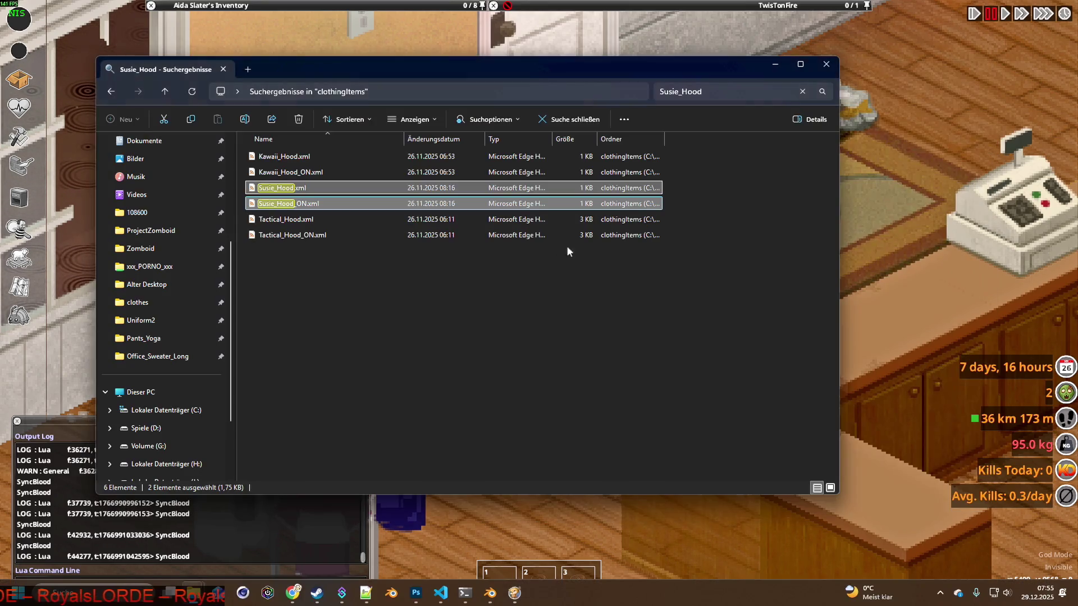
key(alt+Tab)
key(alt+Tab)
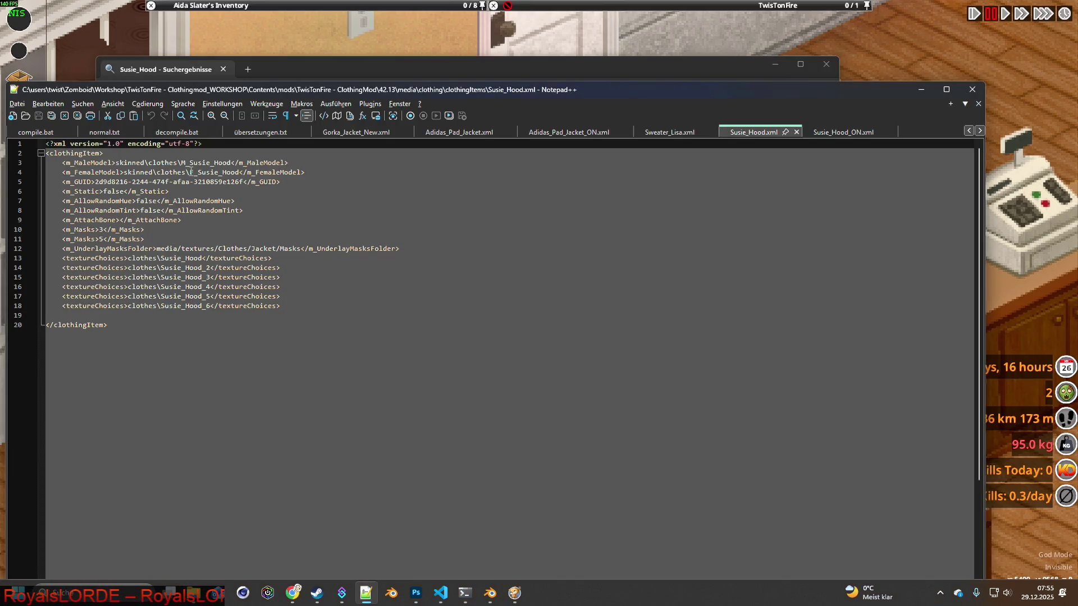
drag(189, 172, 243, 172)
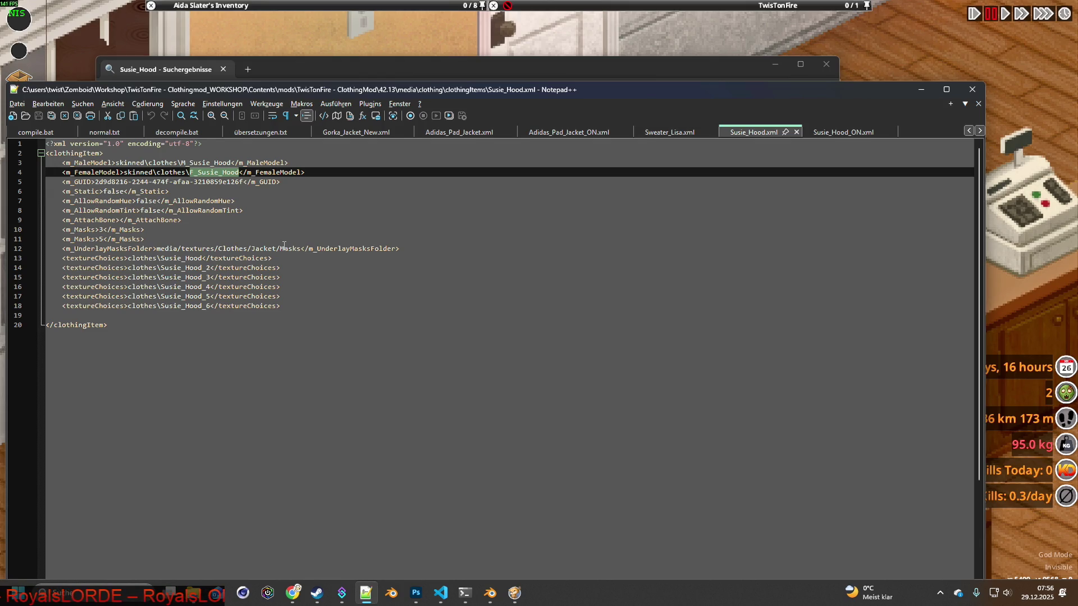
Reselect F_Susie_Hood on line 4, then bring the ALLSHOES_LATEST Blender window to the front.
click(227, 171)
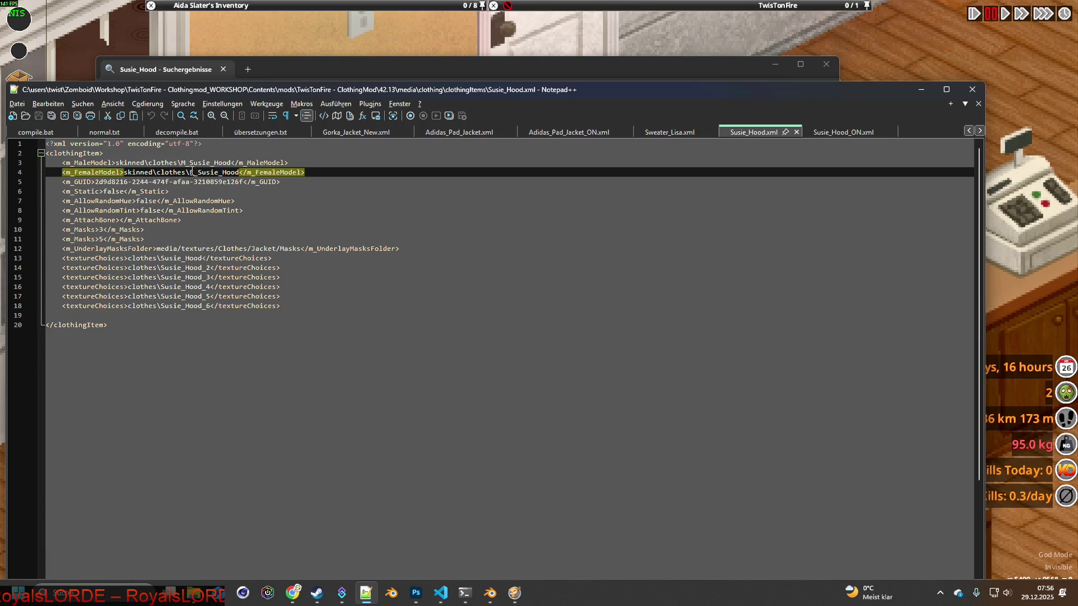
drag(190, 172, 240, 172)
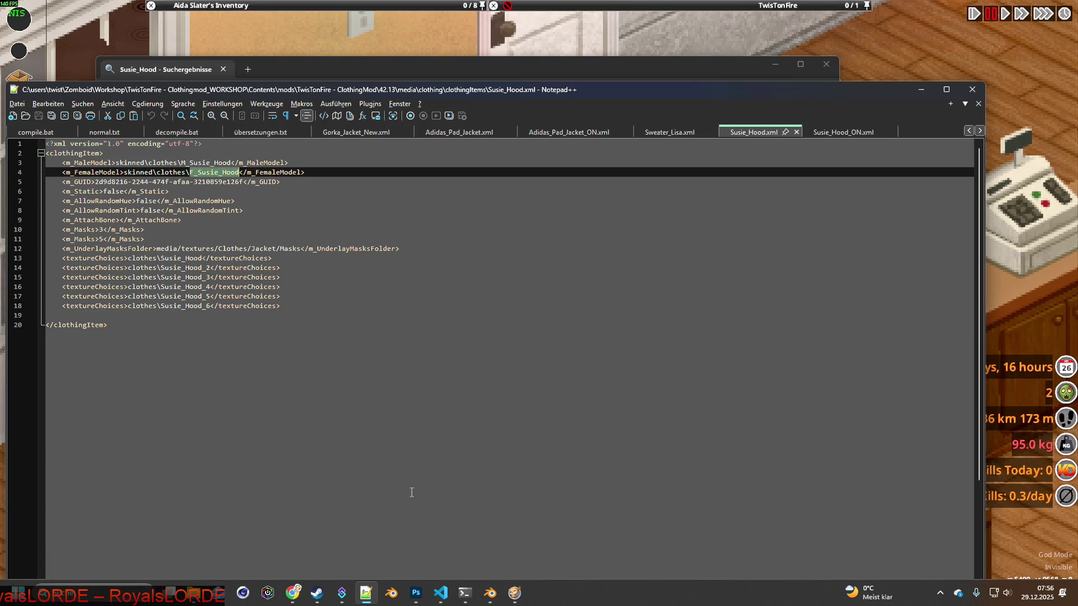
click(490, 593)
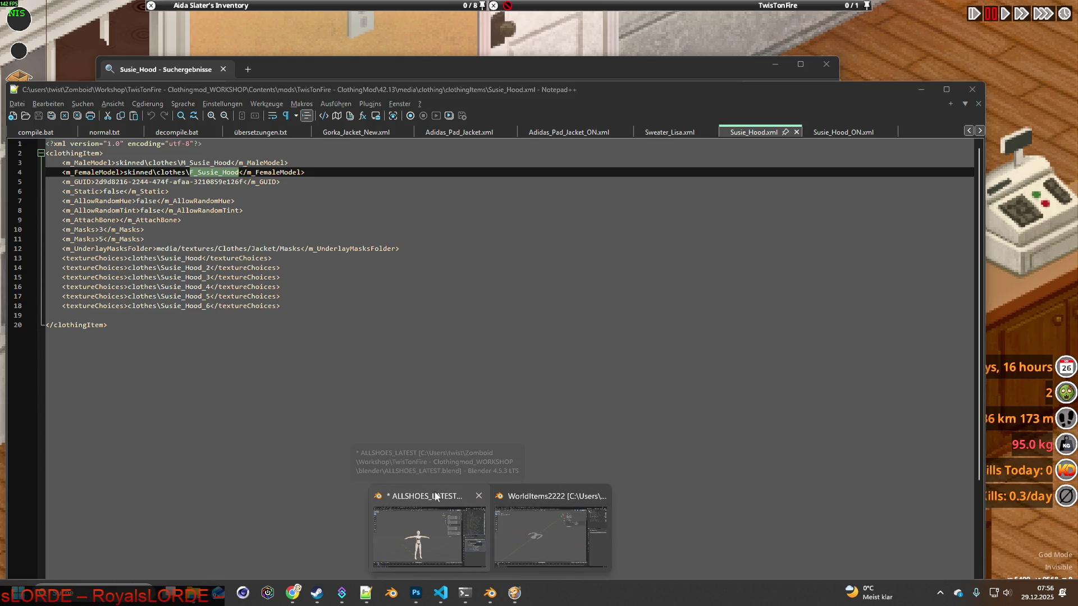
click(430, 498)
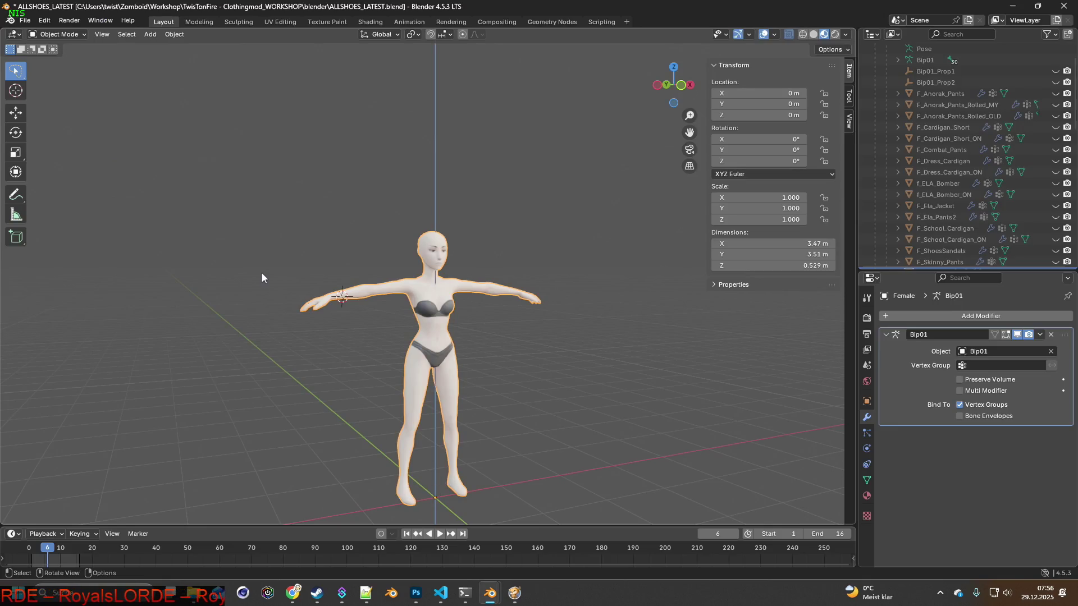
Deselect the female figure and save the ALLSHOES_LATEST blend file.
click(308, 242)
click(25, 20)
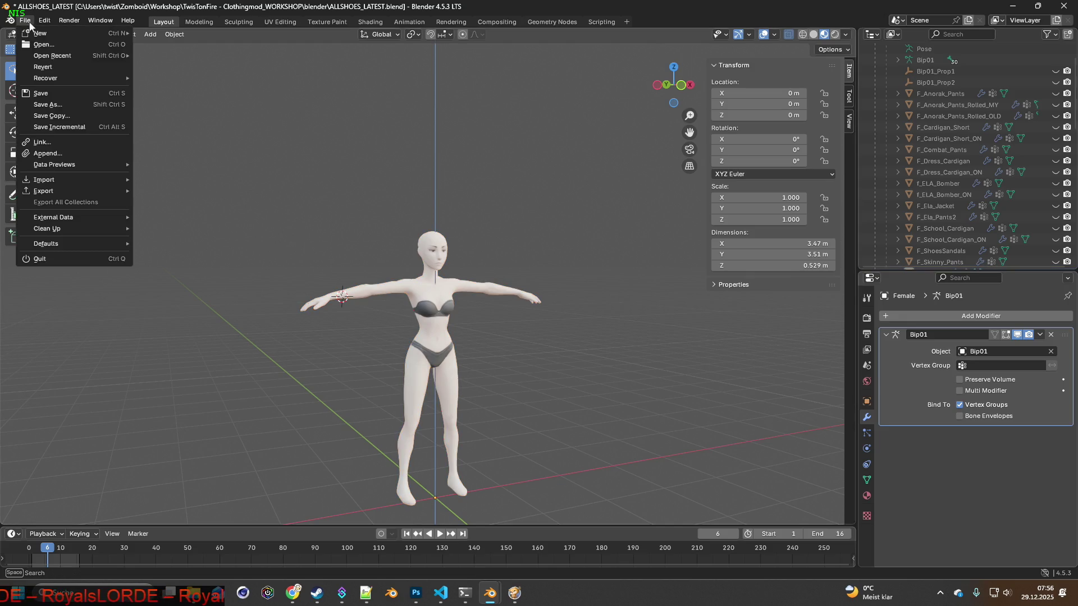
click(40, 93)
Import F_Susie_Hood.gltf via glTF 2.0 and expand the imported $dummy_root hierarchy.
click(26, 19)
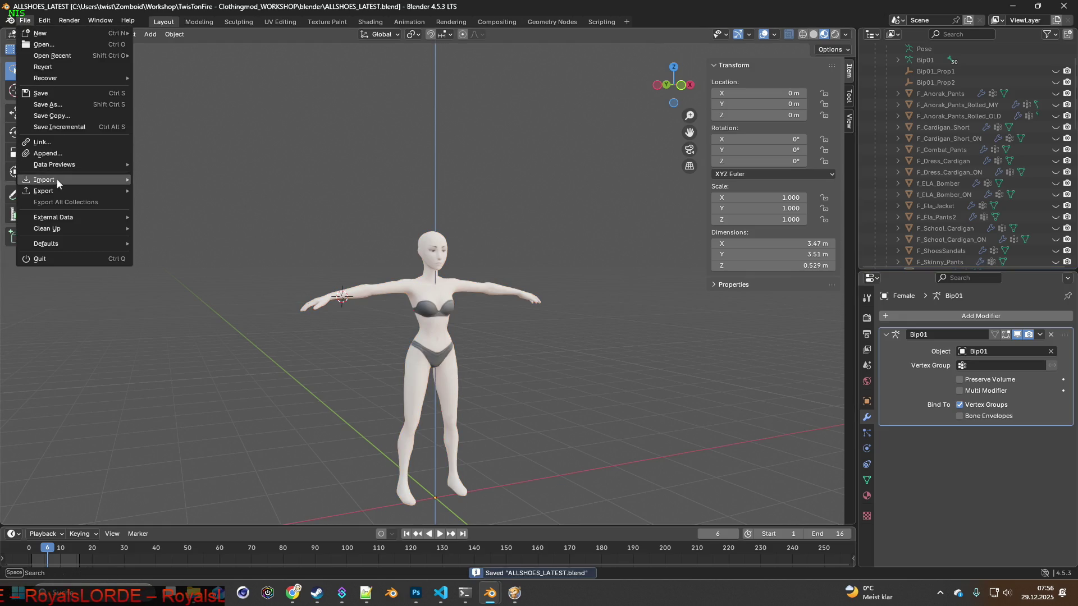
click(179, 302)
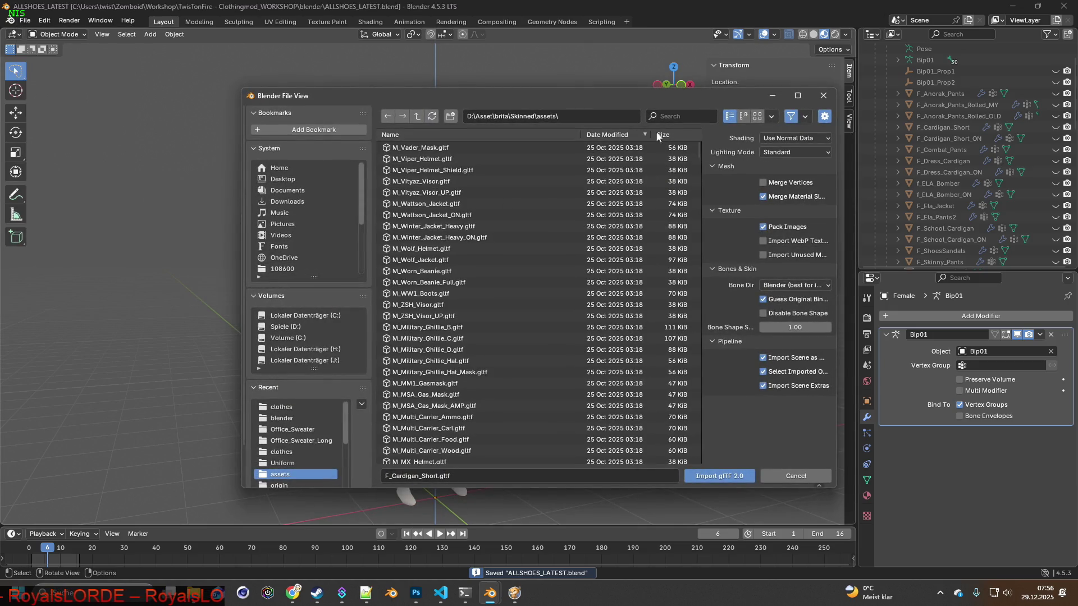
click(678, 116)
text(_Susie_Hood)
click(446, 148)
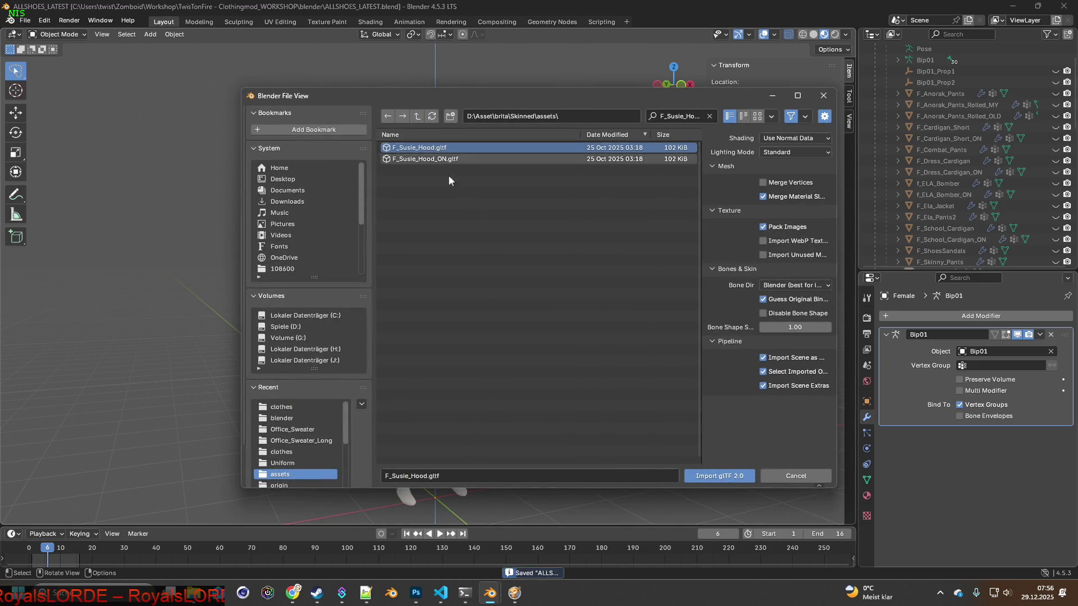
click(714, 473)
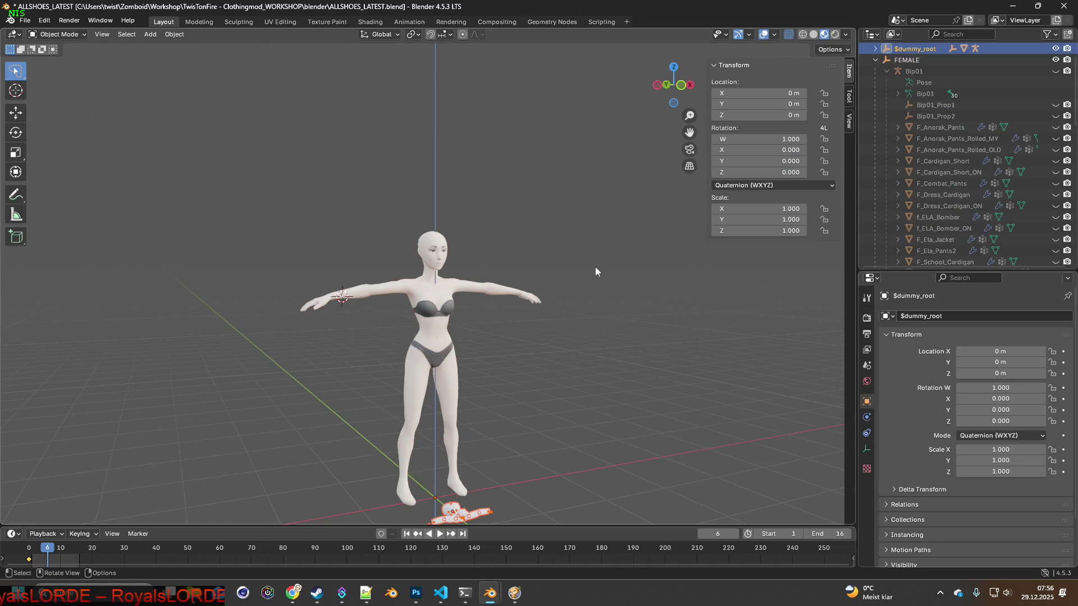
click(875, 48)
Rename the imported Kate_HoodieDown mesh under Dummy01/Bip01.001 to F_Susie_Hood.
click(886, 60)
click(901, 82)
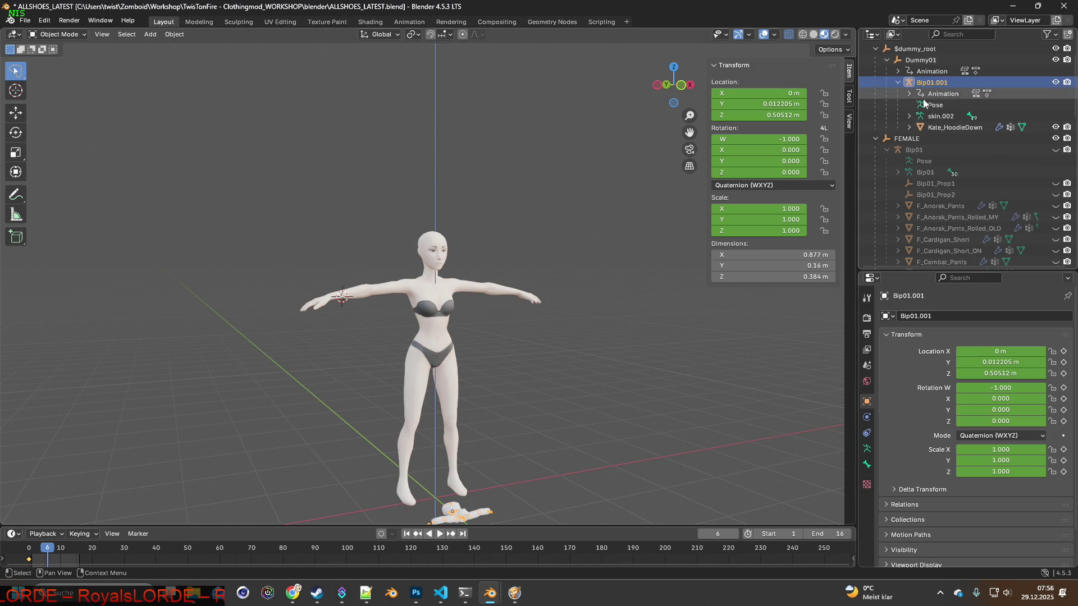
click(955, 127)
double_click(955, 126)
text(F_Susie_Hood)
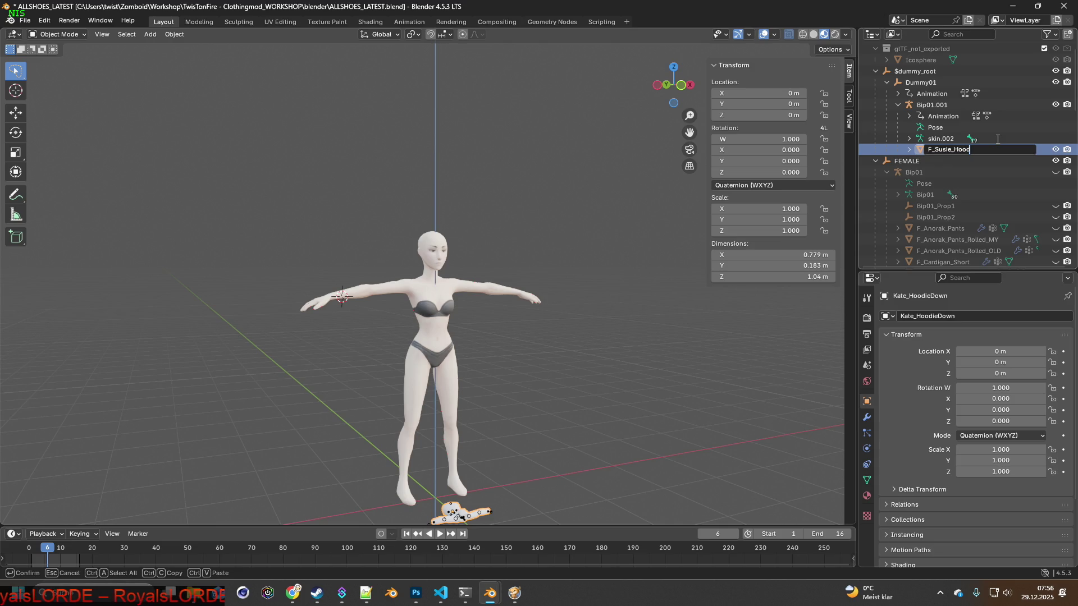
key(Return)
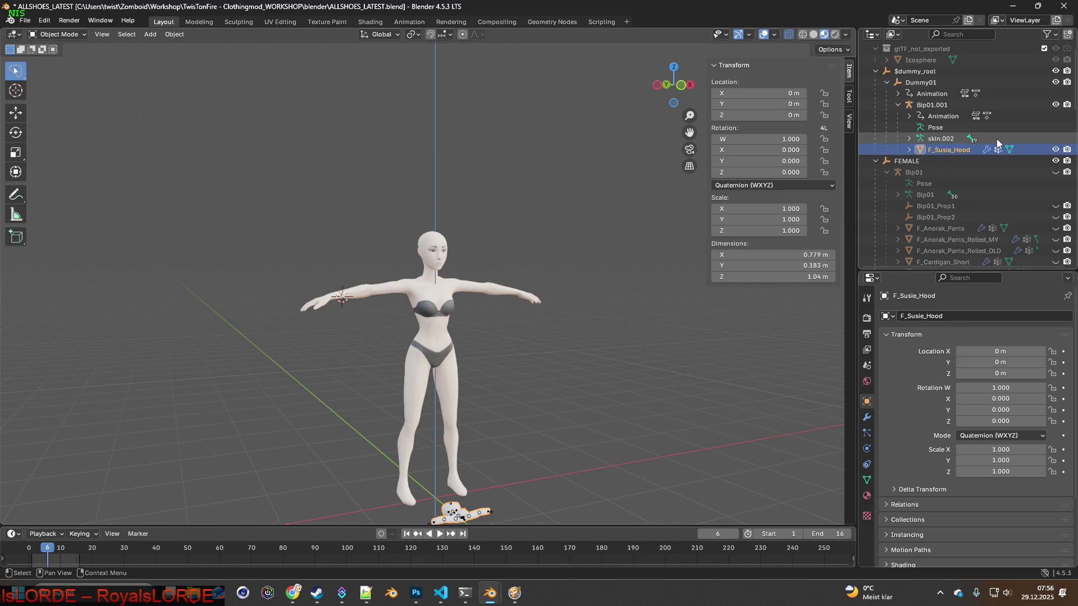
mouse_move(601, 341)
shift+middle_down()
mouse_move(537, 292)
mouse_move(602, 243)
mouse_move(584, 206)
mouse_move(534, 224)
mouse_move(512, 218)
mouse_move(552, 243)
shift+middle_up()
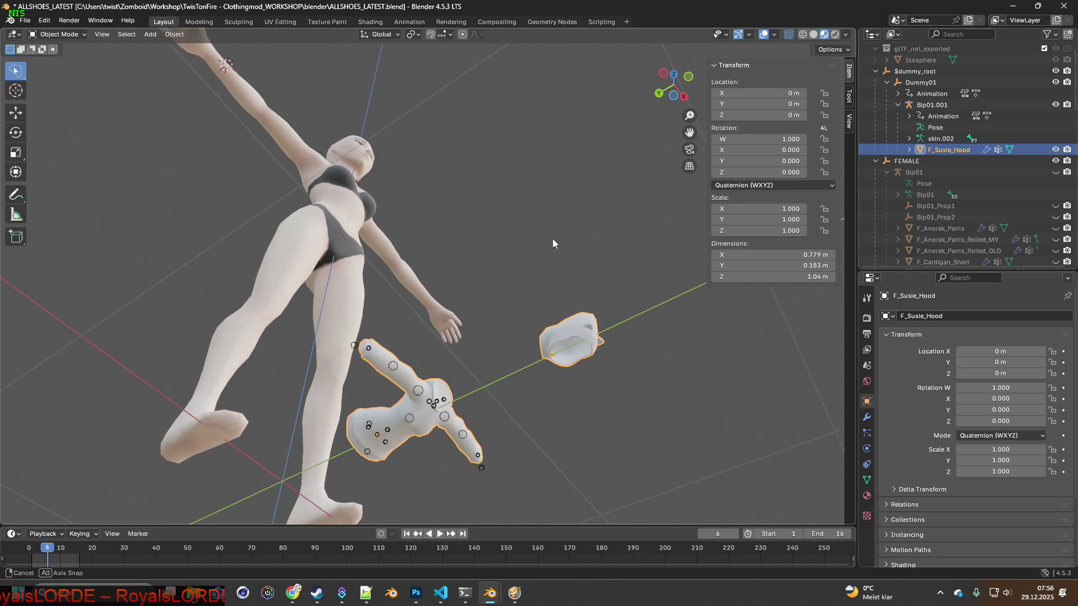
middle_drag(552, 244, 552, 242)
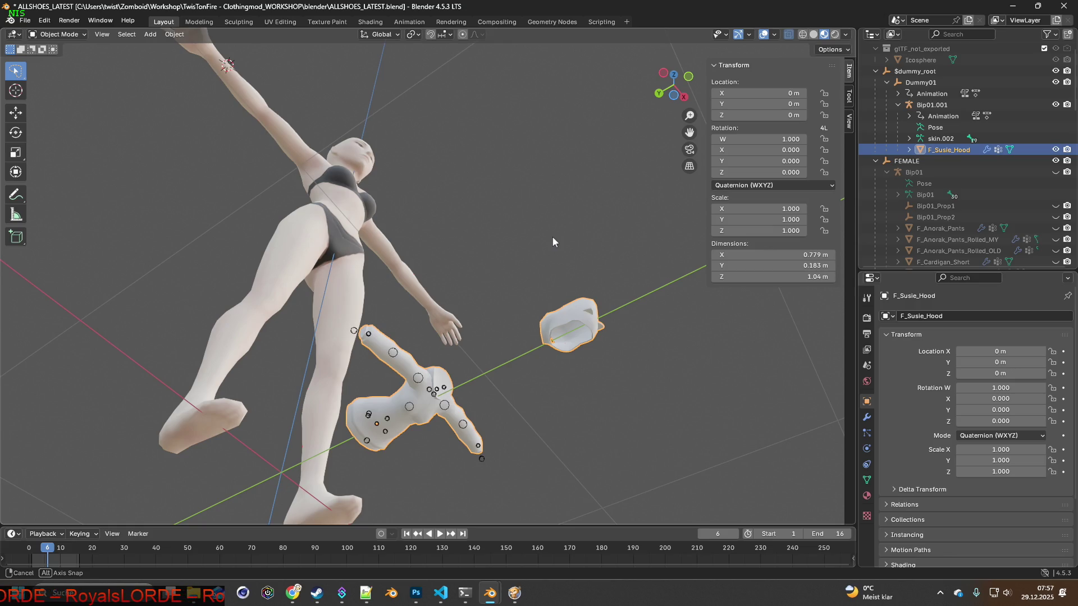
mouse_move(553, 242)
middle_down()
mouse_move(422, 230)
mouse_move(500, 312)
mouse_move(654, 375)
mouse_move(660, 364)
mouse_move(557, 325)
mouse_move(489, 219)
mouse_move(528, 195)
mouse_move(654, 244)
mouse_move(507, 243)
mouse_move(494, 228)
middle_up()
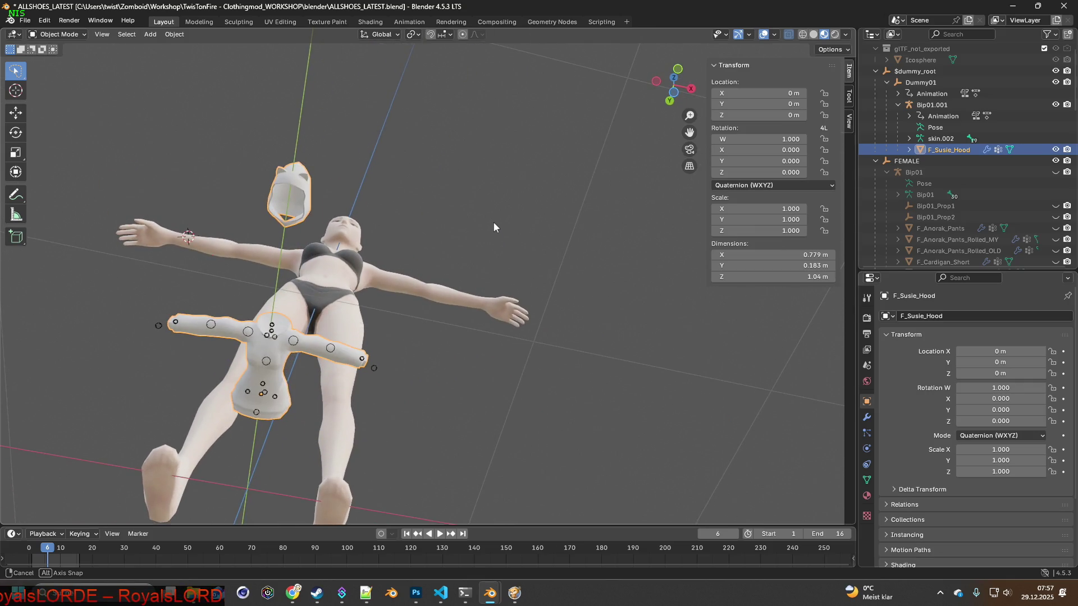
middle_drag(493, 227, 502, 231)
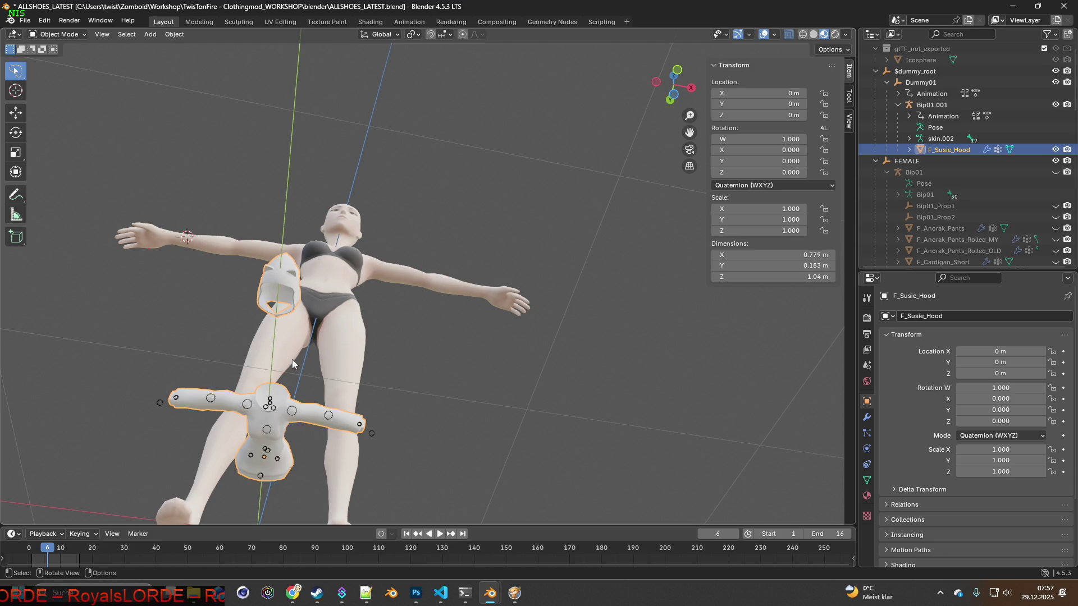
middle_drag(358, 347, 384, 330)
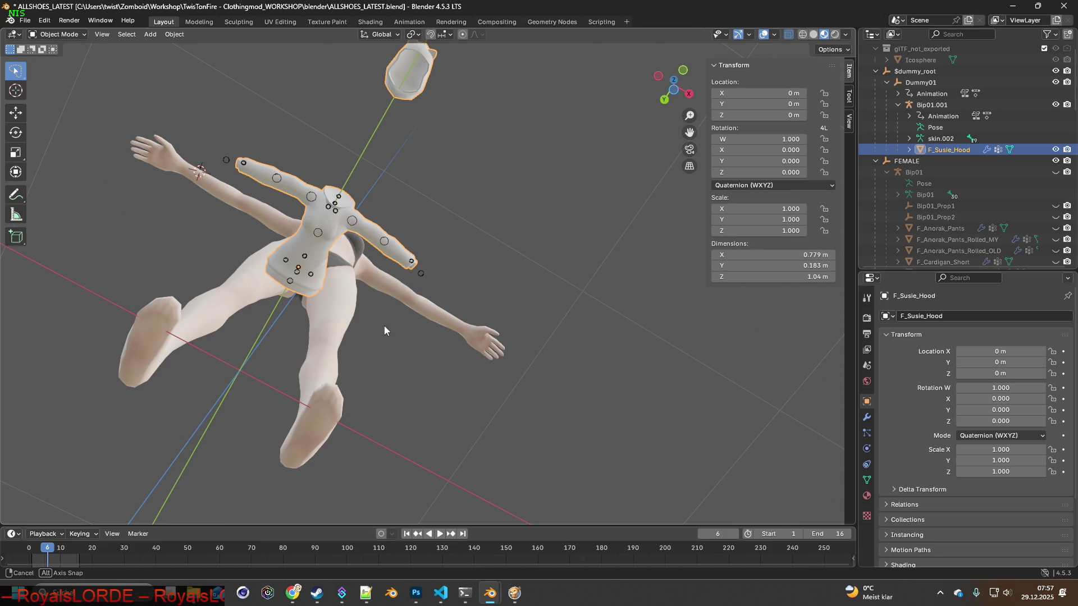
middle_drag(385, 325, 439, 353)
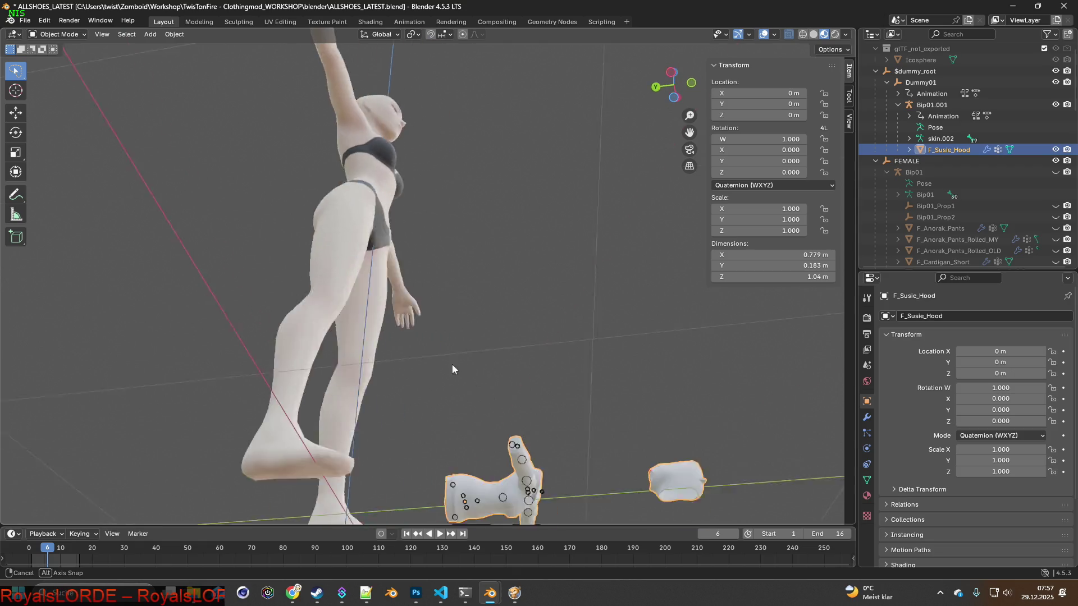
middle_drag(439, 353, 373, 339)
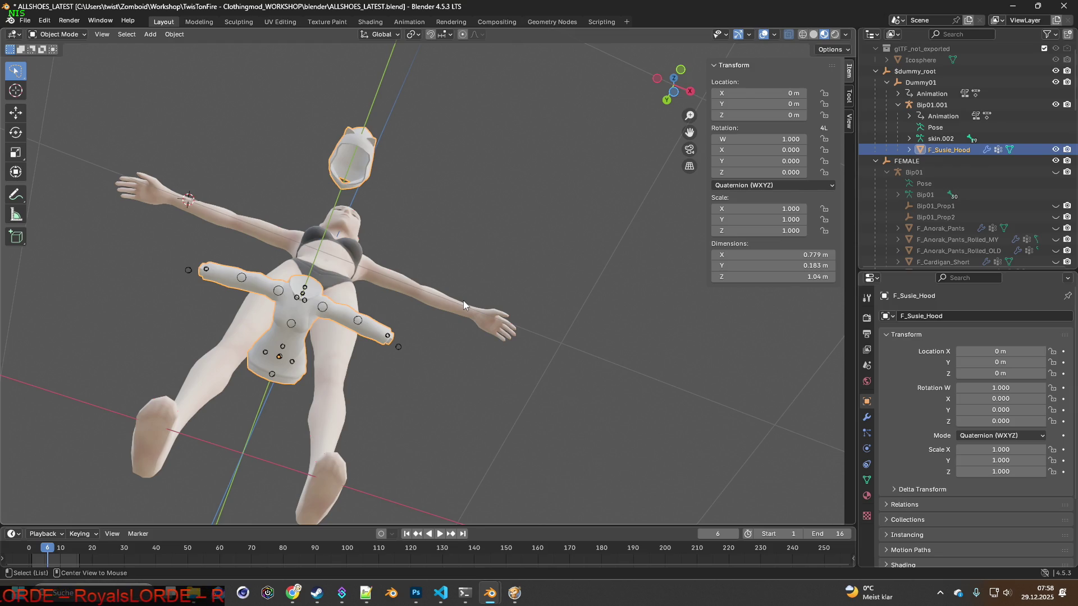
key(alt+Tab)
key(alt+Tab)
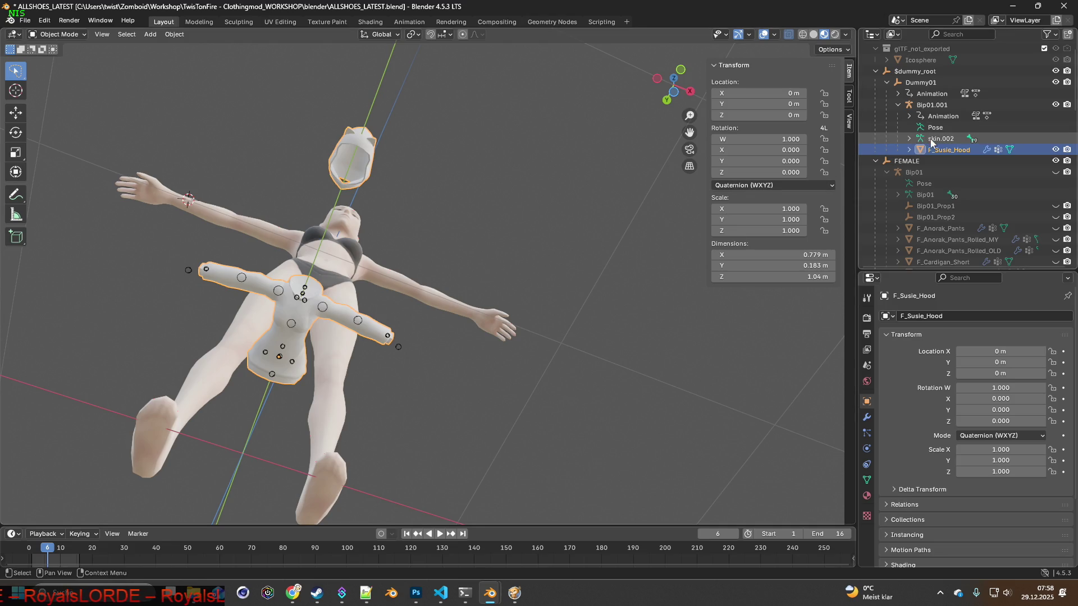
Delete the $dummy_root rig hierarchy and the stray Icosphere, keeping F_Susie_Hood, then switch to the game.
click(934, 139)
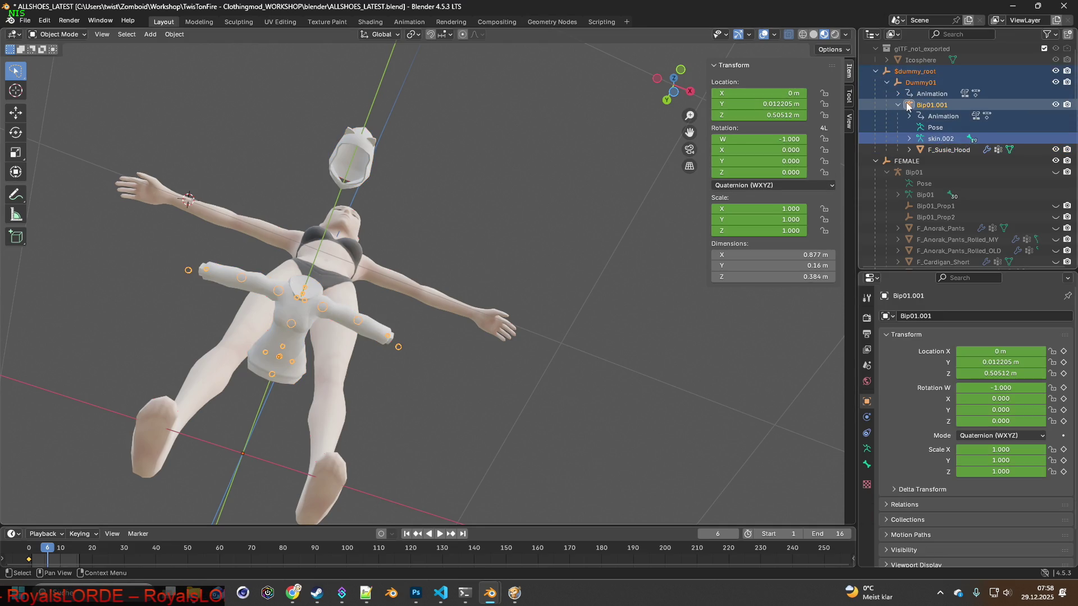
key(Delete)
click(919, 59)
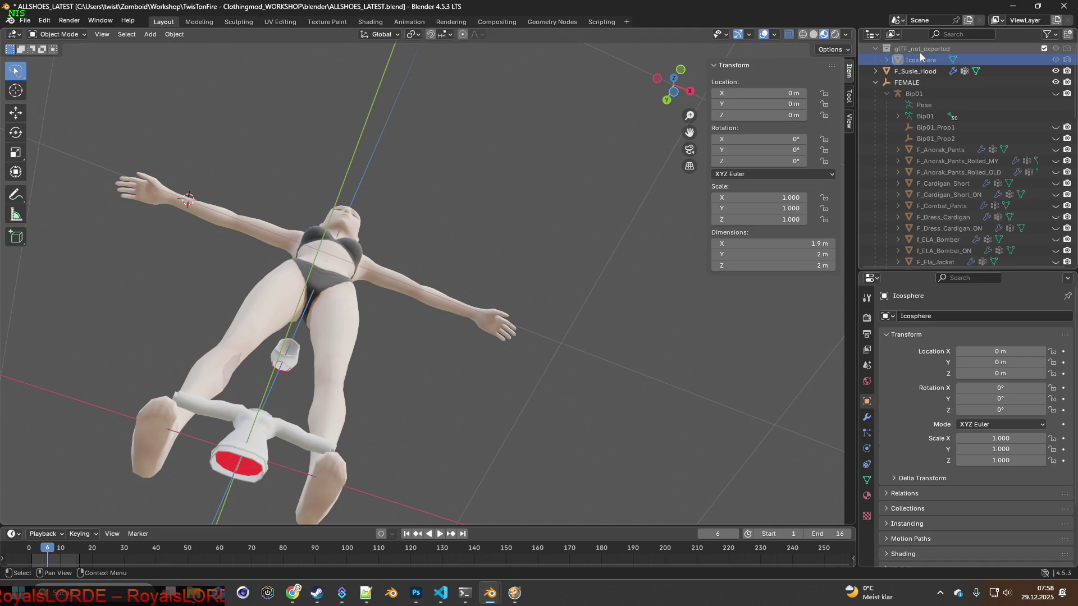
key(Delete)
mouse_move(614, 195)
middle_down()
mouse_move(476, 274)
mouse_move(459, 394)
mouse_move(481, 361)
mouse_move(464, 392)
mouse_move(501, 261)
middle_up()
key(alt+Tab)
key(alt+Tab)
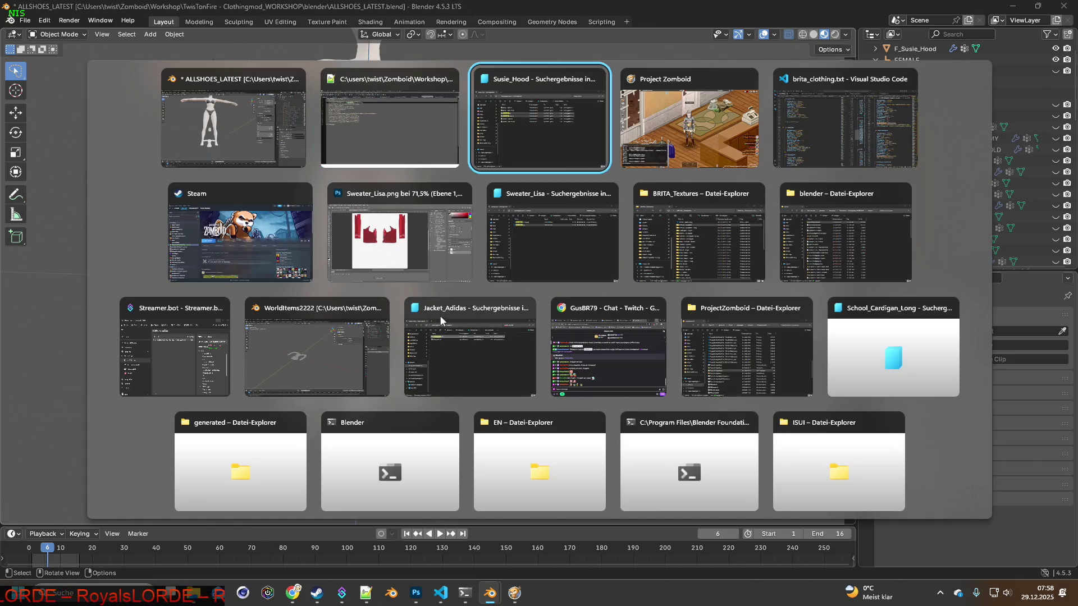
scroll(337, 126, up, 4)
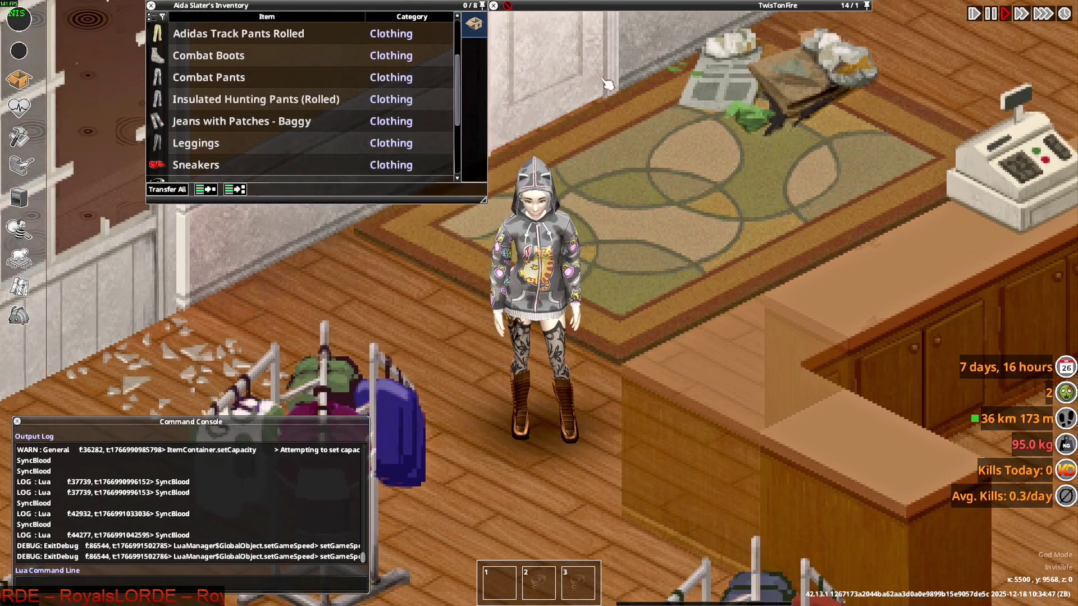
scroll(246, 142, up, 3)
scroll(246, 142, up, 1)
scroll(244, 139, down, 7)
scroll(236, 136, down, 3)
Put the Punk Hoodie's hood down, view the character from back and front, and return to Blender.
right_click(207, 109)
click(250, 145)
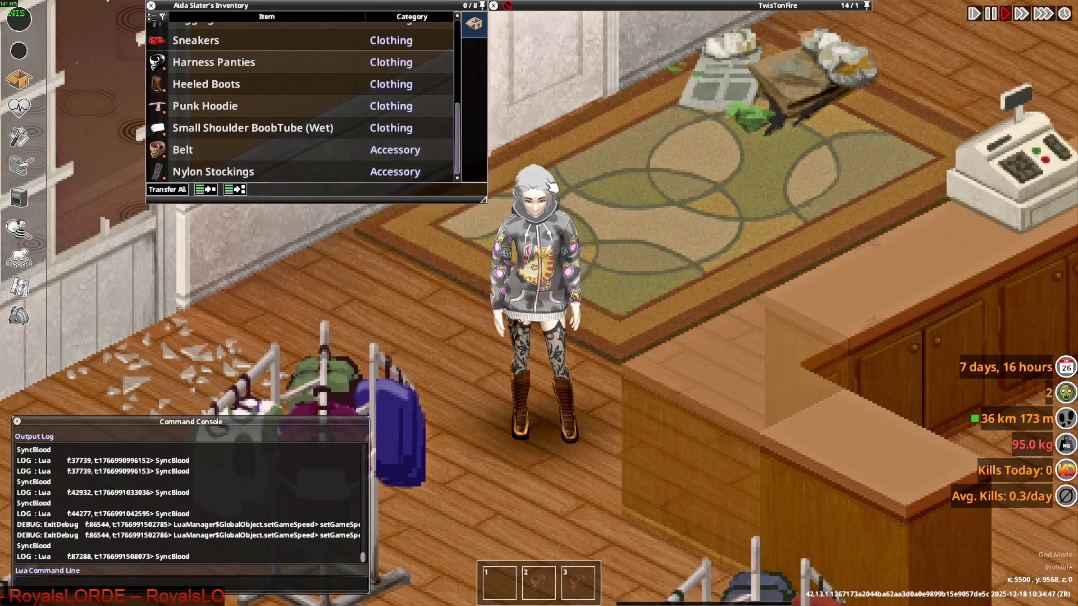
scroll(533, 133, down, 4)
scroll(649, 236, down, 1)
scroll(649, 237, up, 4)
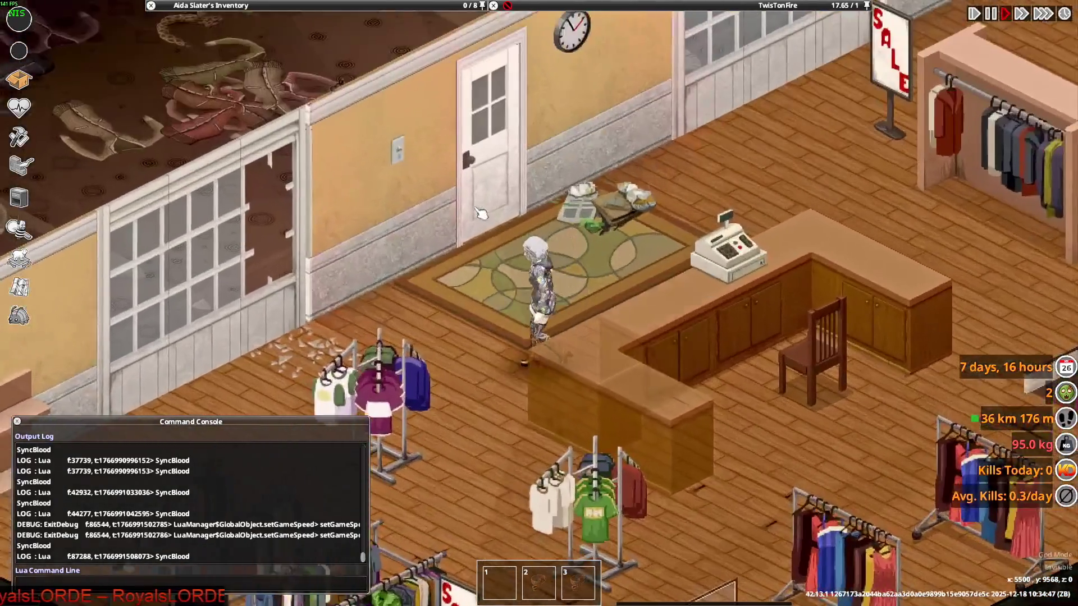
key(w)
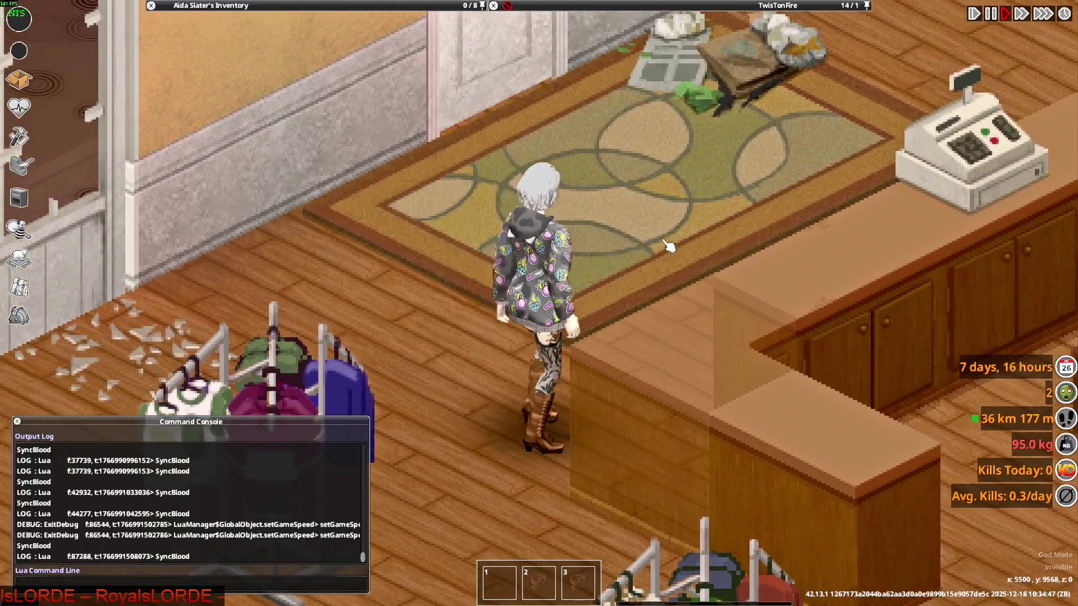
key(s)
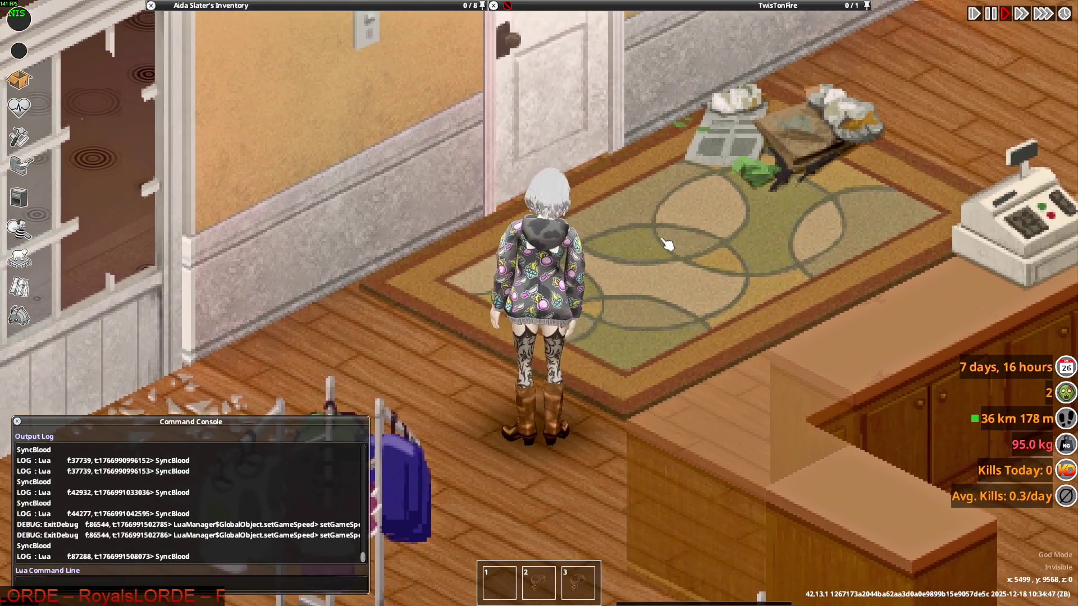
key(alt+Tab)
mouse_move(444, 274)
middle_down()
mouse_move(448, 294)
mouse_move(422, 289)
middle_up()
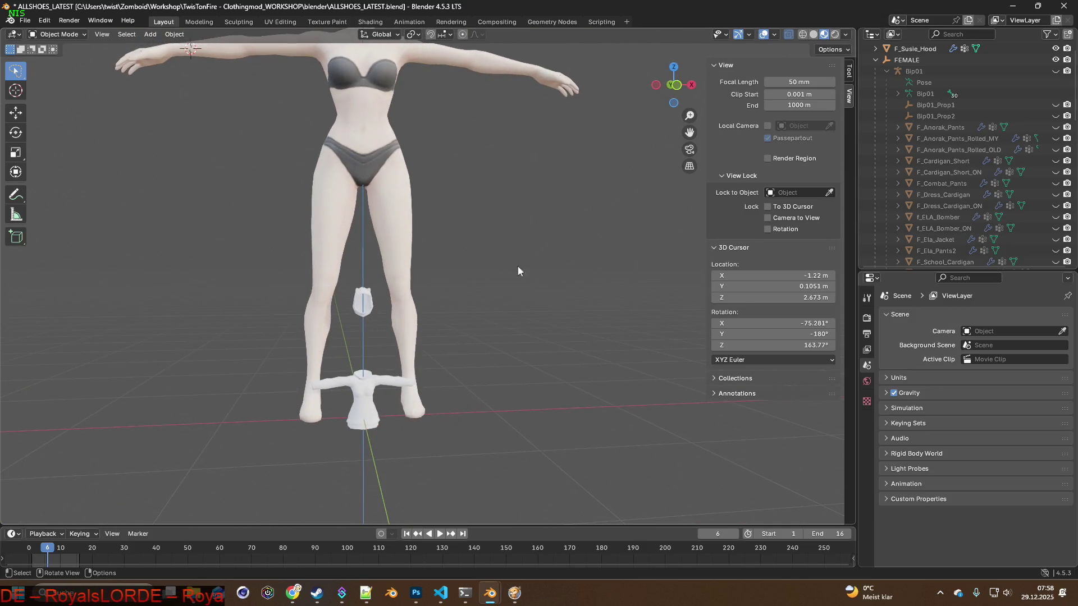
scroll(923, 84, up, 2)
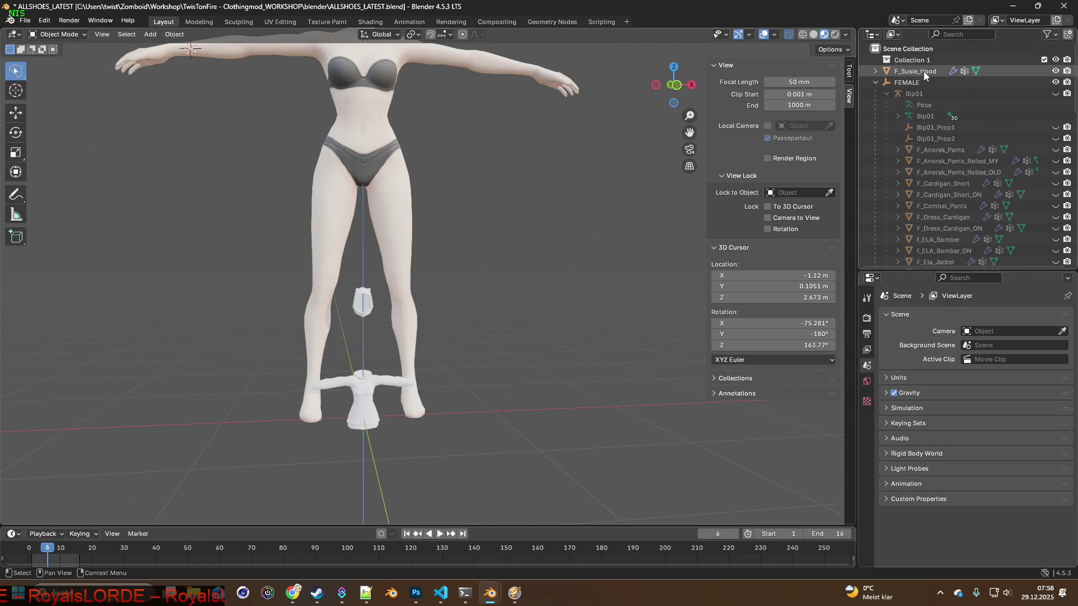
Import F_Susie_Hood_ON.gltf through the glTF 2.0 importer, filtering the list by the pasted name.
click(26, 20)
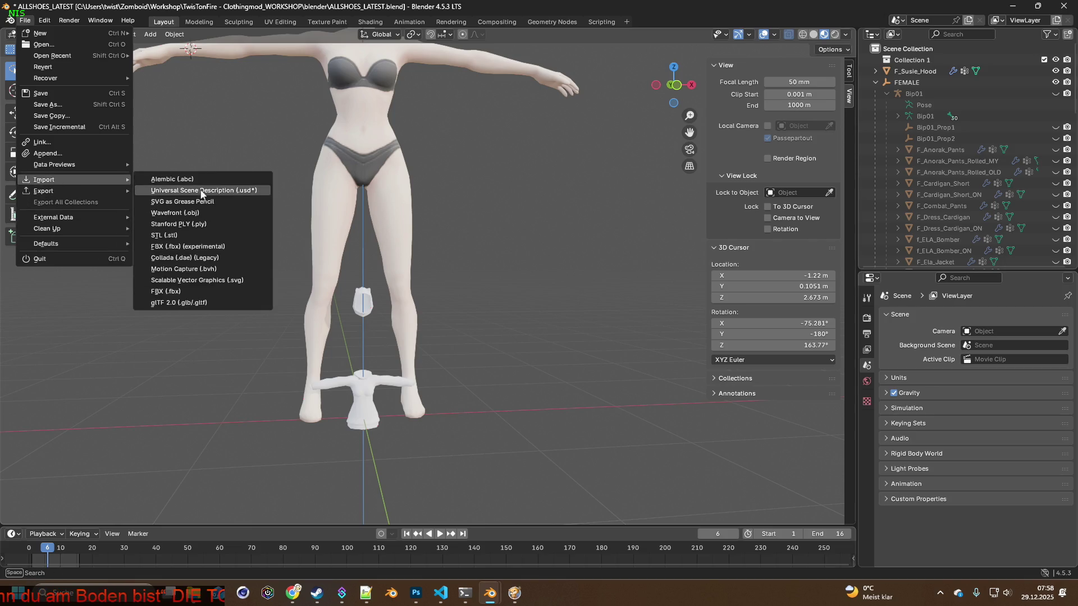
click(189, 303)
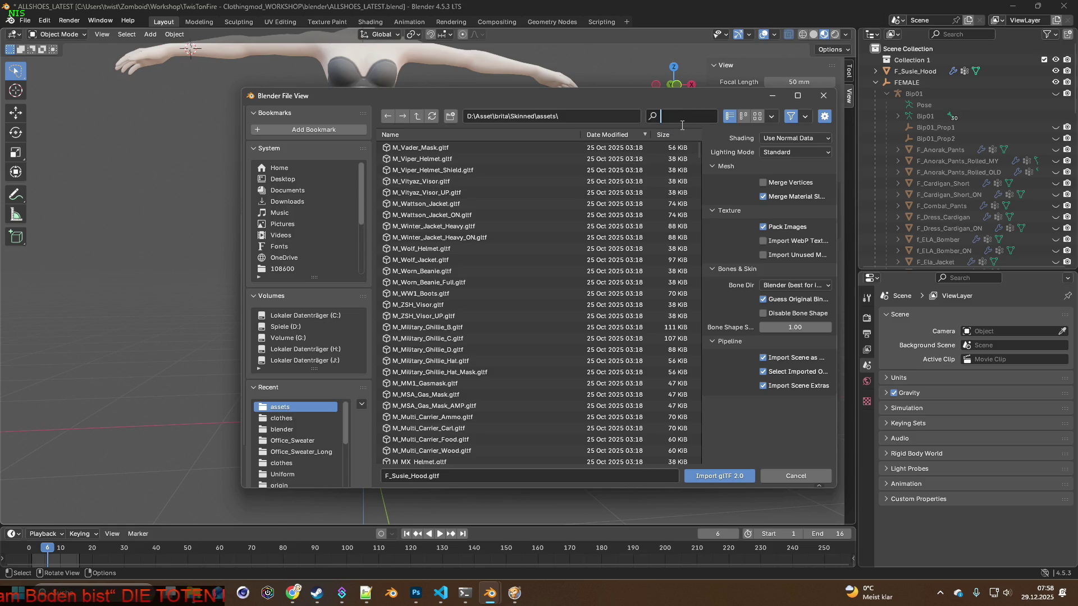
text(F_Susie_Hood)
click(435, 158)
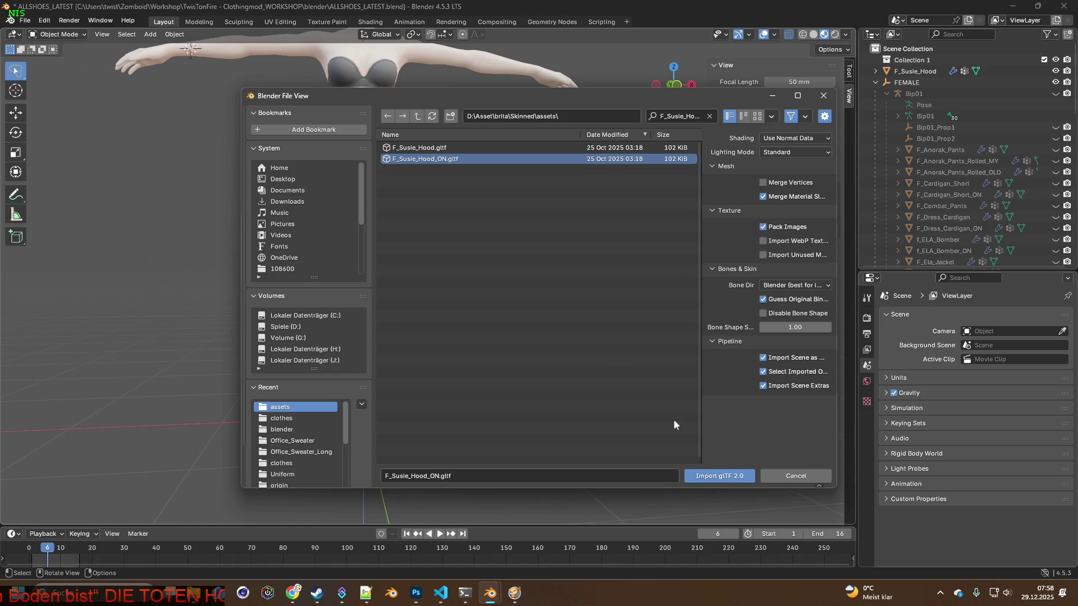
click(720, 476)
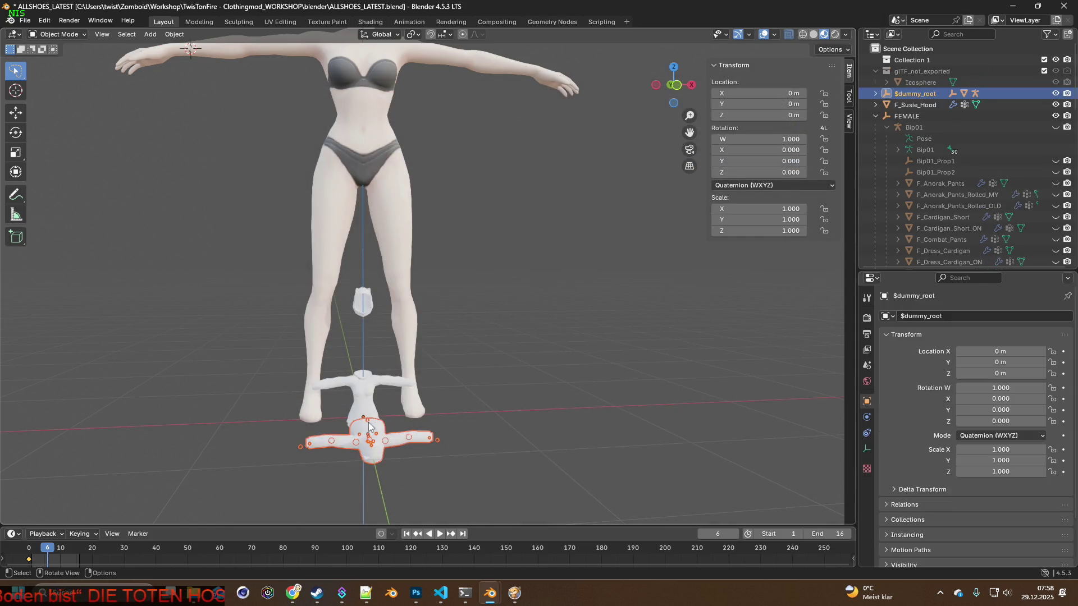
Delete the new import's $dummy_root rig hierarchy, its Icosphere and the glTF_not_exported collection.
click(876, 93)
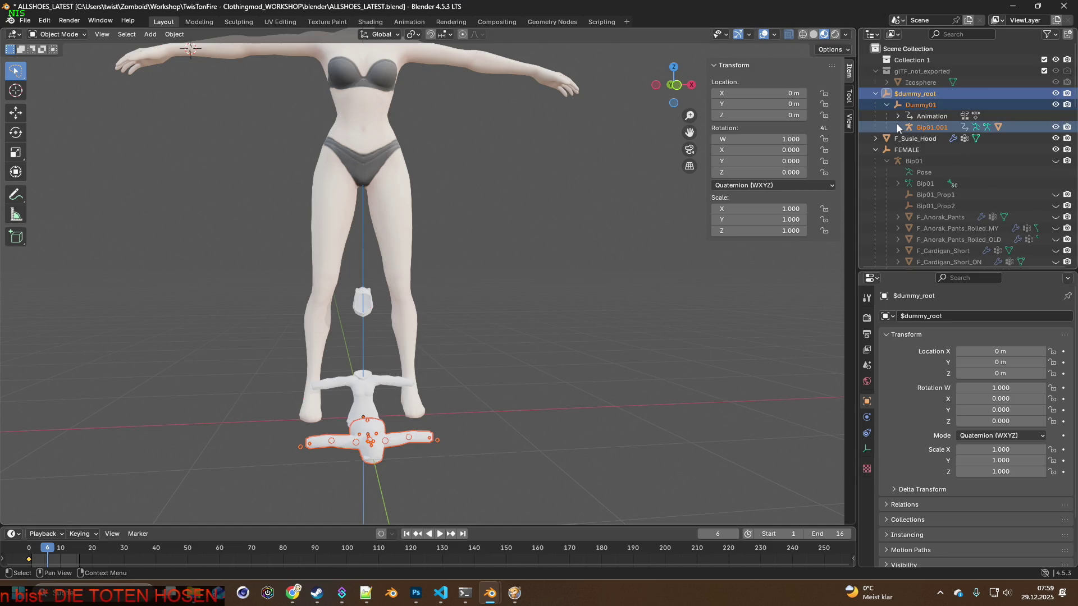
click(898, 127)
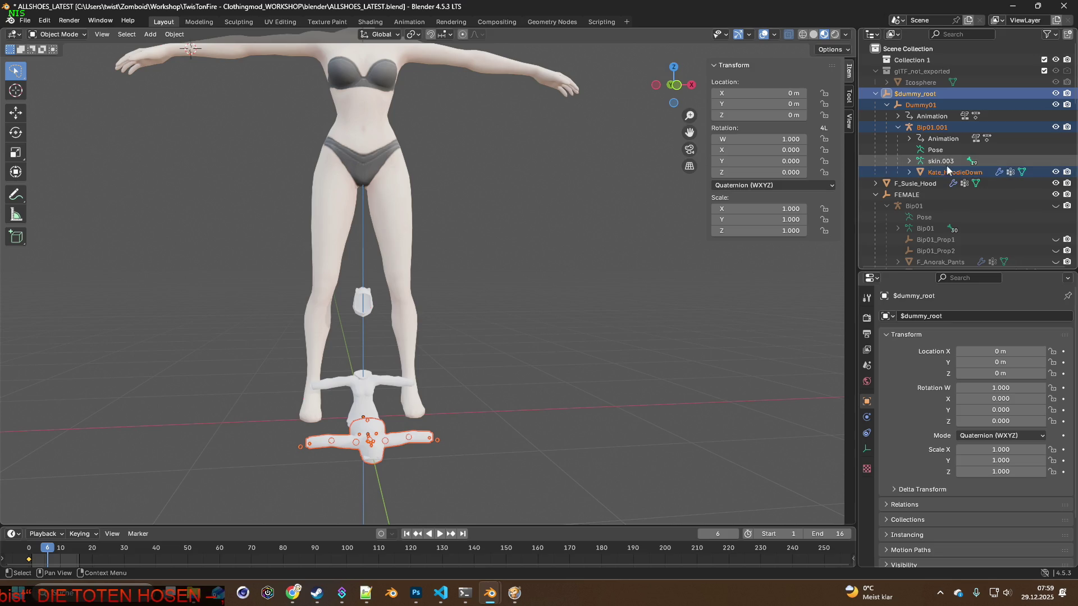
click(941, 160)
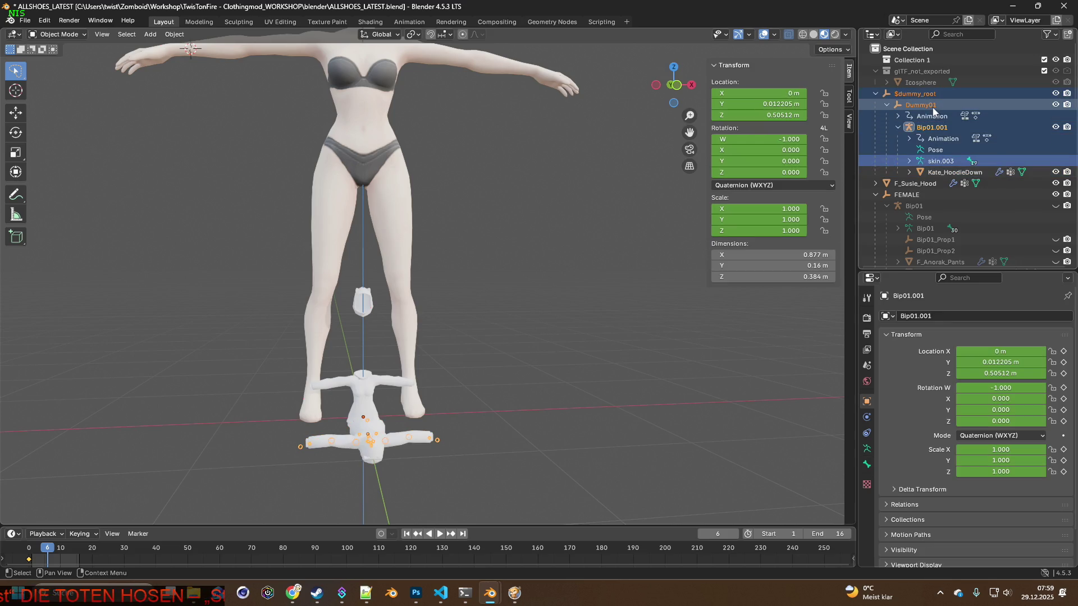
key(Delete)
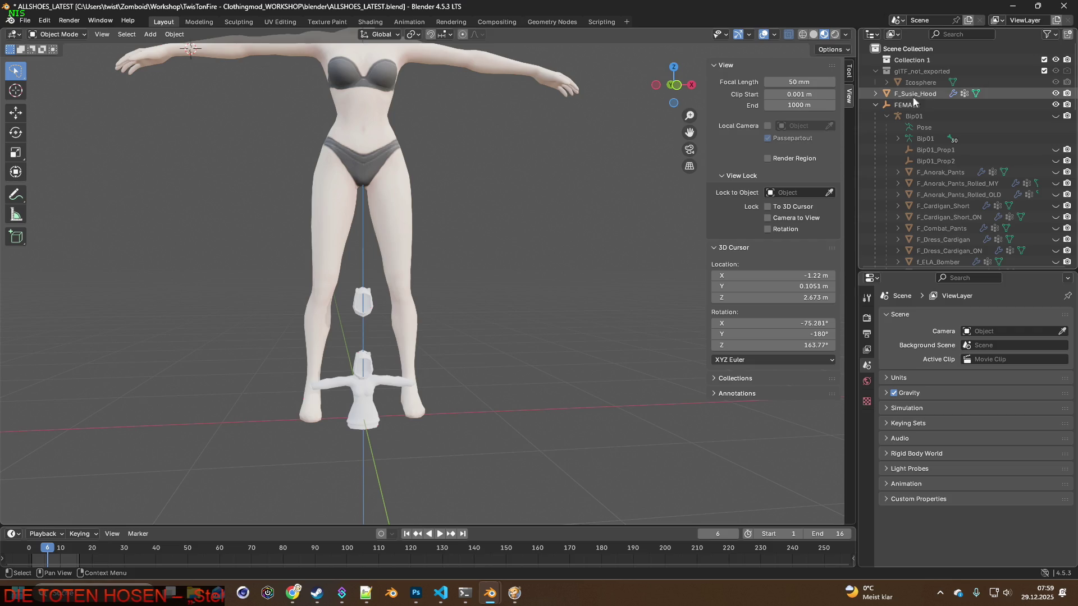
click(919, 82)
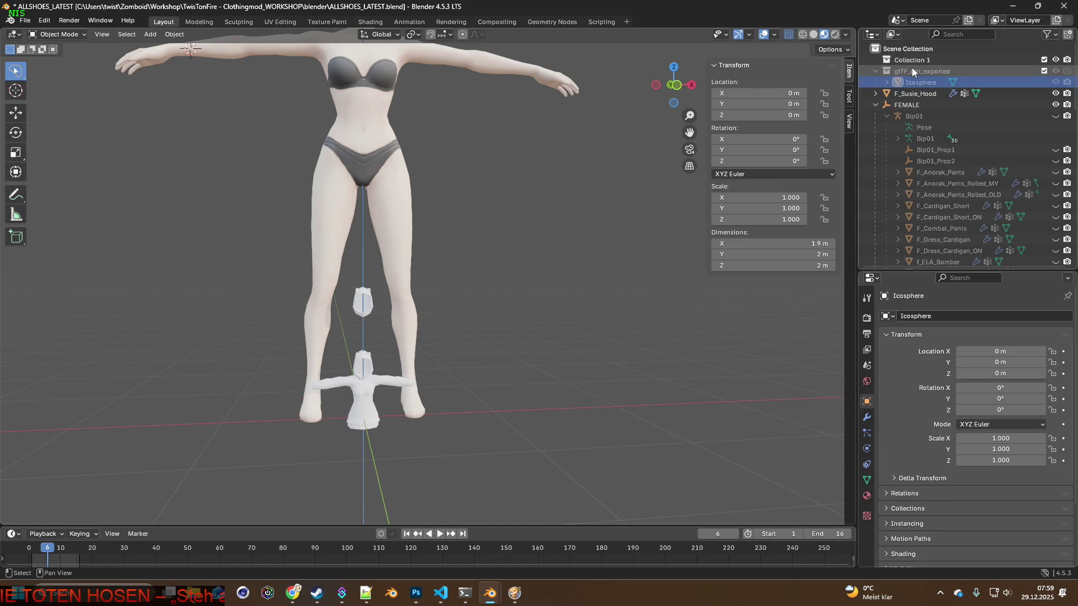
click(927, 74)
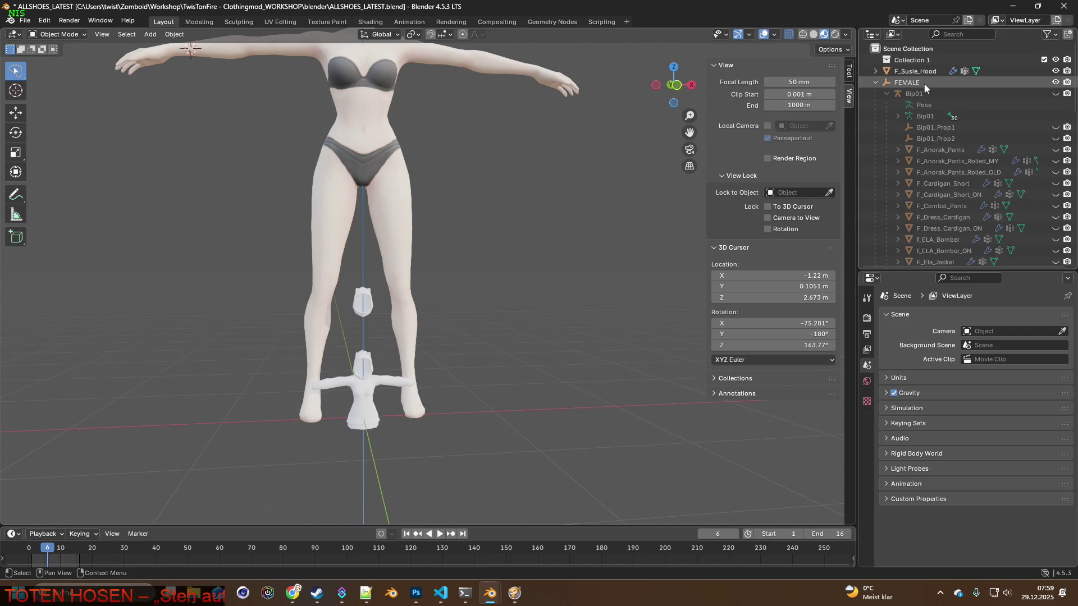
key(Delete)
mouse_move(631, 230)
middle_down()
mouse_move(639, 241)
mouse_move(700, 233)
mouse_move(871, 159)
middle_up()
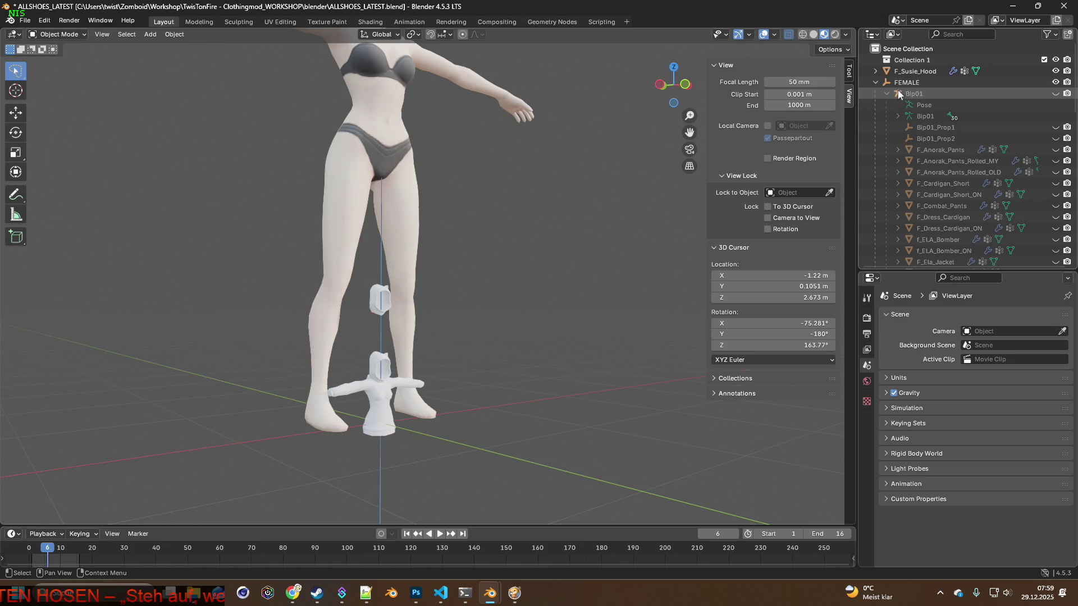
Rename the imported Kate_HoodieDown mesh to F_Susie_Hood_ON by pasting the name.
click(874, 72)
scroll(933, 134, down, 5)
scroll(934, 169, down, 5)
scroll(937, 244, down, 5)
click(922, 257)
double_click(922, 257)
text(F_Susie_Hood)
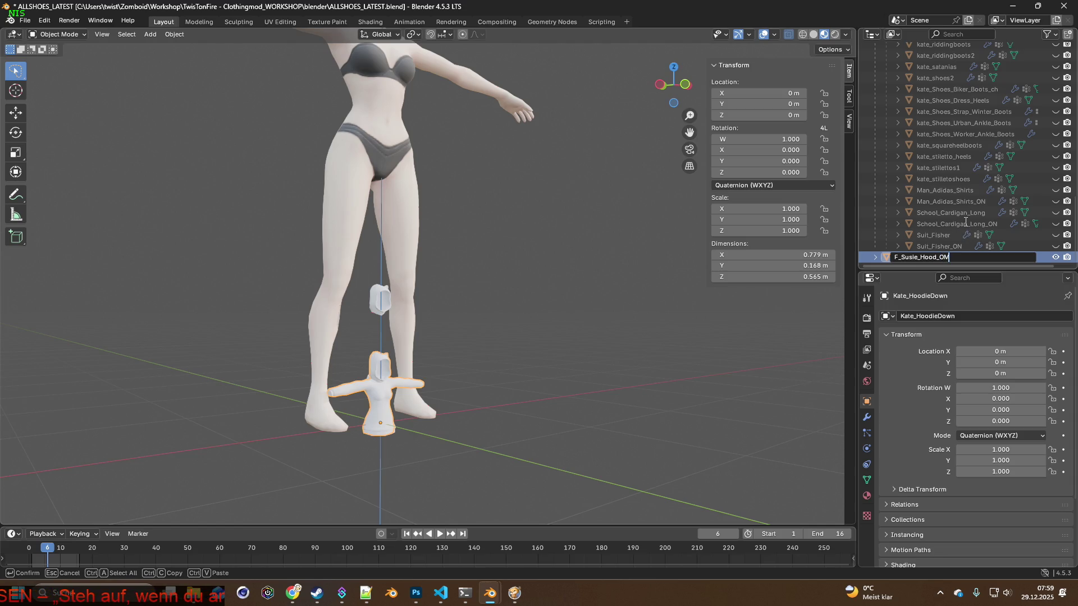
Confirm the F_Susie_Hood_ON name, then strip F_Susie_Hood of its Armature modifier and all vertex groups.
key(Return)
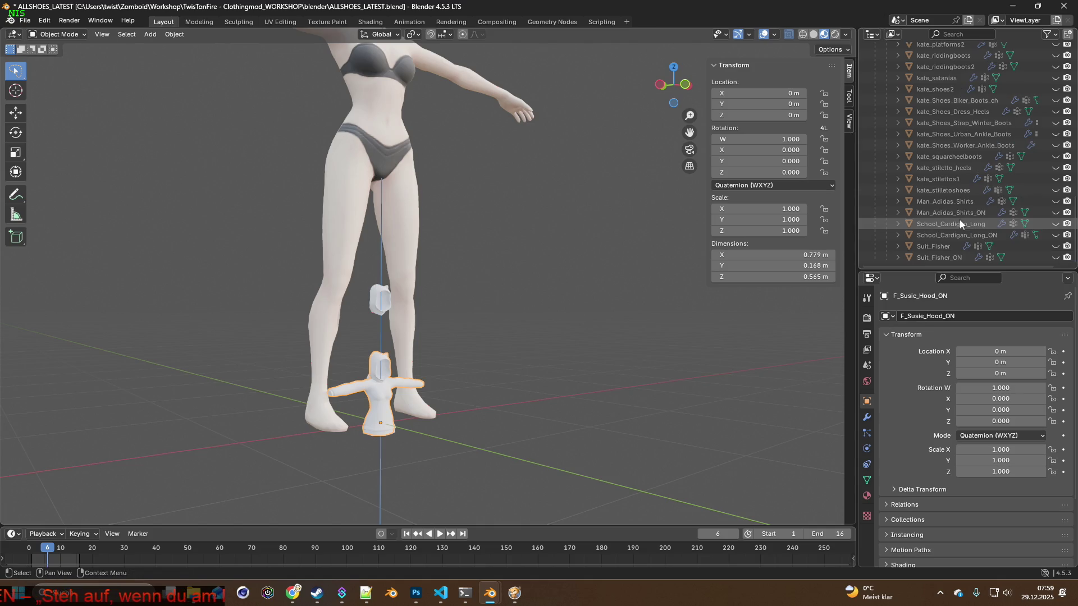
scroll(960, 190, up, 5)
scroll(963, 193, up, 8)
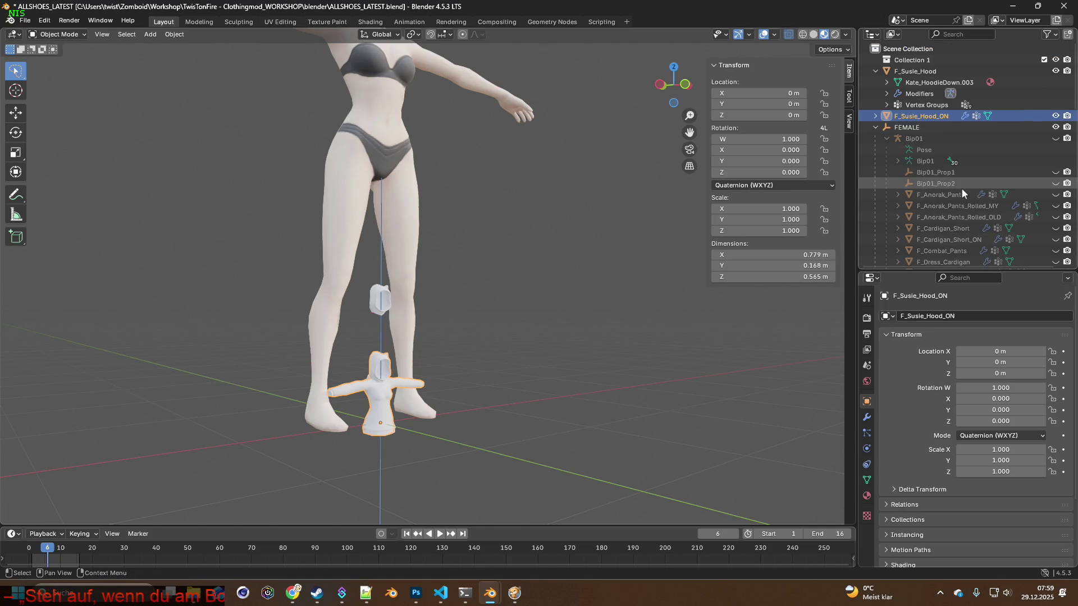
click(877, 70)
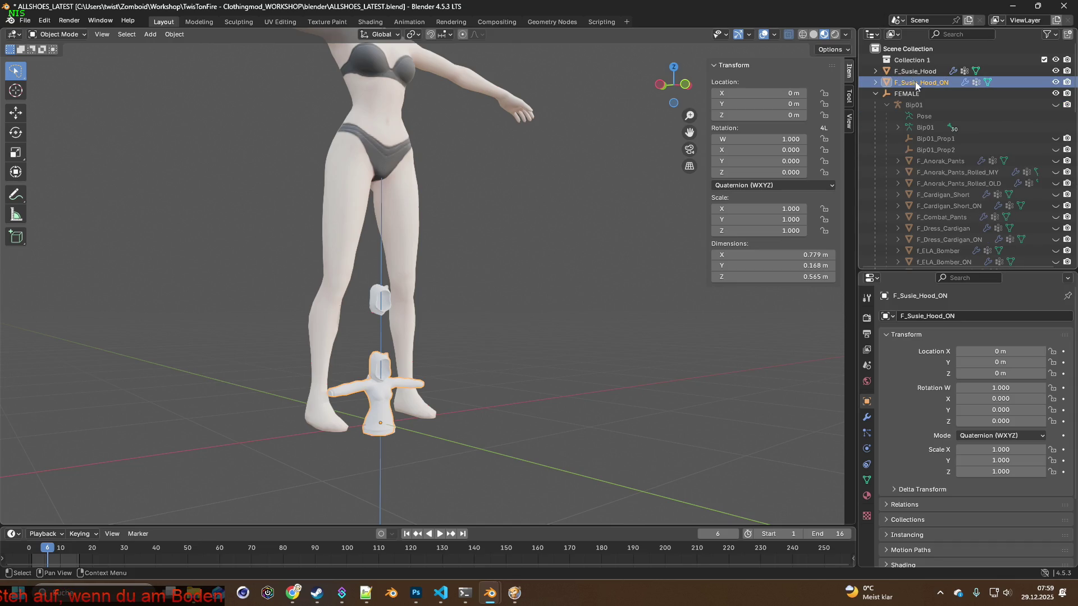
click(877, 72)
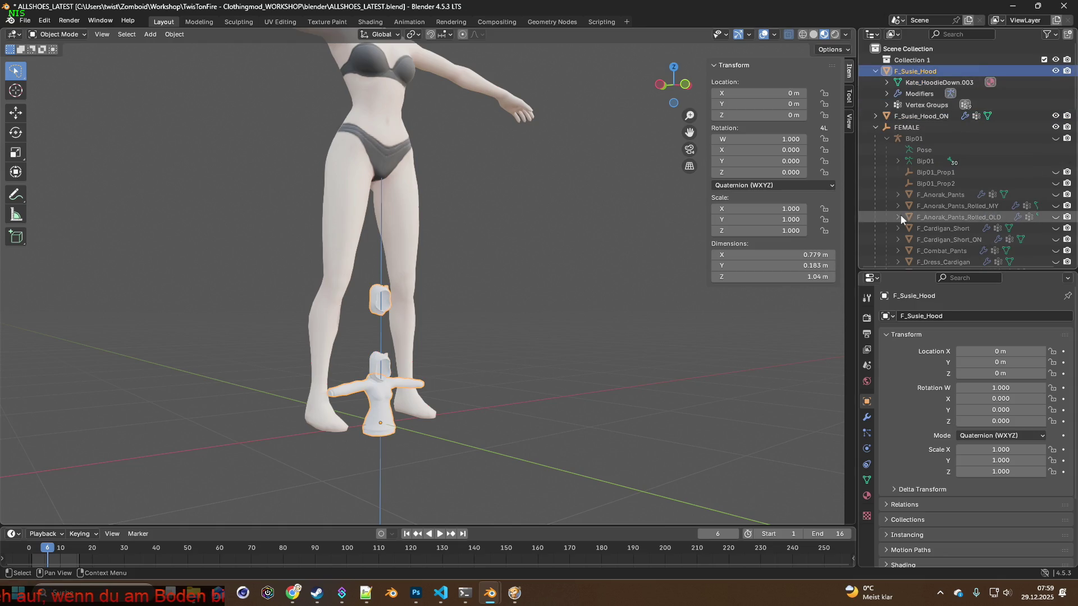
click(867, 417)
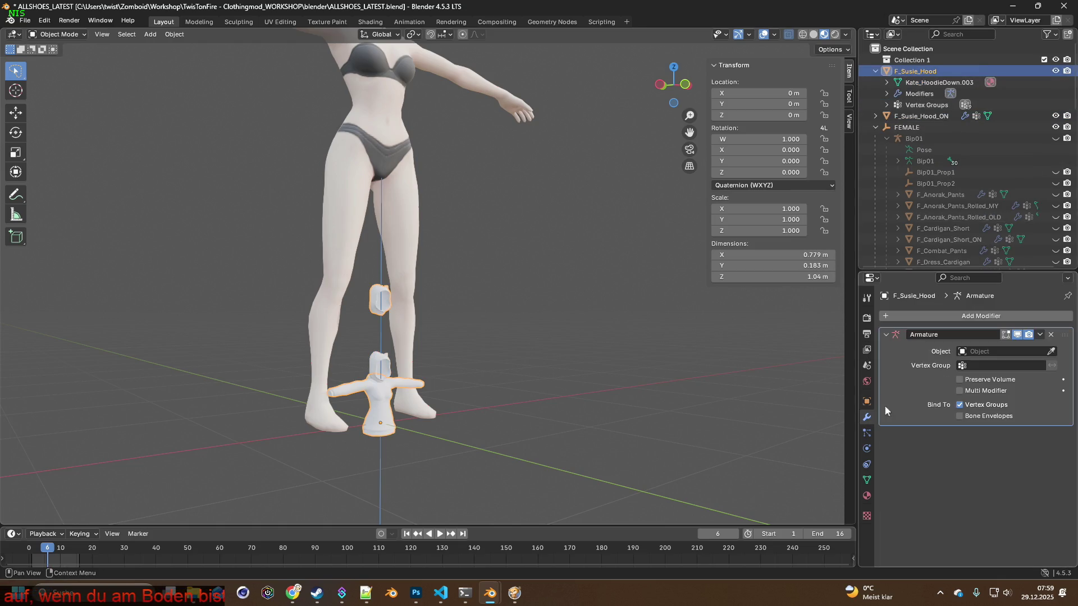
click(1051, 334)
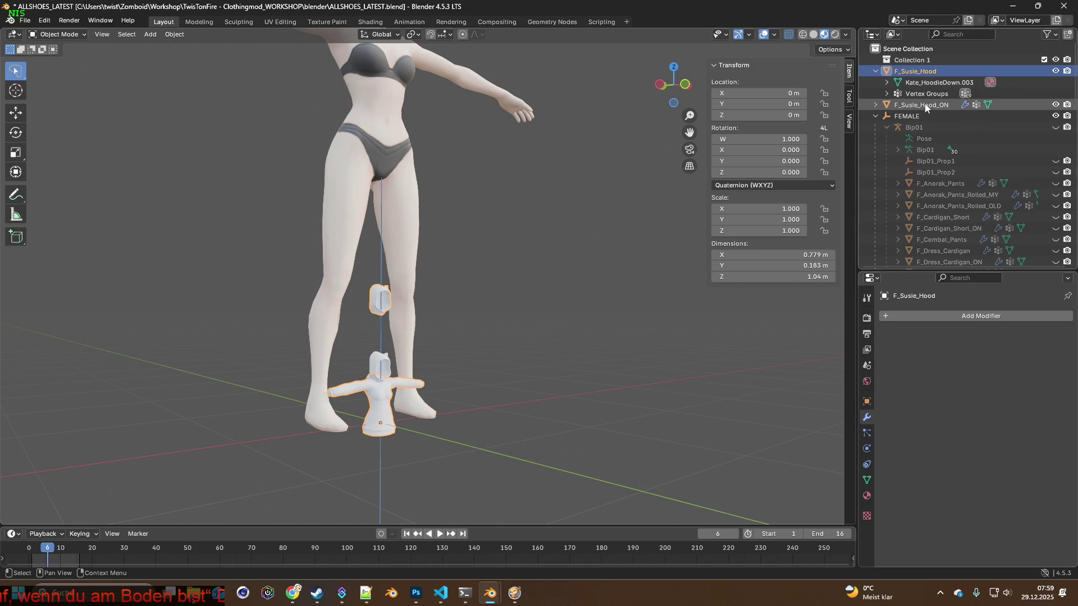
click(867, 479)
click(1064, 362)
click(1063, 363)
click(1064, 362)
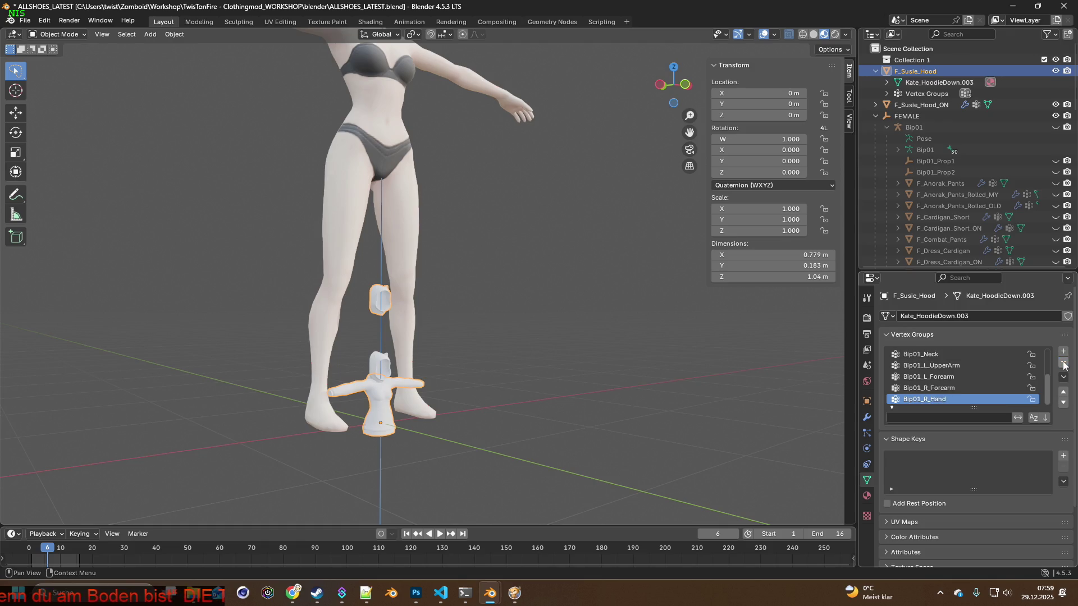
click(1064, 362)
click(1063, 362)
click(1064, 363)
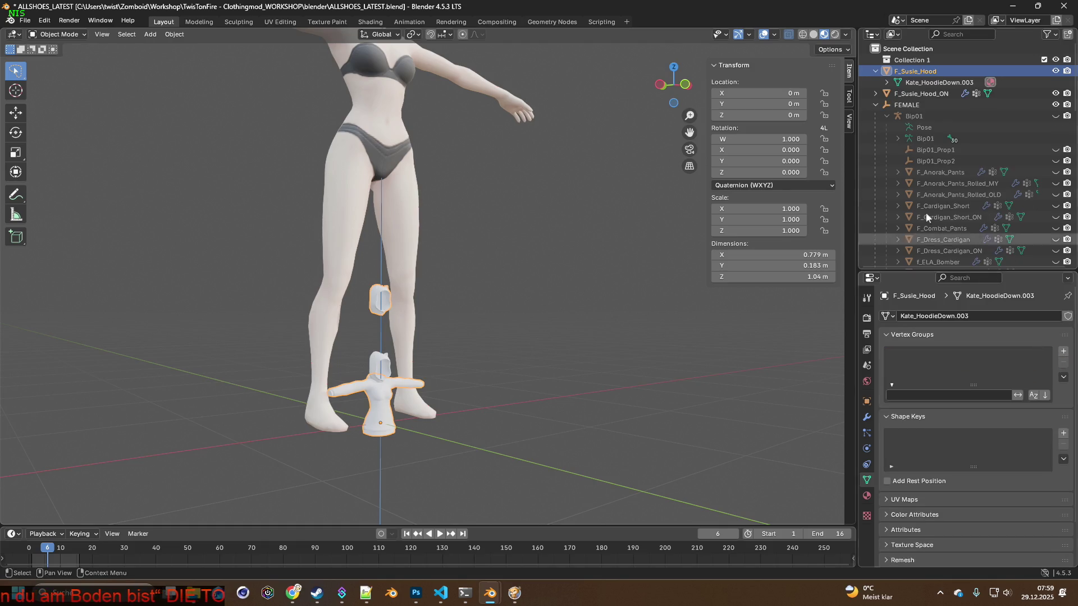
Remove every vertex group and the Armature modifier from F_Susie_Hood_ON.
click(922, 94)
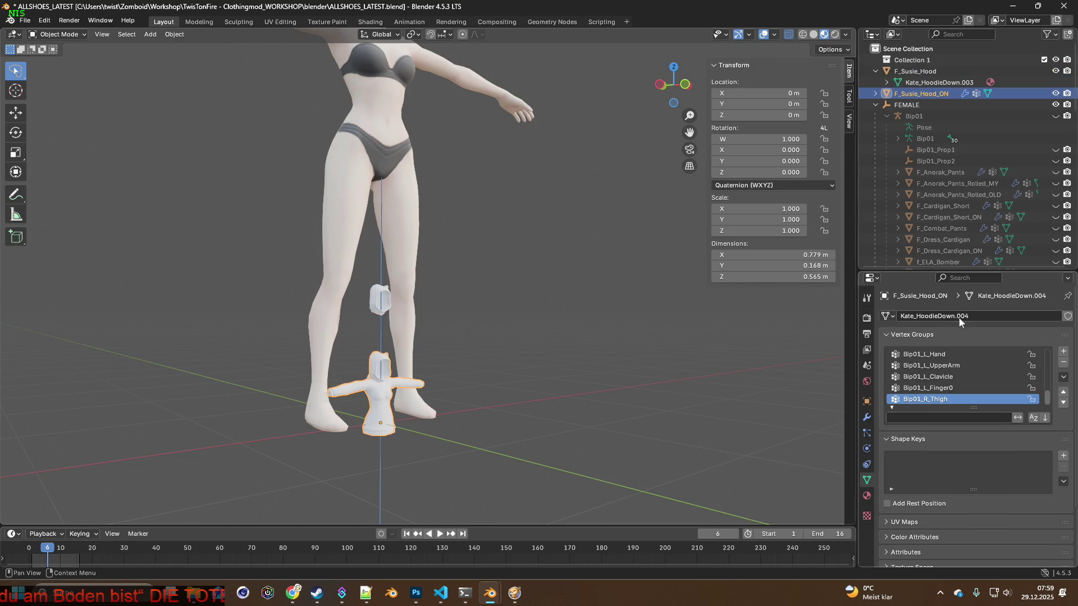
click(1064, 363)
click(1063, 362)
click(1064, 362)
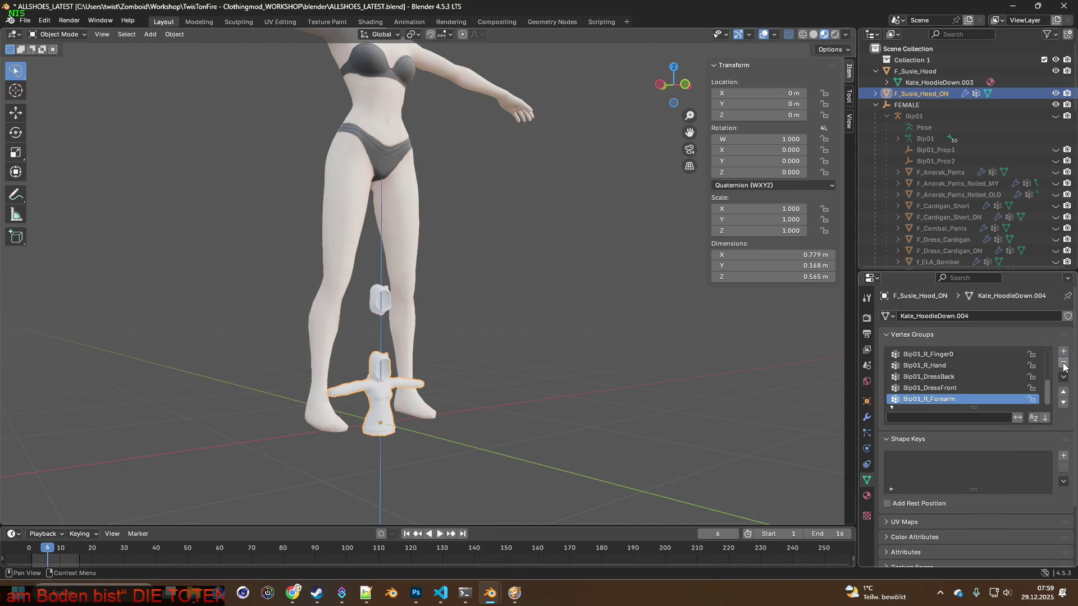
click(1064, 363)
click(1063, 362)
click(1064, 362)
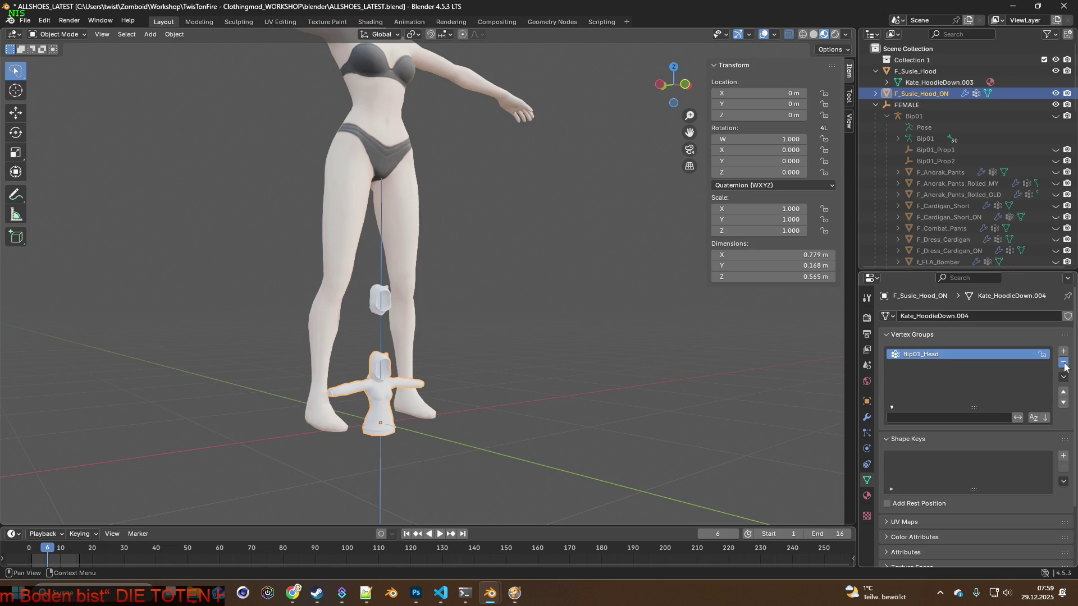
click(867, 416)
click(1051, 336)
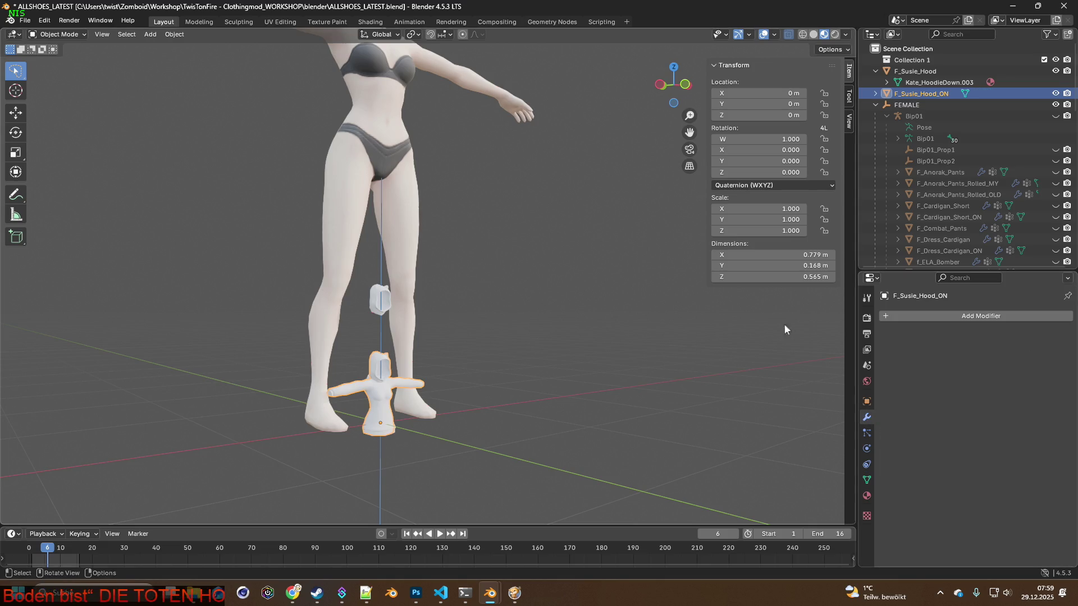
click(876, 71)
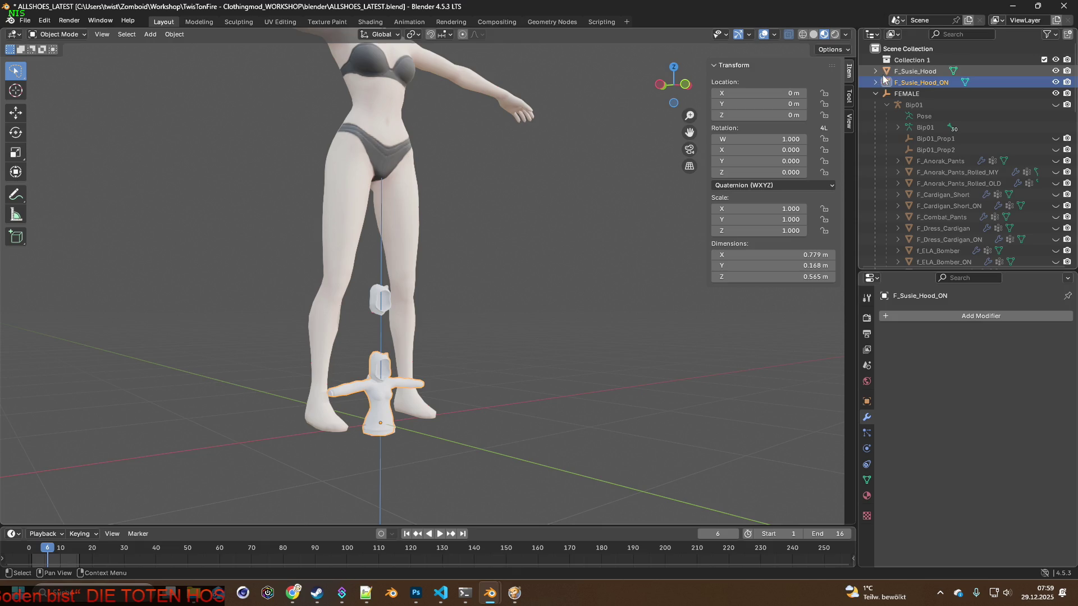
Move both hood meshes up along Z to 1.9089 m so they sit on the body.
ctrl+click(915, 71)
mouse_move(597, 232)
middle_down()
mouse_move(558, 298)
mouse_move(438, 291)
mouse_move(637, 286)
mouse_move(558, 292)
middle_up()
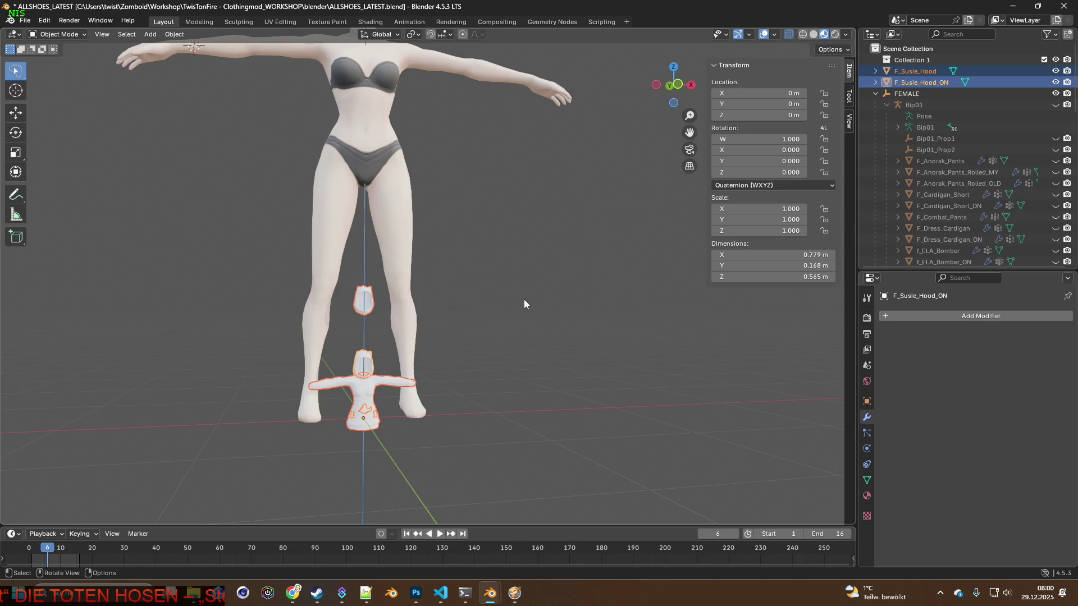
mouse_move(430, 300)
shift+middle_down()
mouse_move(510, 330)
mouse_move(522, 347)
shift+middle_up()
key(g)
key(z)
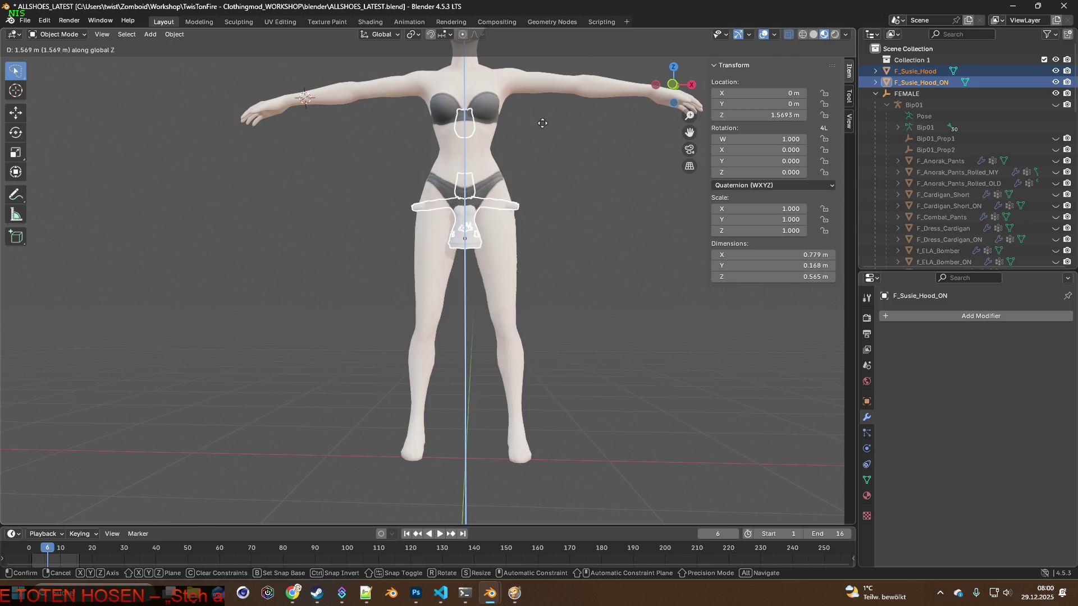
click(538, 78)
middle_drag(538, 201, 541, 377)
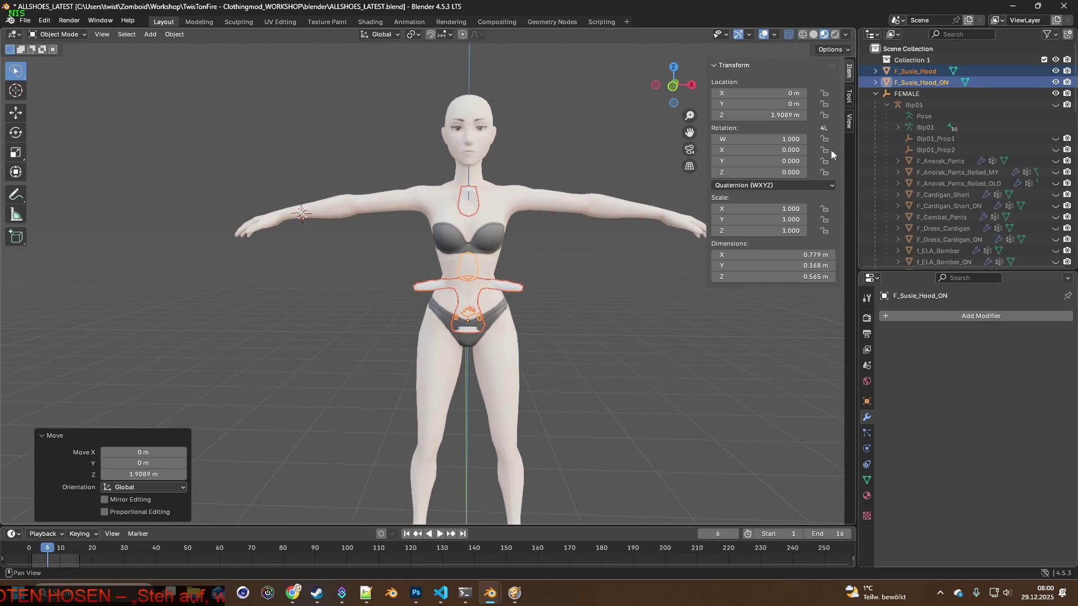
Set the hoods' rotation mode to XYZ Euler and reselect both, ready to scale.
click(909, 71)
click(780, 184)
click(920, 82)
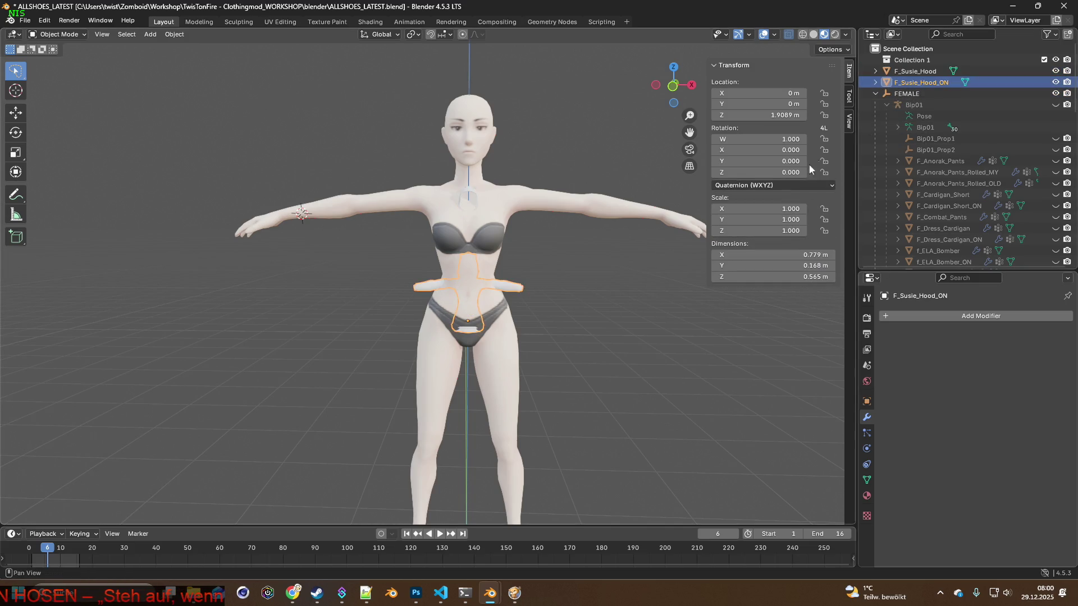
click(771, 185)
click(744, 224)
ctrl+click(914, 71)
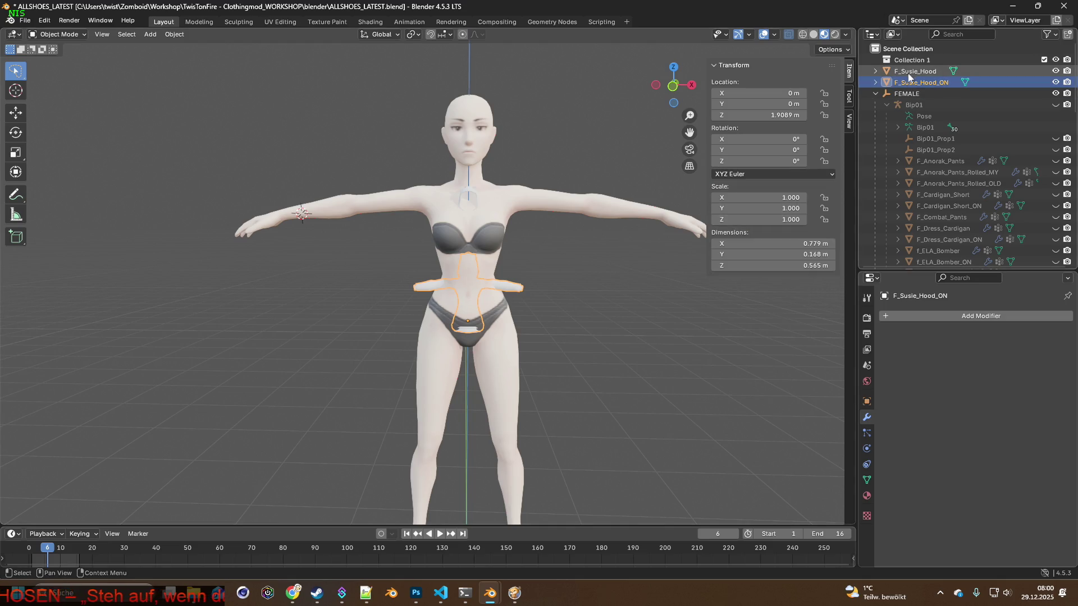
ctrl+click(915, 85)
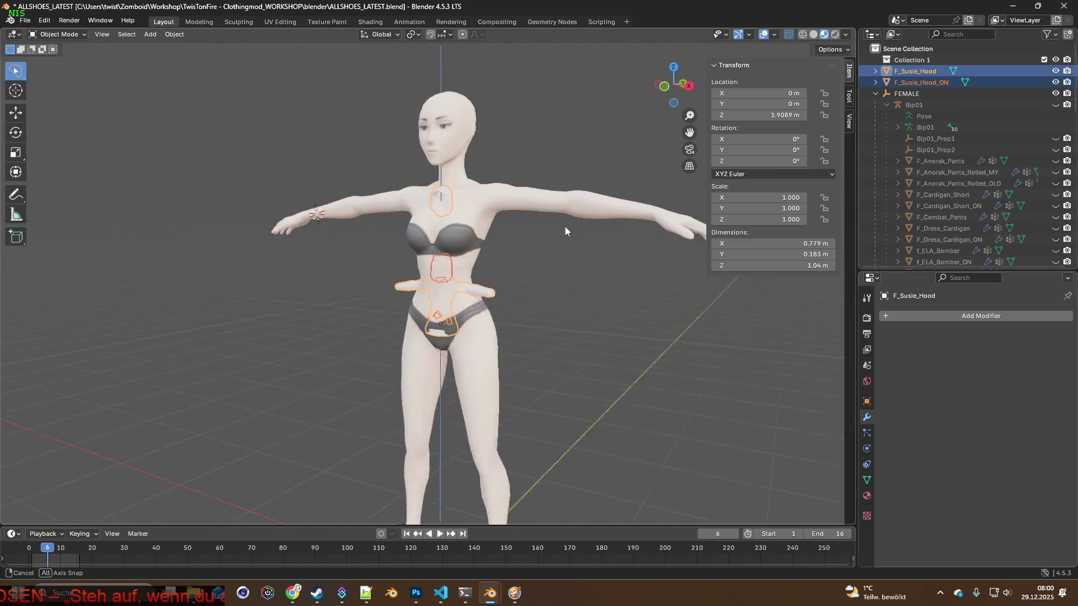
middle_drag(602, 225, 595, 223)
scroll(583, 242, down, 1)
scroll(576, 272, down, 2)
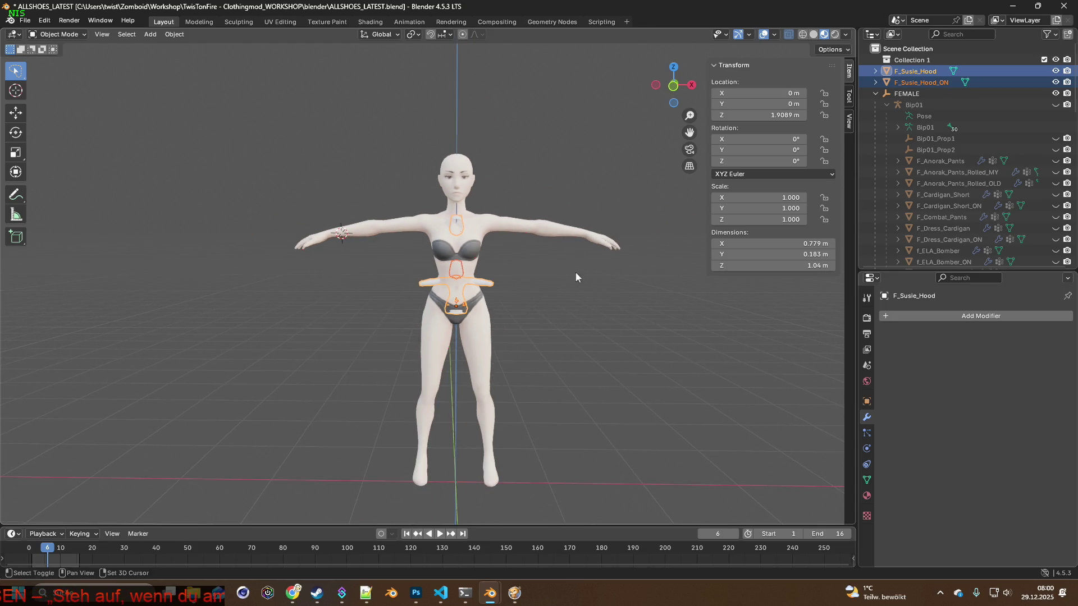
key(s)
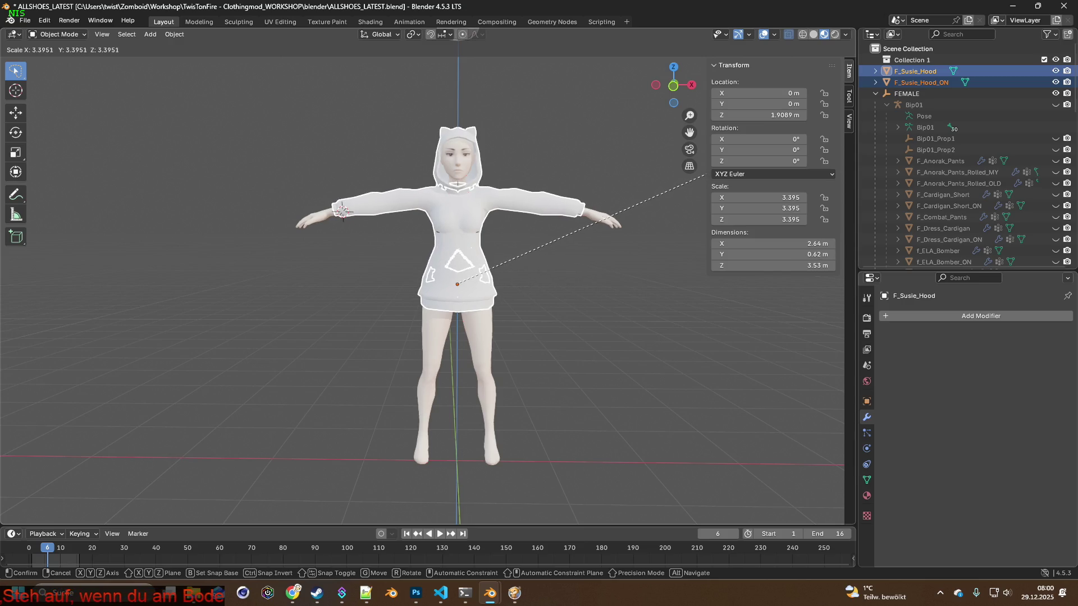
Scale the hoods to 3.395 and nudge the Susie hood slightly along X.
click(706, 176)
mouse_move(484, 219)
middle_down()
mouse_move(475, 205)
mouse_move(639, 210)
mouse_move(531, 217)
mouse_move(500, 245)
mouse_move(397, 239)
mouse_move(555, 241)
mouse_move(499, 231)
mouse_move(548, 254)
mouse_move(572, 250)
mouse_move(558, 241)
mouse_move(570, 268)
mouse_move(540, 265)
middle_up()
scroll(486, 238, up, 7)
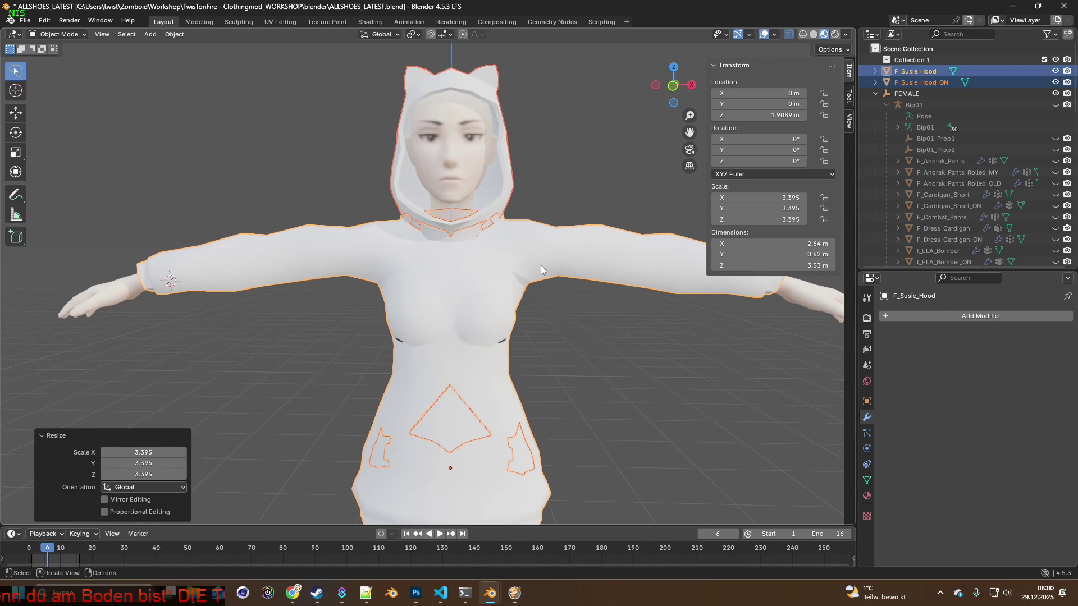
key(g)
key(x)
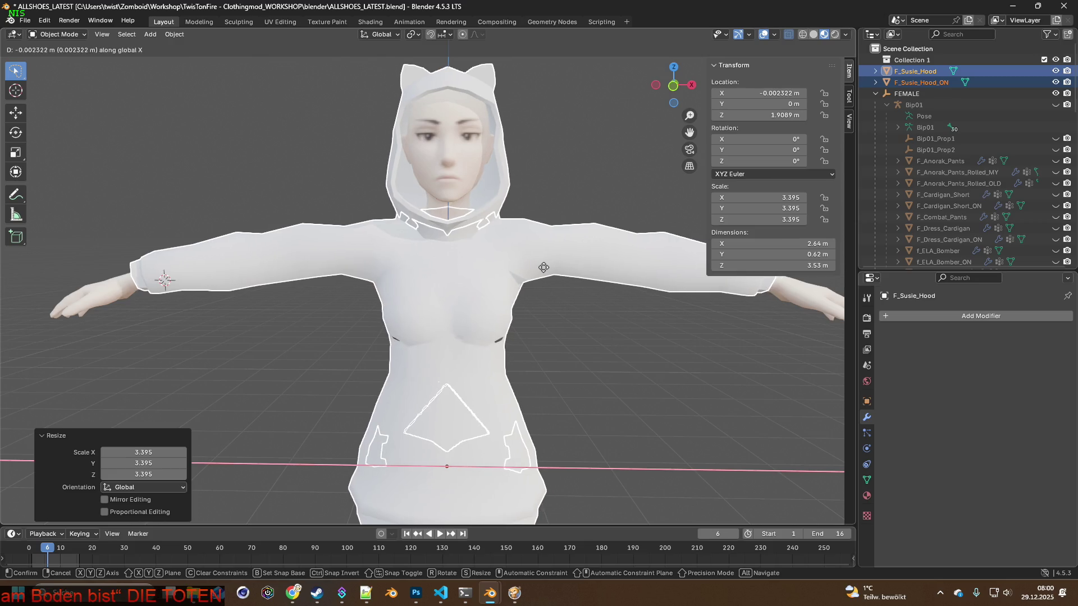
click(543, 268)
mouse_move(543, 267)
middle_down()
mouse_move(482, 272)
mouse_move(543, 275)
mouse_move(527, 306)
mouse_move(532, 284)
middle_up()
scroll(538, 279, down, 4)
Move F_Susie_Hood -1.9055 m along Y to stand beside the body, toggling its visibility to check.
key(g)
key(y)
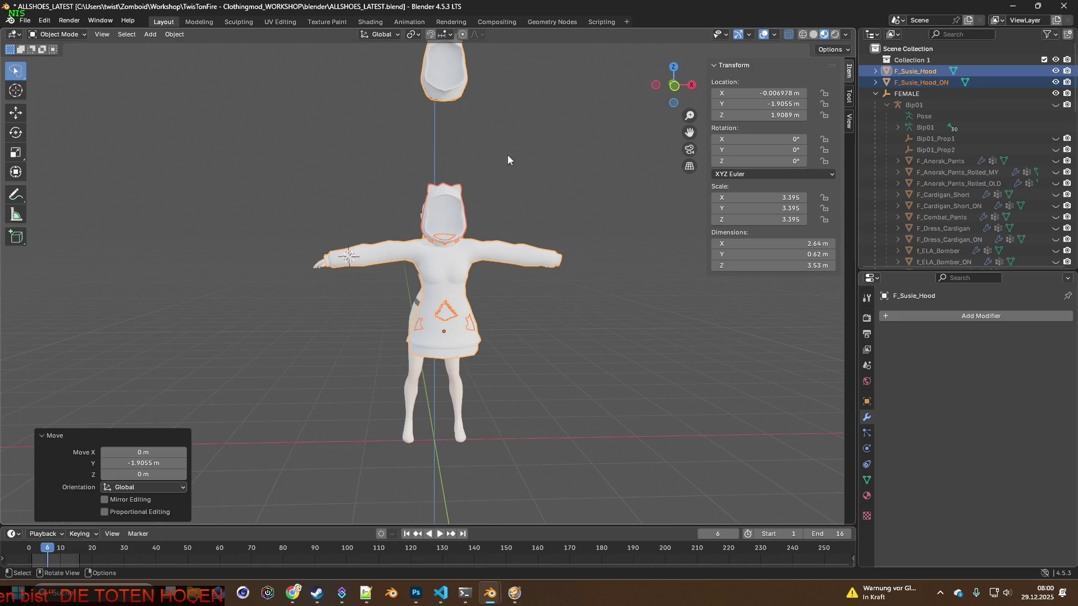
middle_drag(508, 159, 613, 160)
key(g)
mouse_move(569, 250)
middle_down()
mouse_move(487, 253)
mouse_move(758, 189)
middle_up()
scroll(518, 226, up, 3)
click(1059, 82)
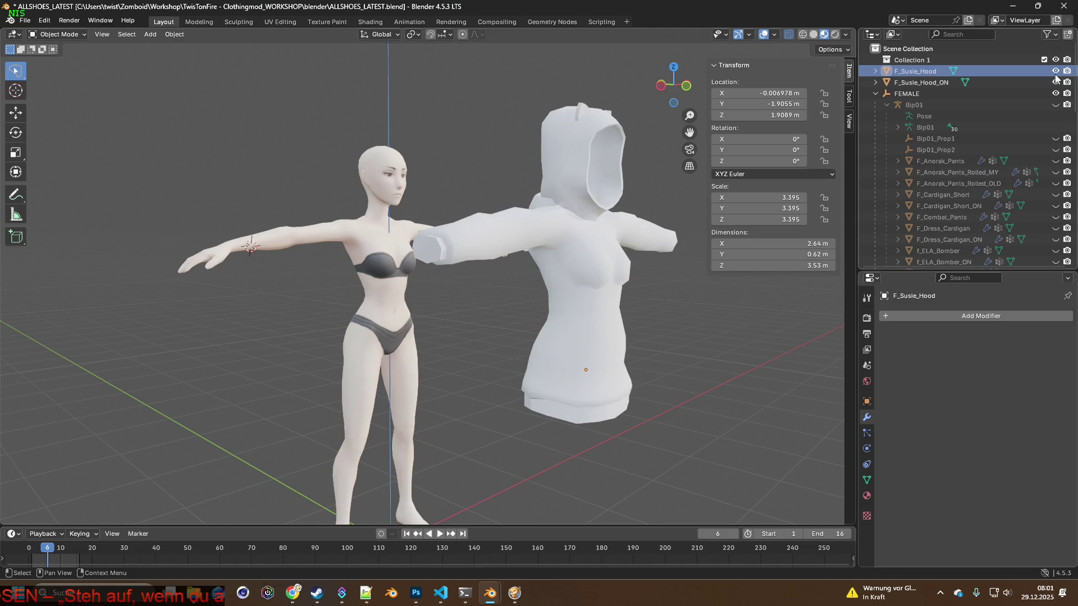
Toggle F_Susie_Hood's visibility to compare it with the hooded variant.
click(1055, 73)
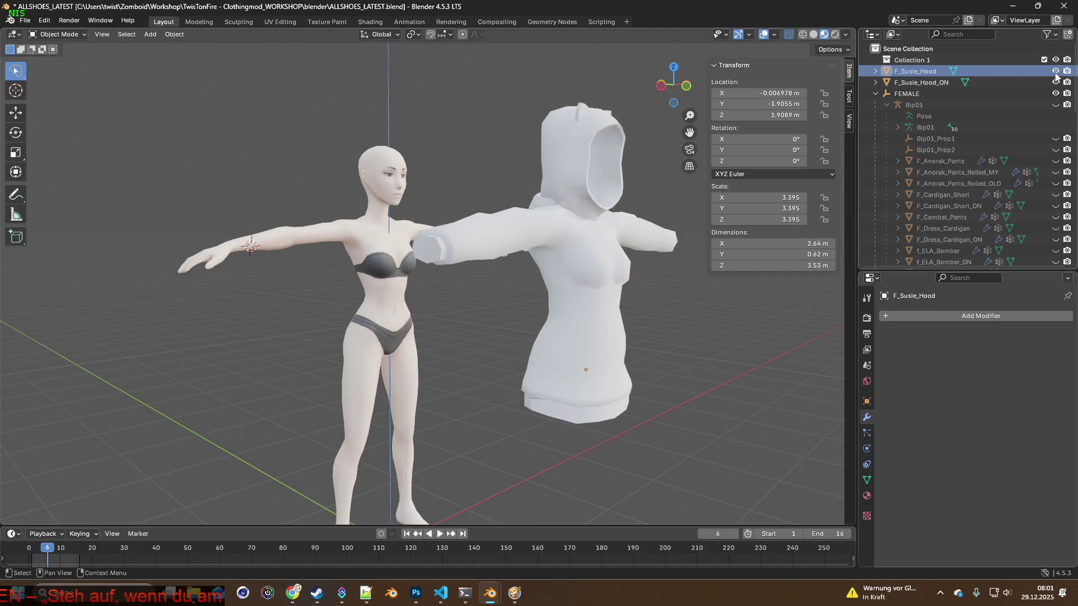
click(924, 83)
click(925, 71)
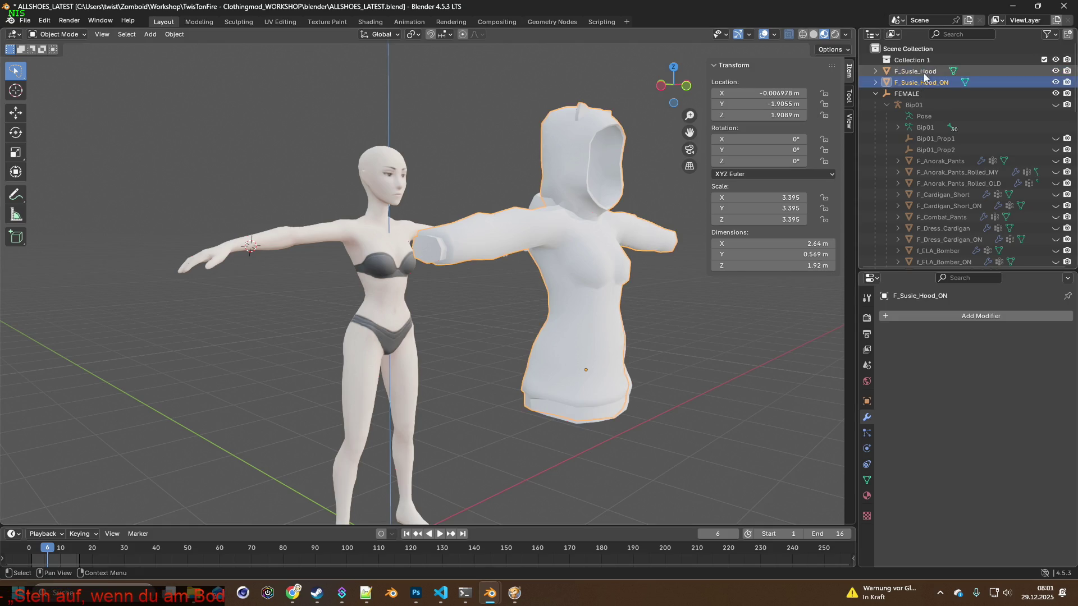
click(1056, 71)
click(1056, 72)
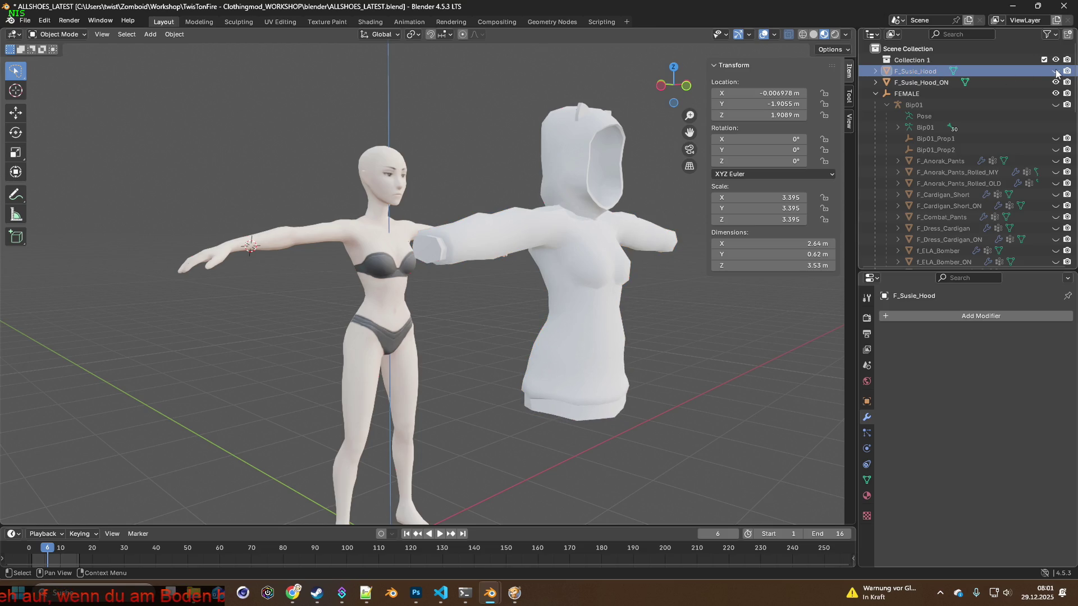
click(920, 82)
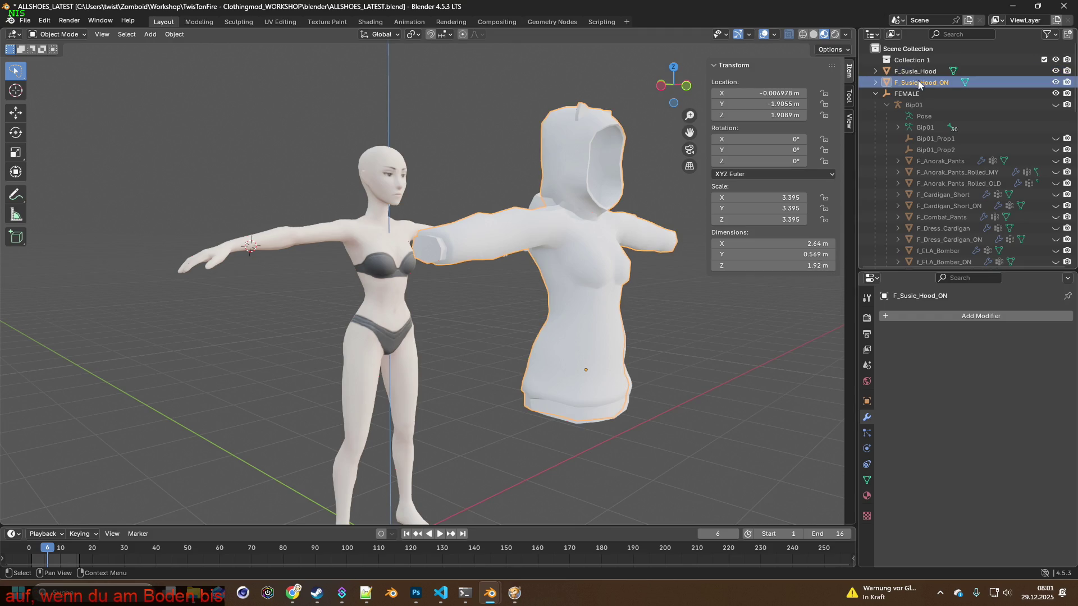
Toggle F_Susie_Hood_ON's visibility to compare versions, leave both shown, and select the hood to work on.
click(1056, 82)
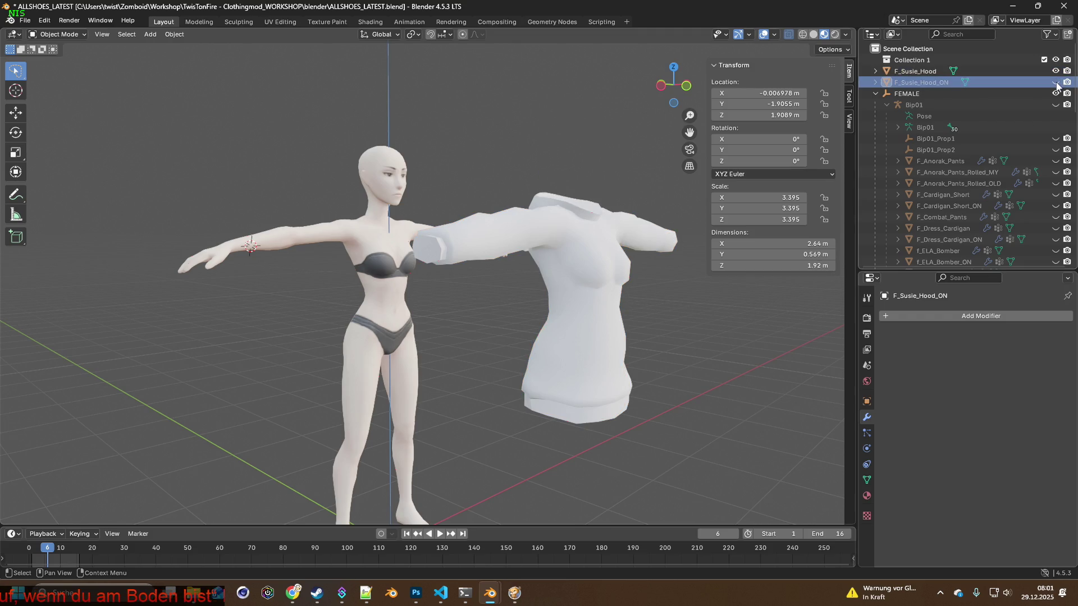
click(1056, 81)
click(1056, 82)
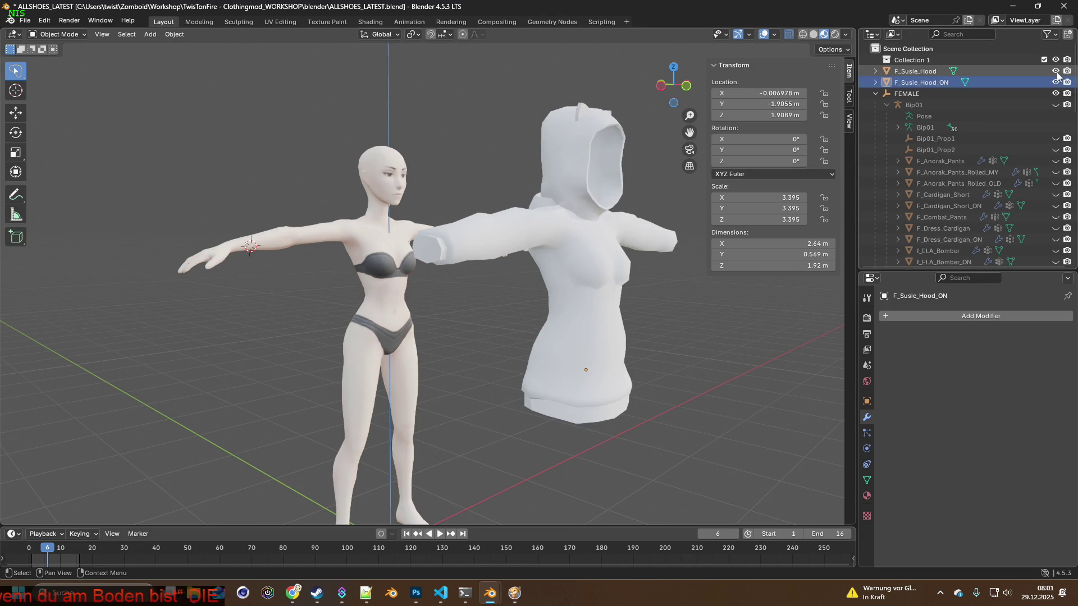
click(1056, 82)
click(1056, 81)
click(1056, 82)
click(1056, 81)
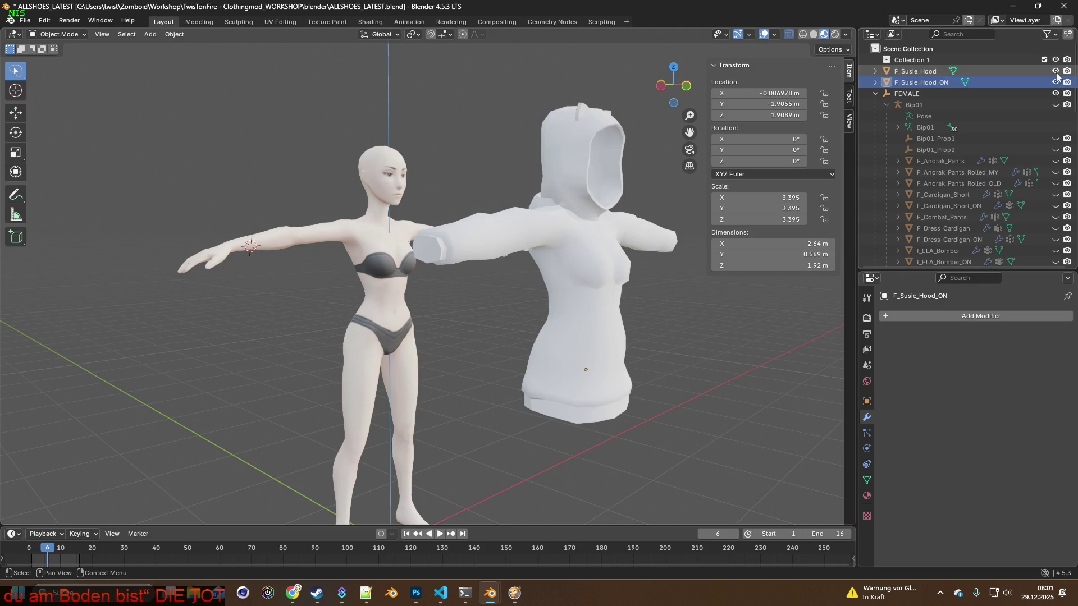
click(952, 83)
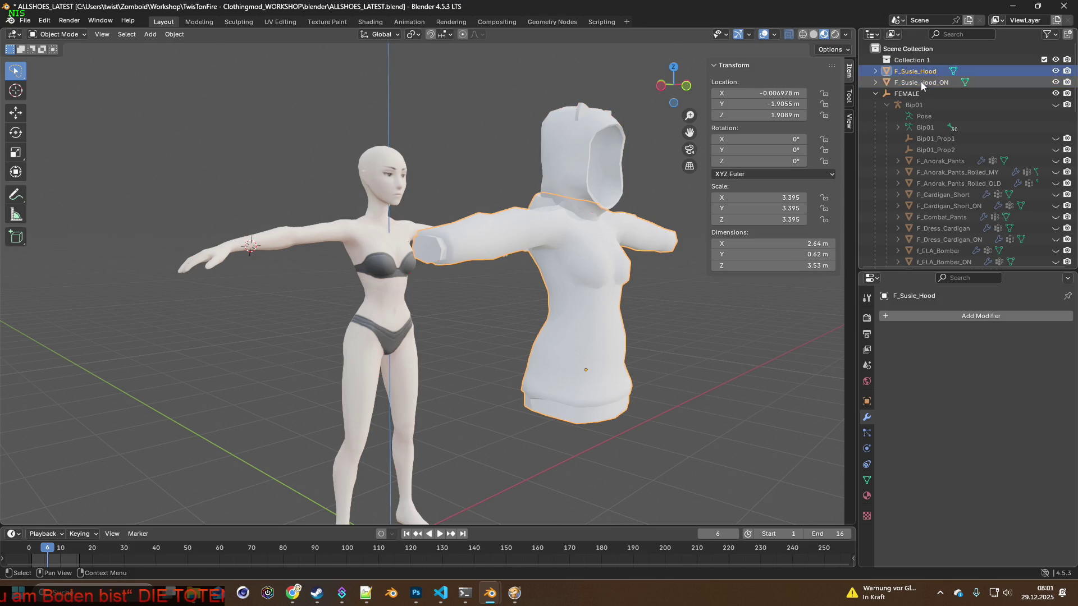
click(32, 35)
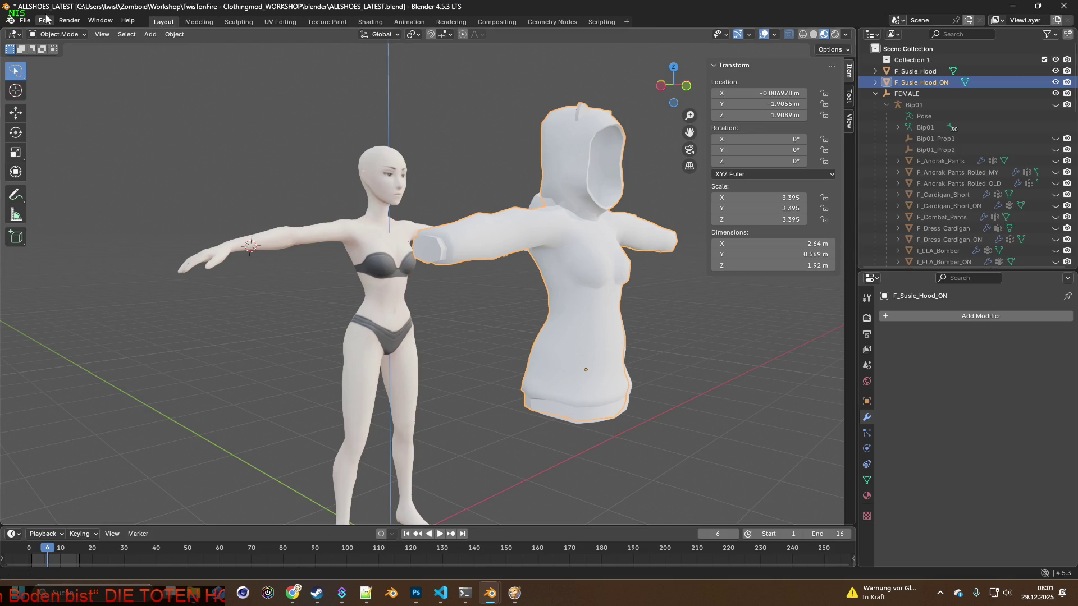
click(55, 35)
Merge F_Susie_Hood_ON's vertices by distance in Edit Mode, removing 361 duplicates, and return to Object Mode.
click(60, 60)
middle_drag(614, 198, 567, 199)
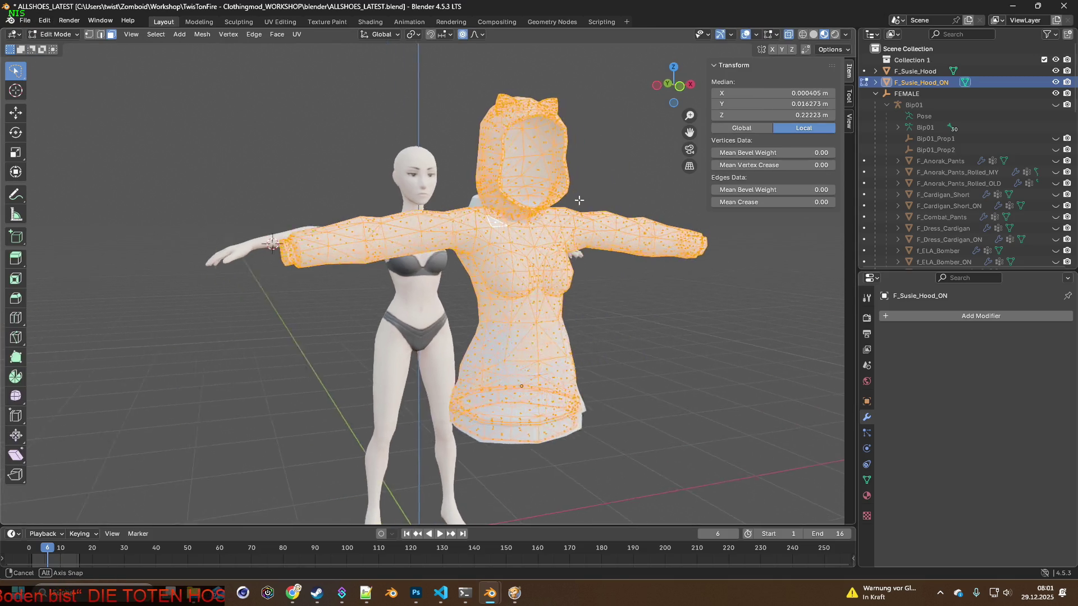
shift+middle_drag(564, 255, 548, 225)
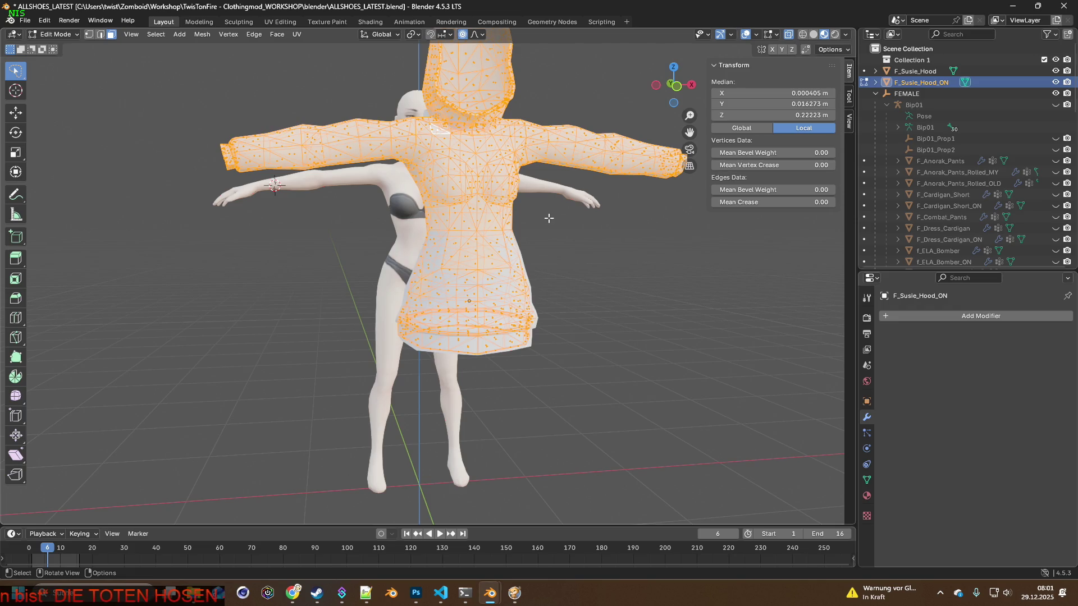
middle_drag(344, 175, 452, 201)
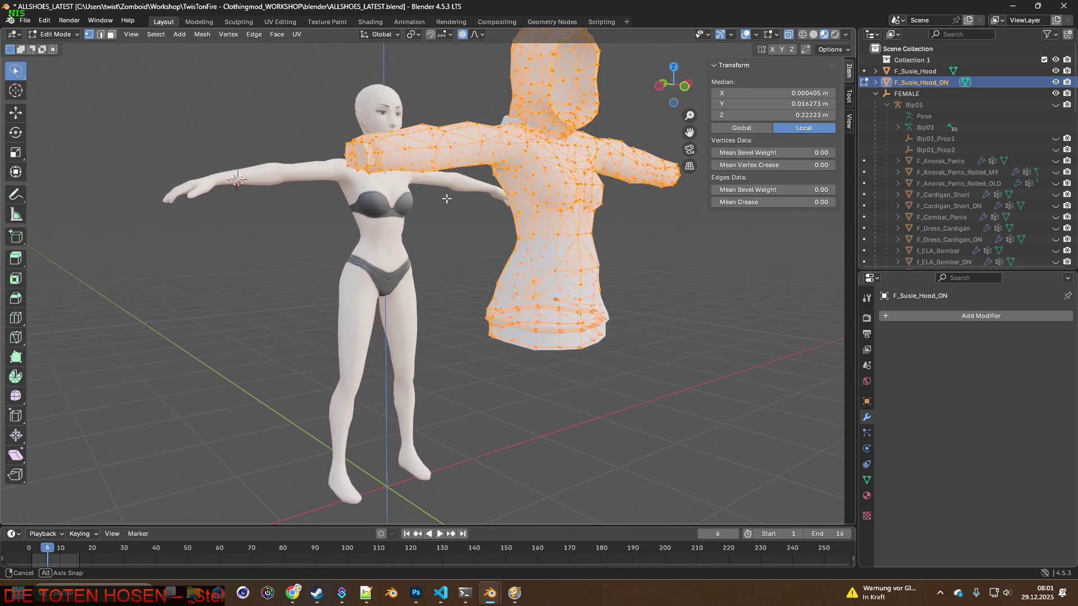
mouse_move(451, 201)
middle_down()
mouse_move(440, 218)
mouse_move(643, 217)
middle_up()
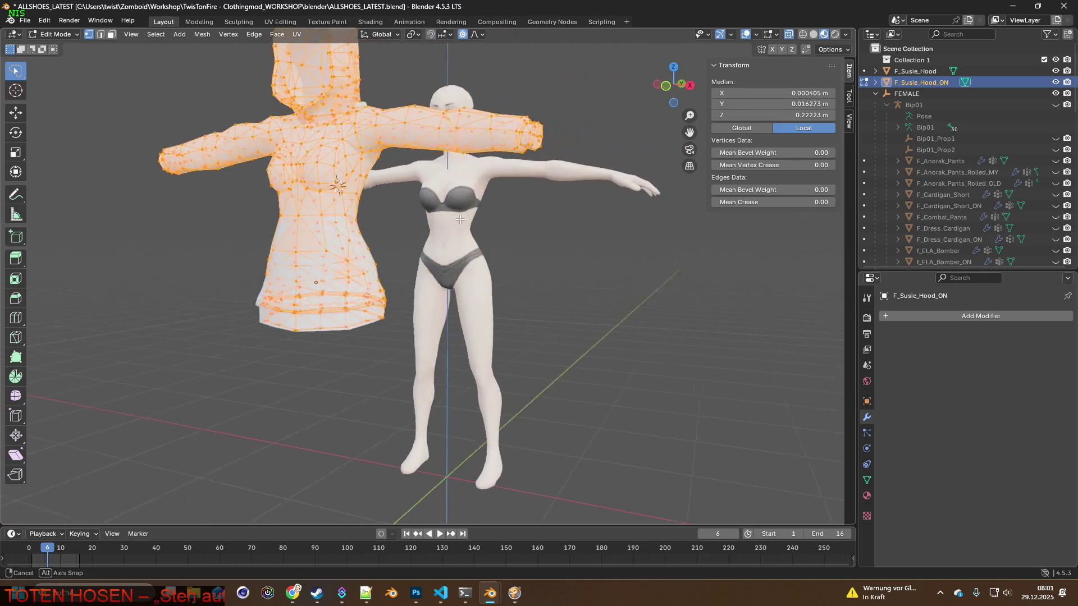
mouse_move(643, 218)
middle_down()
mouse_move(245, 228)
mouse_move(515, 268)
middle_up()
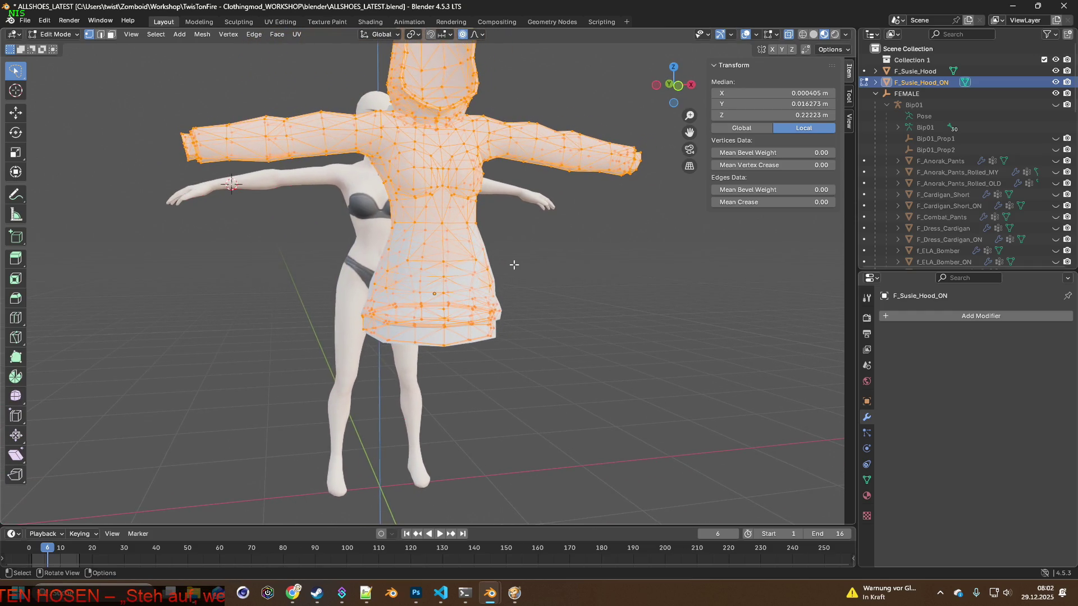
key(m)
click(493, 265)
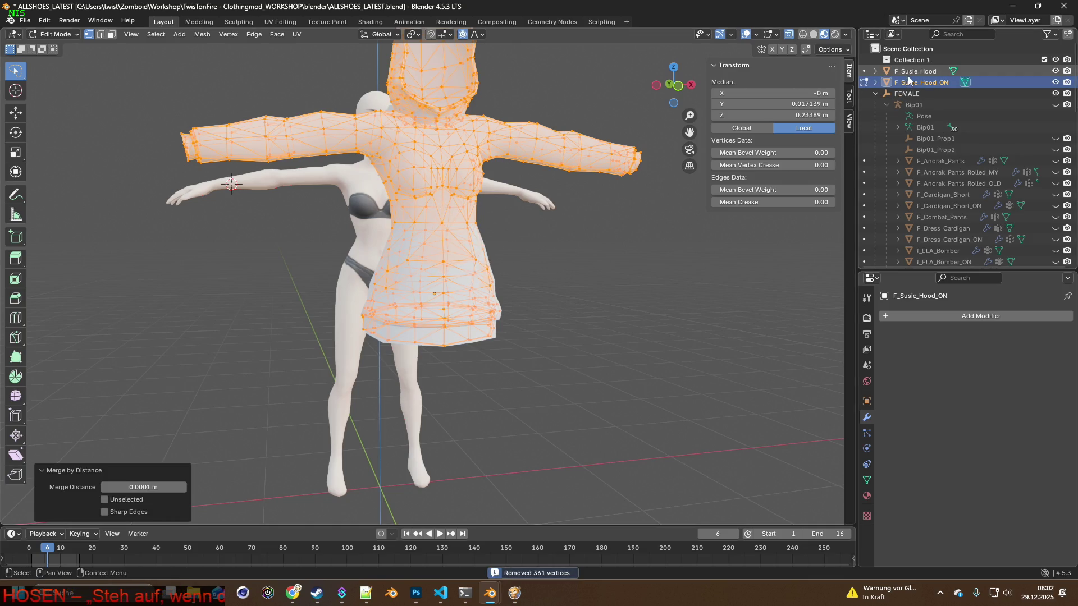
click(55, 34)
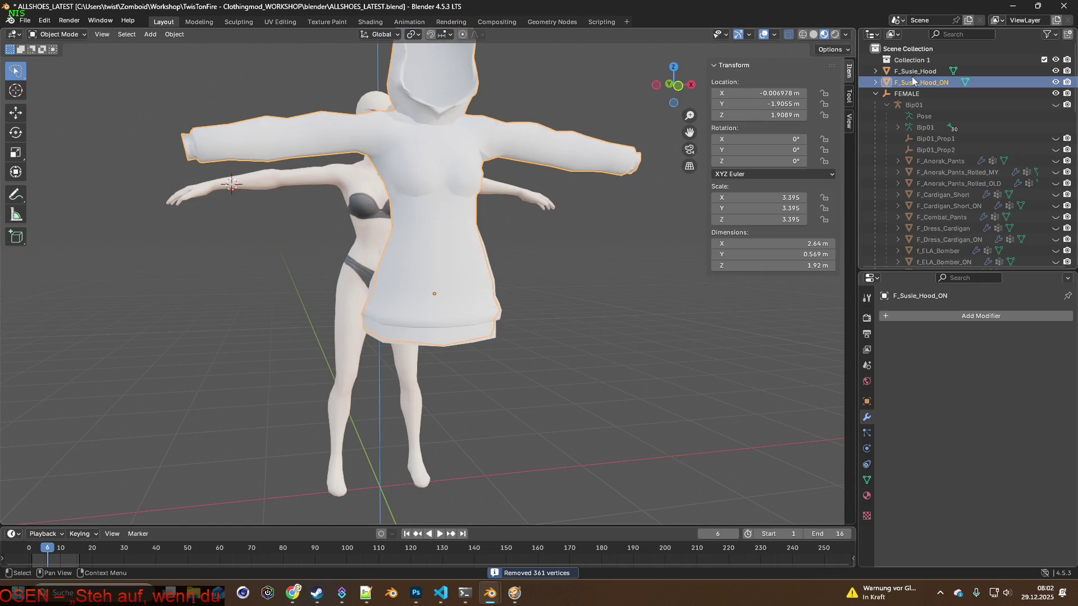
Merge F_Susie_Hood's vertices by distance, removing 426 duplicates, and return to Object Mode.
click(914, 70)
click(64, 34)
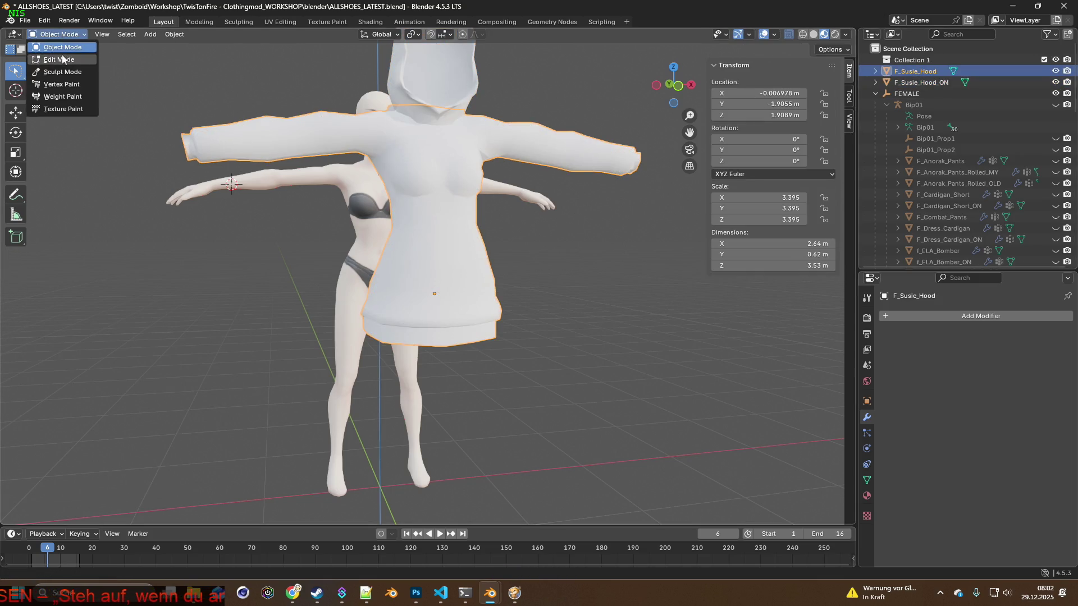
middle_drag(527, 227, 552, 258)
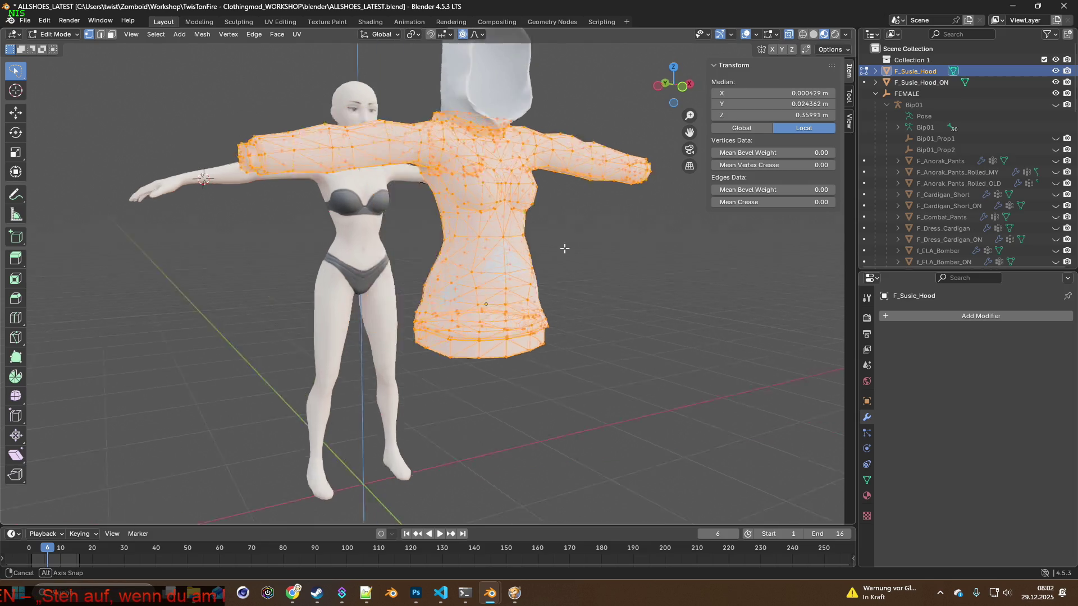
key(m)
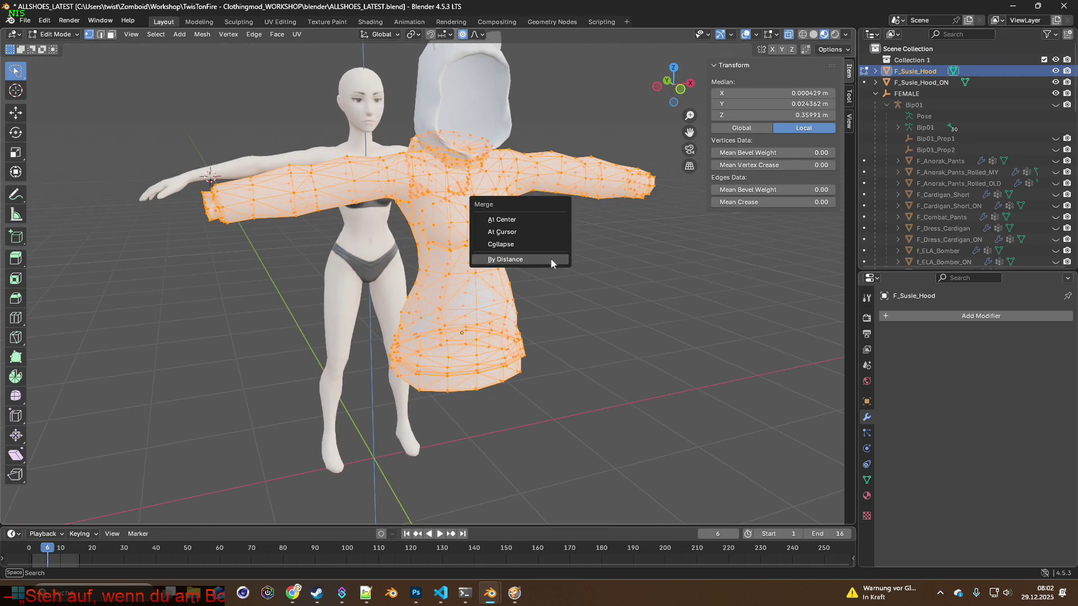
click(551, 259)
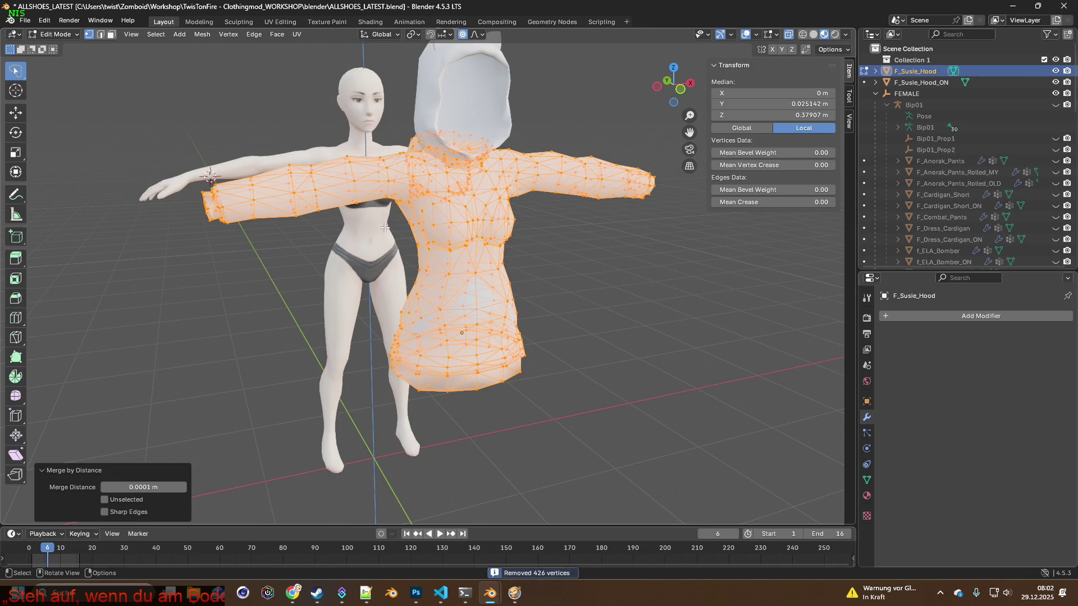
click(63, 35)
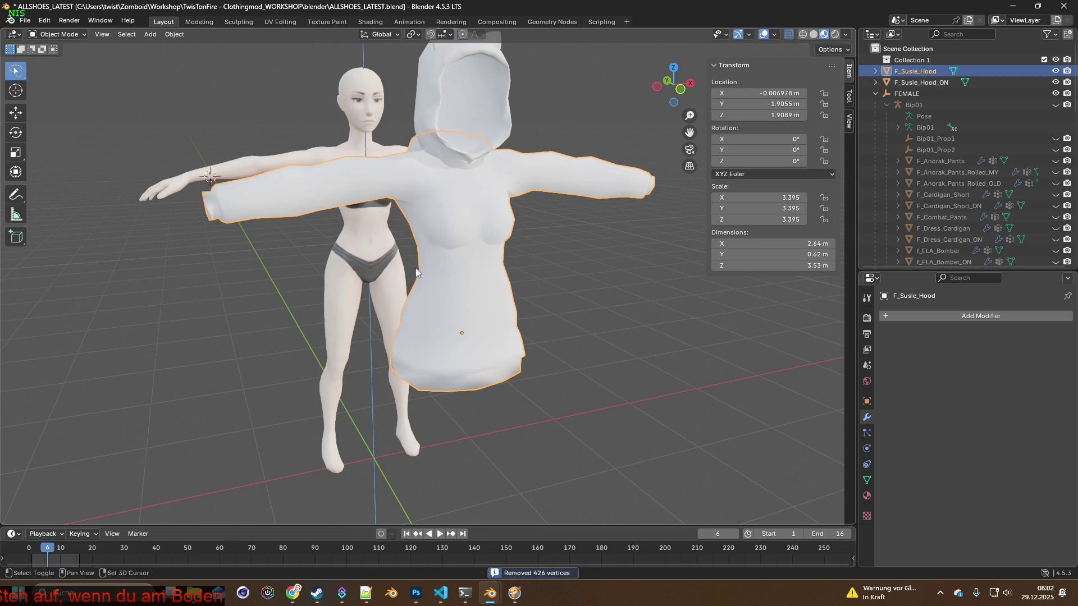
click(921, 82)
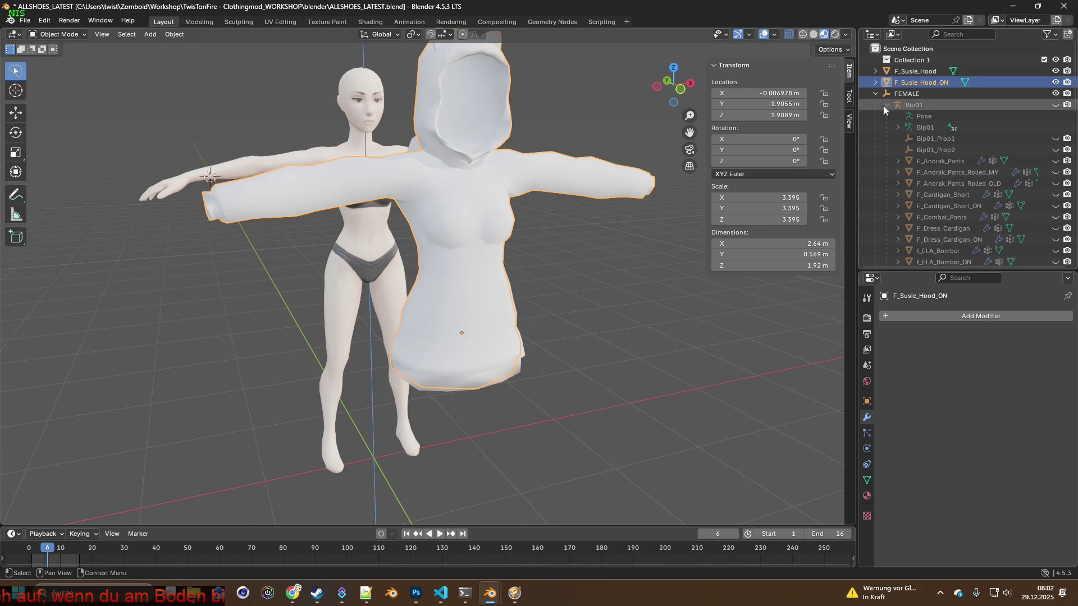
Edit F_Susie_Hood_ON in wireframe shading and zoom onto its lower hem.
click(63, 35)
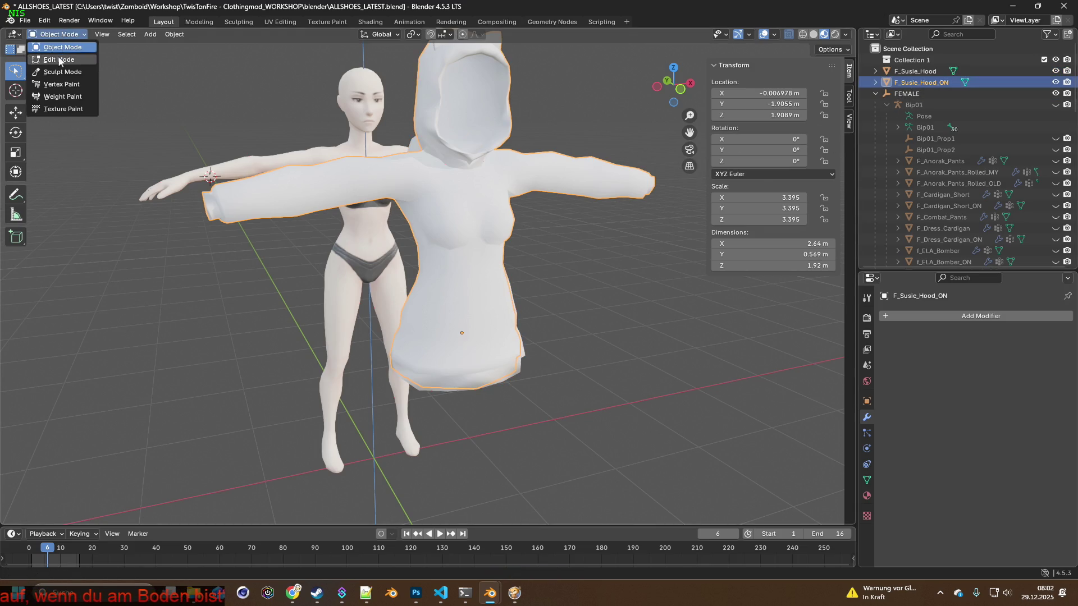
click(59, 61)
mouse_move(441, 282)
shift+middle_down()
mouse_move(445, 205)
mouse_move(583, 230)
shift+middle_up()
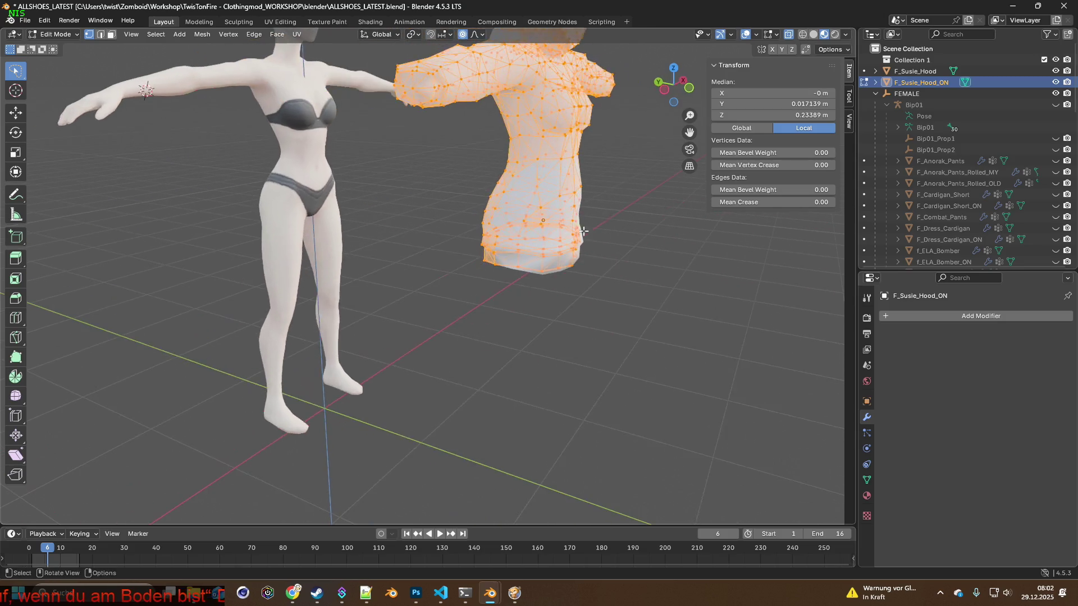
click(803, 34)
scroll(476, 232, up, 5)
scroll(475, 232, up, 5)
mouse_move(505, 253)
middle_down()
mouse_move(474, 232)
mouse_move(500, 261)
mouse_move(518, 257)
middle_up()
scroll(499, 261, down, 4)
middle_drag(580, 228, 536, 199)
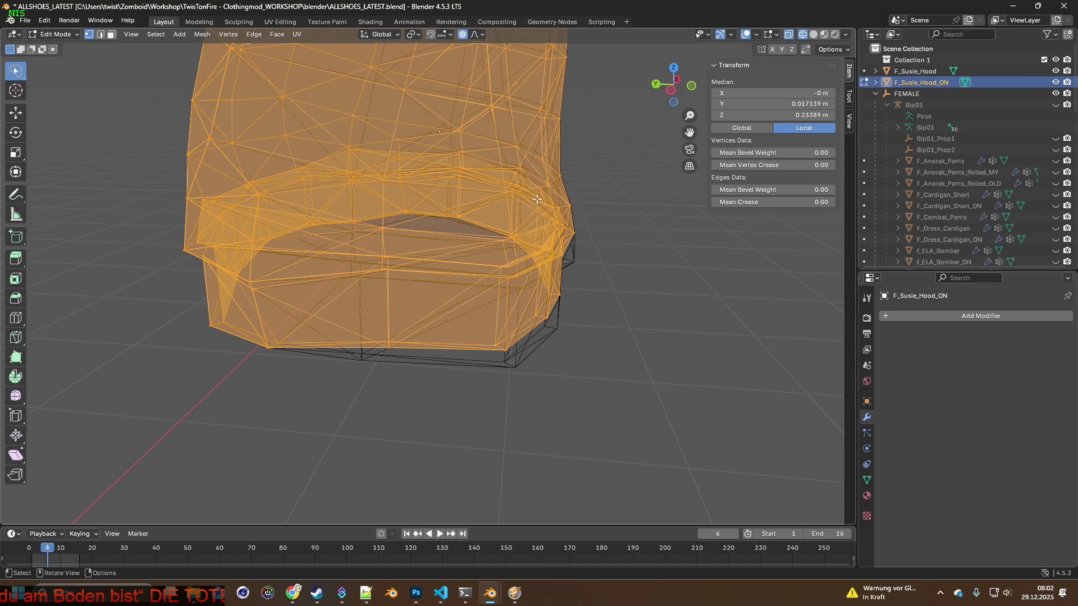
Return to Object Mode, select F_Susie_Hood and enter Edit Mode on it.
click(55, 33)
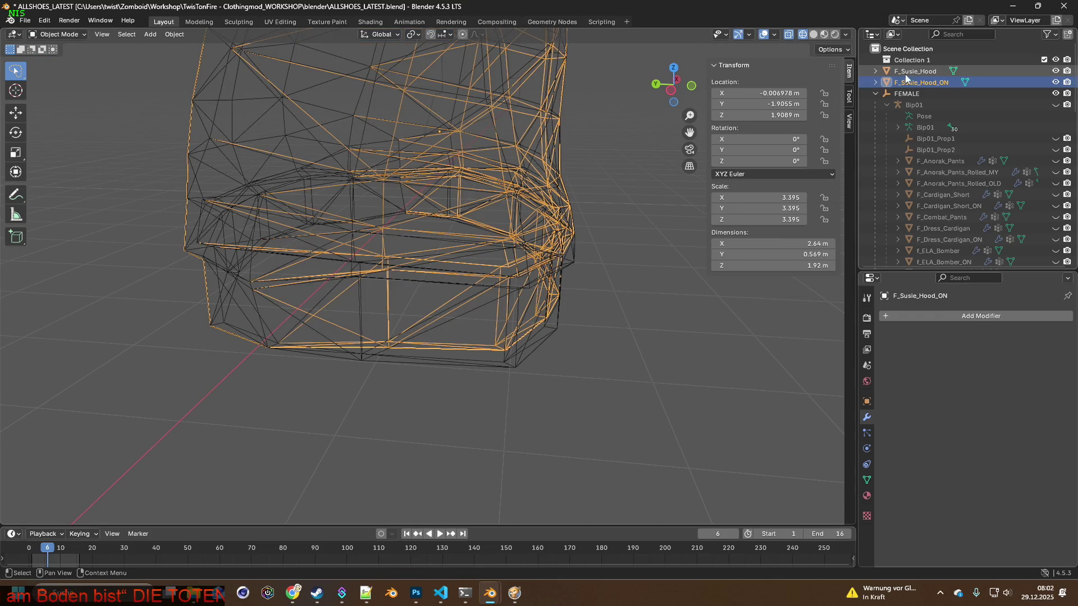
click(917, 72)
click(55, 34)
click(54, 57)
Orbit and pan around F_Susie_Hood's inner lower hem to examine its stacked layers above the legs.
mouse_move(396, 180)
middle_down()
mouse_move(404, 192)
mouse_move(471, 186)
mouse_move(388, 197)
middle_up()
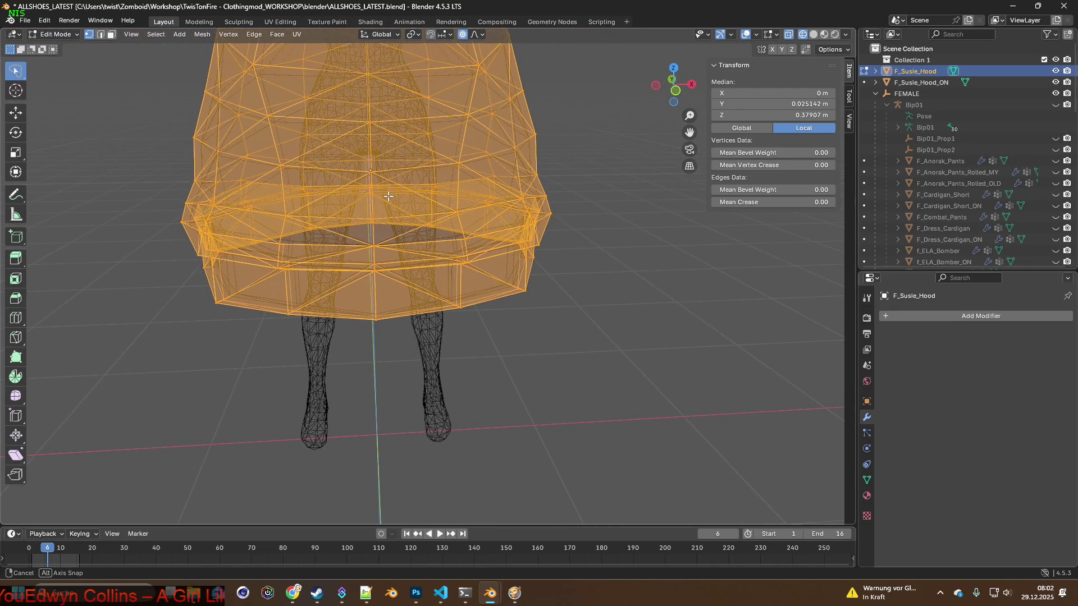
mouse_move(388, 196)
middle_down()
mouse_move(397, 223)
mouse_move(375, 212)
mouse_move(356, 228)
mouse_move(397, 233)
mouse_move(441, 208)
mouse_move(424, 206)
mouse_move(454, 205)
mouse_move(329, 222)
mouse_move(489, 237)
mouse_move(399, 226)
mouse_move(371, 185)
mouse_move(387, 224)
mouse_move(372, 272)
mouse_move(385, 321)
mouse_move(350, 322)
mouse_move(373, 289)
mouse_move(446, 289)
mouse_move(476, 265)
middle_up()
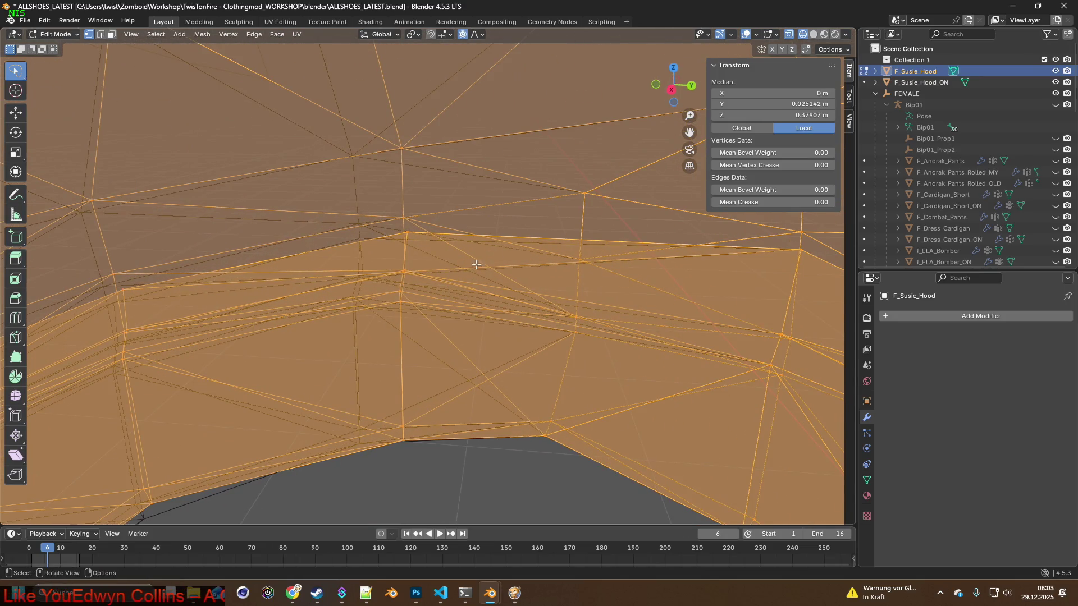
mouse_move(561, 212)
middle_down()
mouse_move(510, 247)
mouse_move(498, 271)
mouse_move(528, 230)
mouse_move(478, 258)
middle_up()
mouse_move(547, 263)
middle_down()
mouse_move(535, 279)
mouse_move(501, 272)
mouse_move(506, 252)
mouse_move(542, 246)
mouse_move(474, 281)
mouse_move(457, 260)
mouse_move(511, 256)
mouse_move(435, 255)
mouse_move(514, 267)
mouse_move(555, 303)
mouse_move(530, 312)
mouse_move(611, 314)
mouse_move(614, 331)
middle_up()
middle_drag(587, 287, 617, 291)
mouse_move(591, 253)
shift+middle_down()
mouse_move(585, 295)
mouse_move(534, 284)
mouse_move(548, 342)
shift+middle_up()
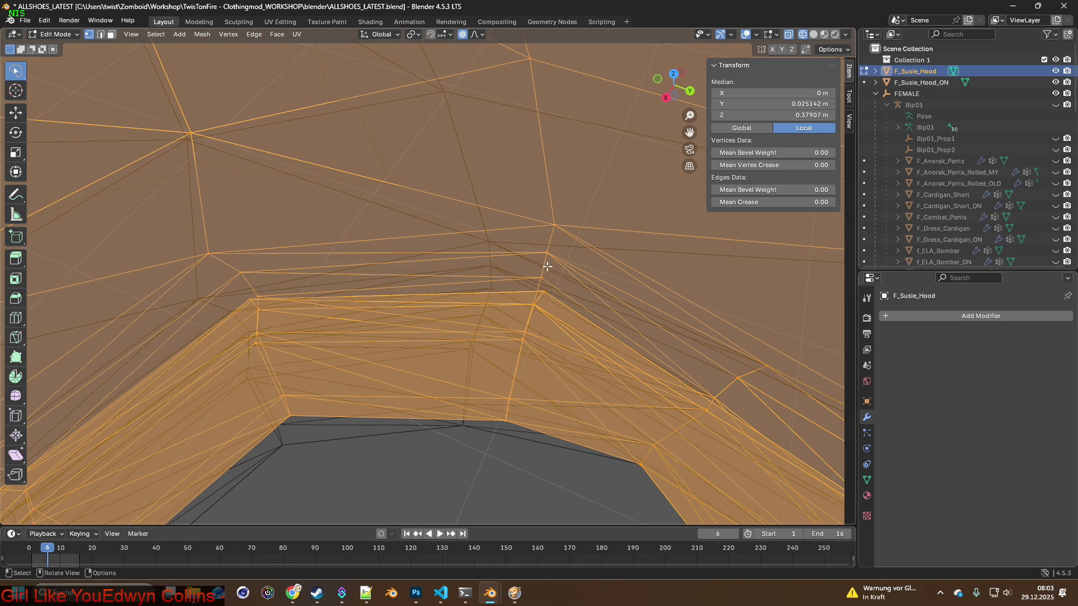
mouse_move(557, 227)
middle_down()
mouse_move(603, 216)
mouse_move(468, 235)
mouse_move(496, 219)
mouse_move(484, 224)
mouse_move(530, 279)
mouse_move(532, 191)
middle_up()
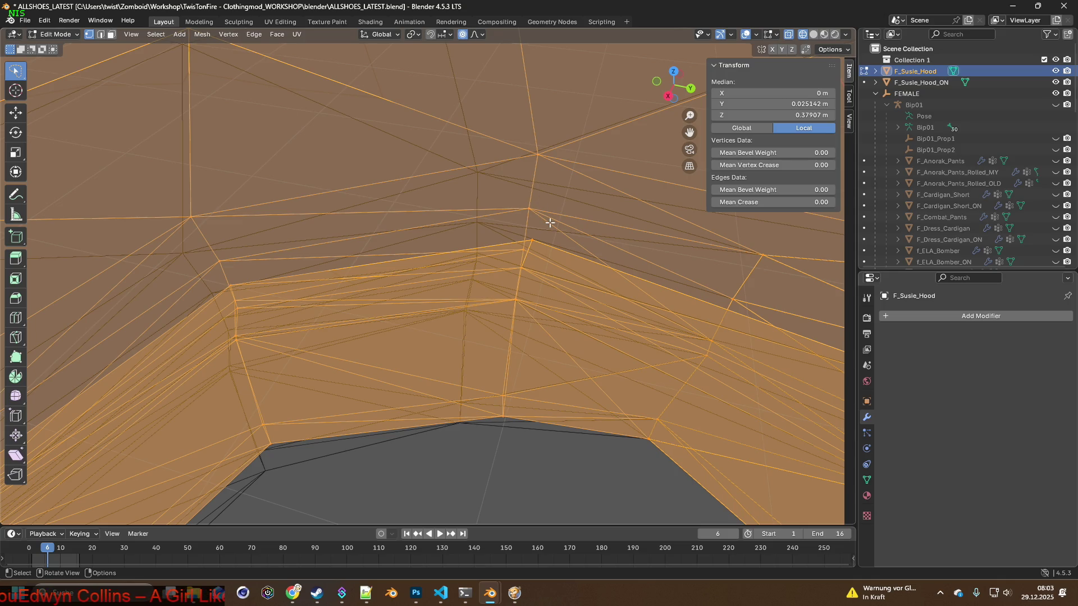
Lasso-select the hood's lower torso vertices, stacked hem included, around the hips.
mouse_move(543, 234)
middle_down()
mouse_move(325, 244)
mouse_move(531, 258)
mouse_move(491, 222)
mouse_move(384, 258)
mouse_move(455, 307)
mouse_move(469, 362)
mouse_move(505, 320)
mouse_move(517, 250)
mouse_move(578, 258)
mouse_move(582, 249)
mouse_move(476, 216)
mouse_move(468, 228)
middle_up()
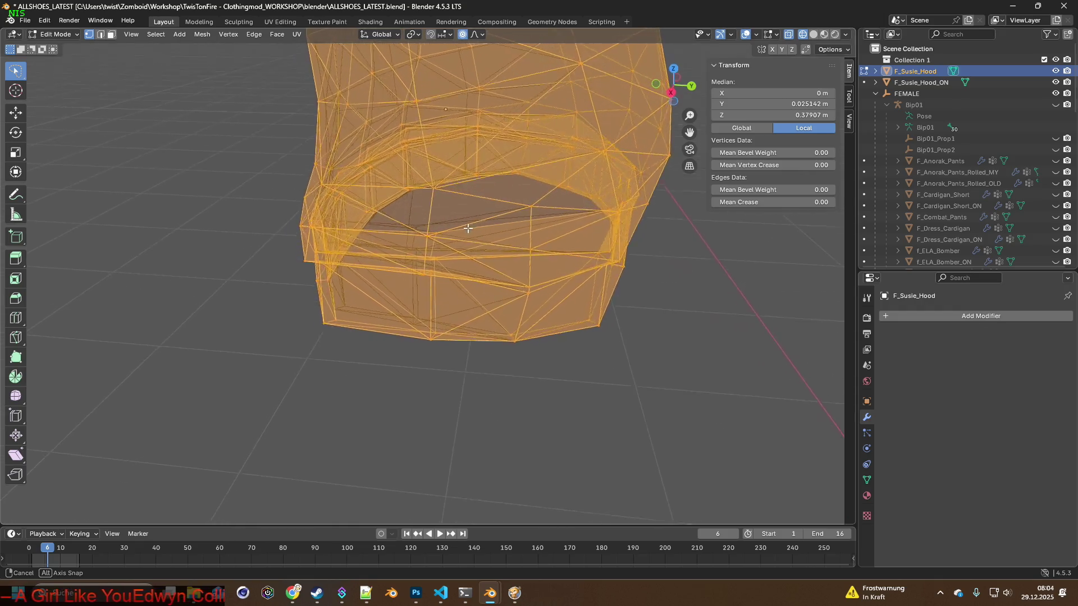
middle_drag(479, 258, 481, 244)
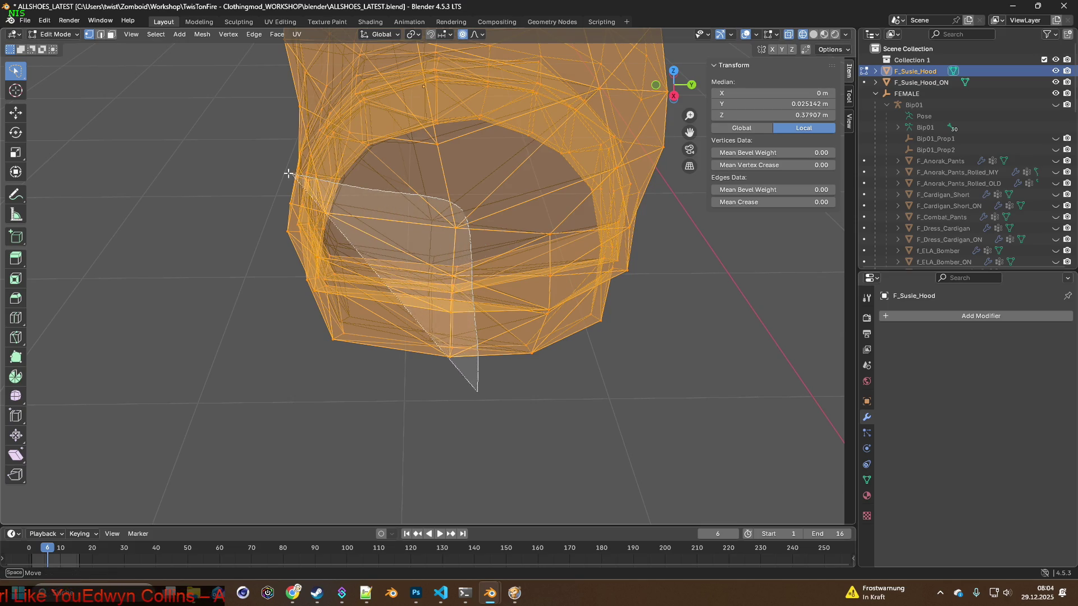
key(ctrl+z)
mouse_move(415, 158)
middle_down()
mouse_move(454, 219)
mouse_move(474, 234)
mouse_move(513, 232)
middle_up()
middle_drag(539, 229, 522, 218)
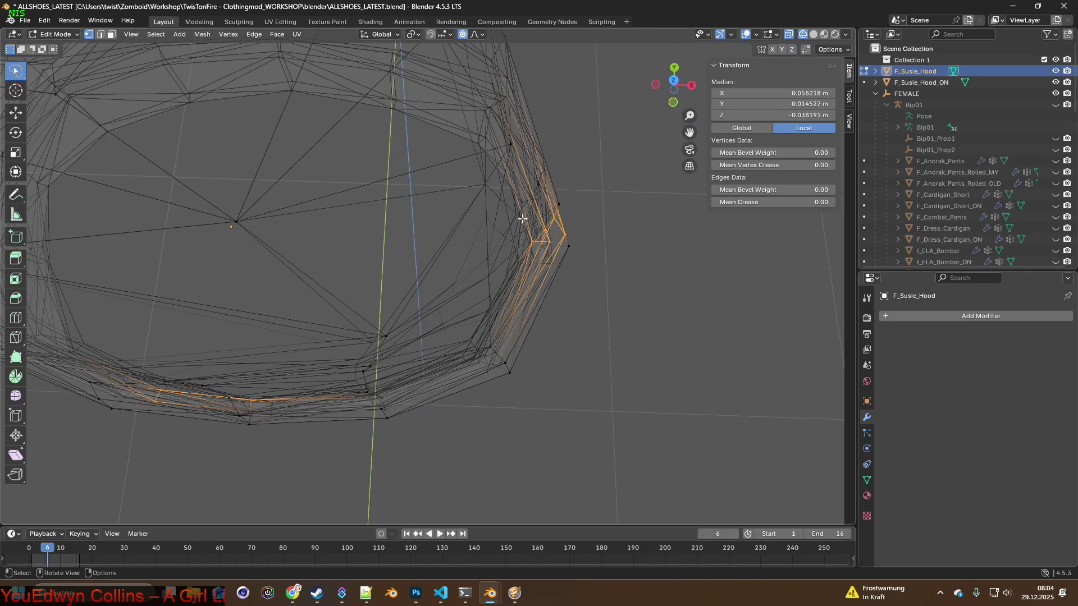
scroll(493, 193, down, 4)
middle_drag(486, 182, 460, 219)
scroll(474, 336, up, 3)
mouse_move(488, 357)
middle_down()
mouse_move(512, 349)
mouse_move(527, 296)
mouse_move(483, 218)
middle_up()
middle_drag(451, 174, 256, 193)
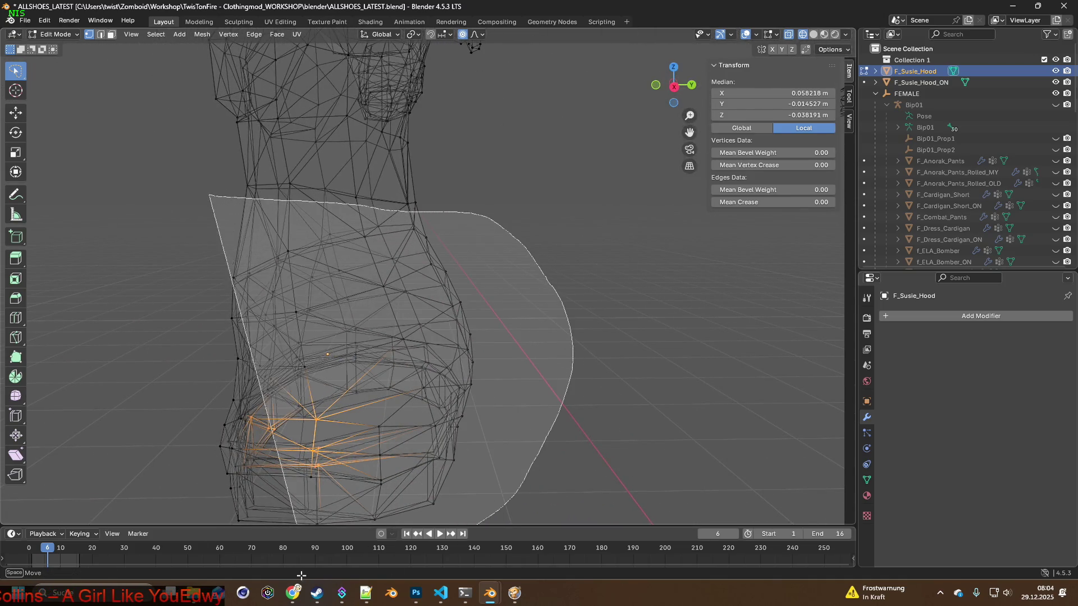
drag(549, 283, 255, 424)
scroll(256, 423, up, 3)
mouse_move(255, 424)
middle_down()
mouse_move(455, 411)
mouse_move(564, 369)
mouse_move(514, 403)
mouse_move(489, 313)
middle_up()
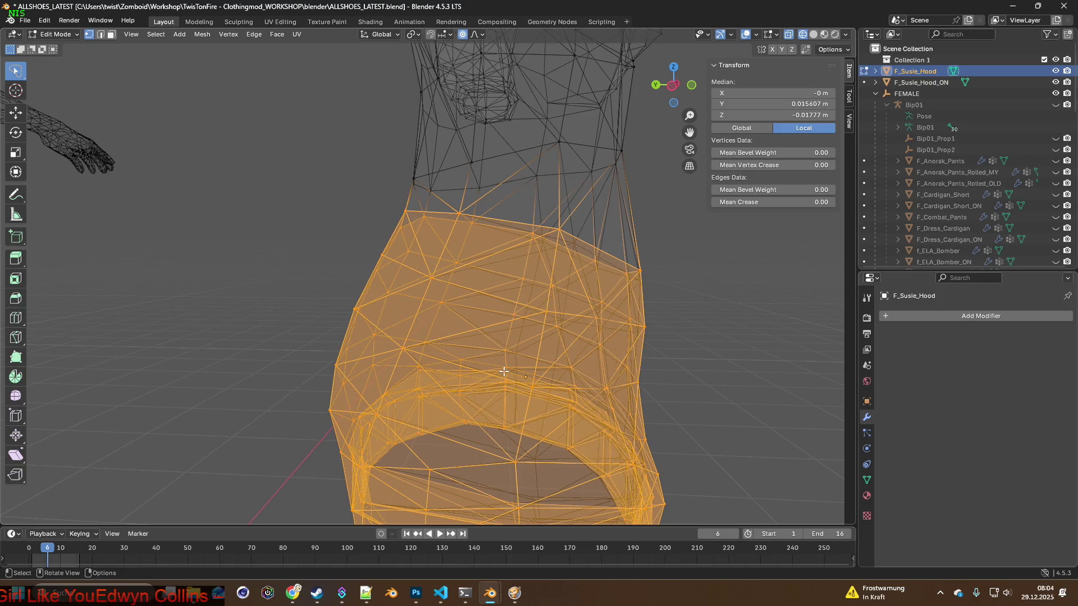
scroll(504, 372, down, 3)
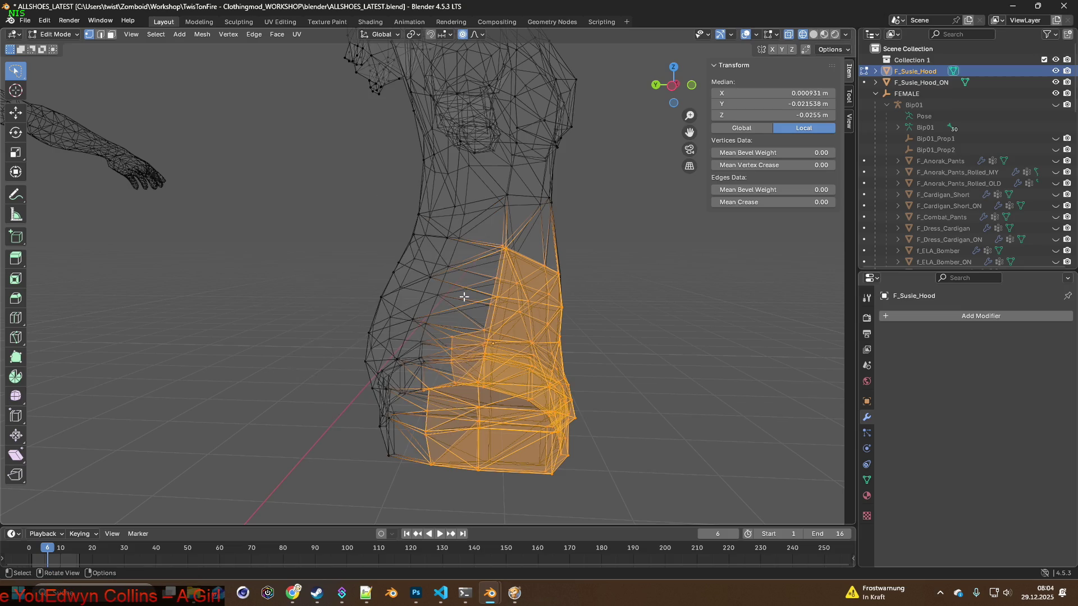
Scale the selected lower hem section uniformly down to 0.923 around the hips.
mouse_move(490, 289)
middle_down()
mouse_move(522, 371)
mouse_move(499, 381)
middle_up()
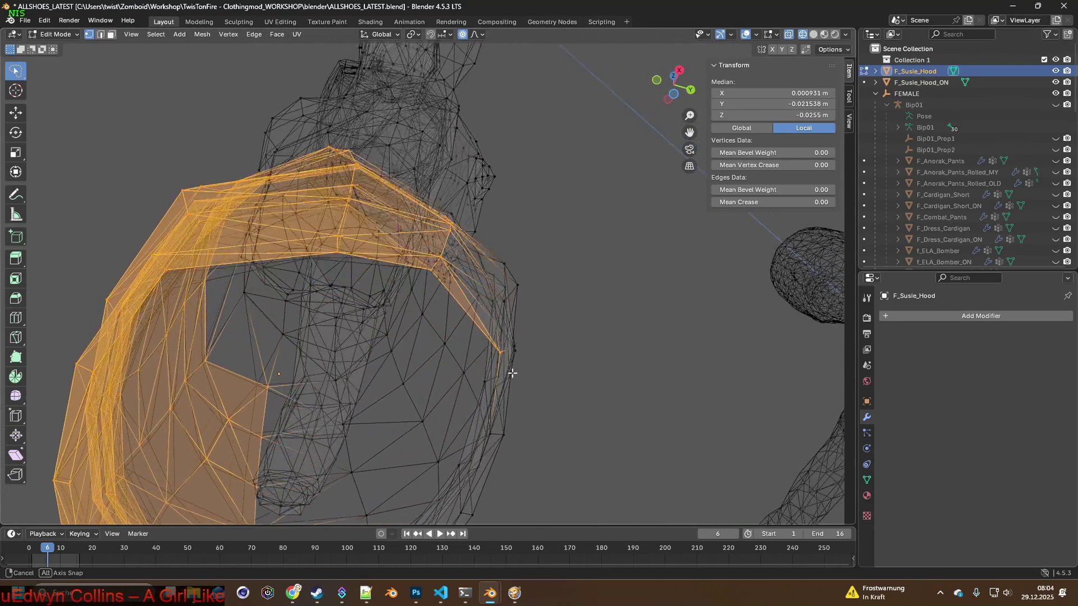
mouse_move(499, 382)
middle_down()
mouse_move(530, 366)
mouse_move(445, 339)
mouse_move(523, 317)
mouse_move(462, 299)
mouse_move(391, 323)
mouse_move(402, 339)
mouse_move(457, 351)
mouse_move(511, 310)
middle_up()
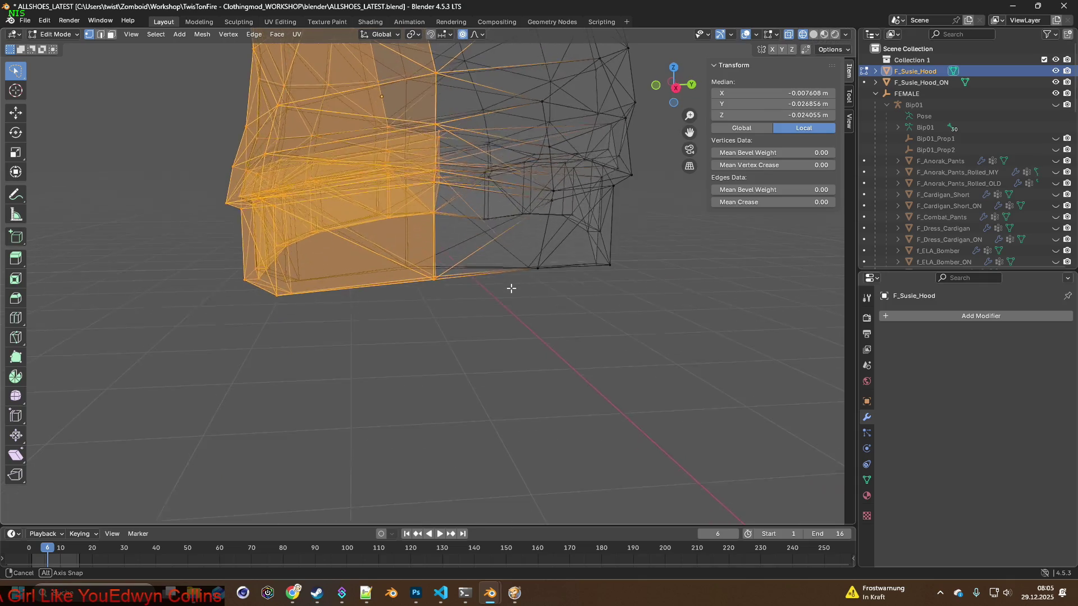
mouse_move(513, 298)
middle_down()
mouse_move(527, 320)
mouse_move(590, 325)
mouse_move(602, 260)
middle_up()
key(s)
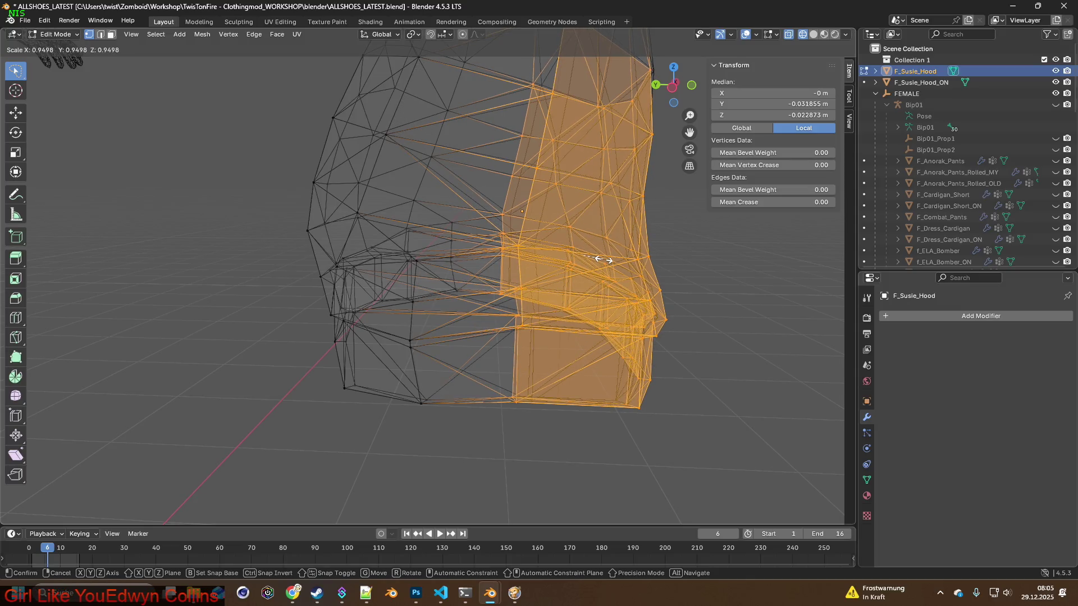
click(602, 259)
middle_drag(601, 259, 503, 270)
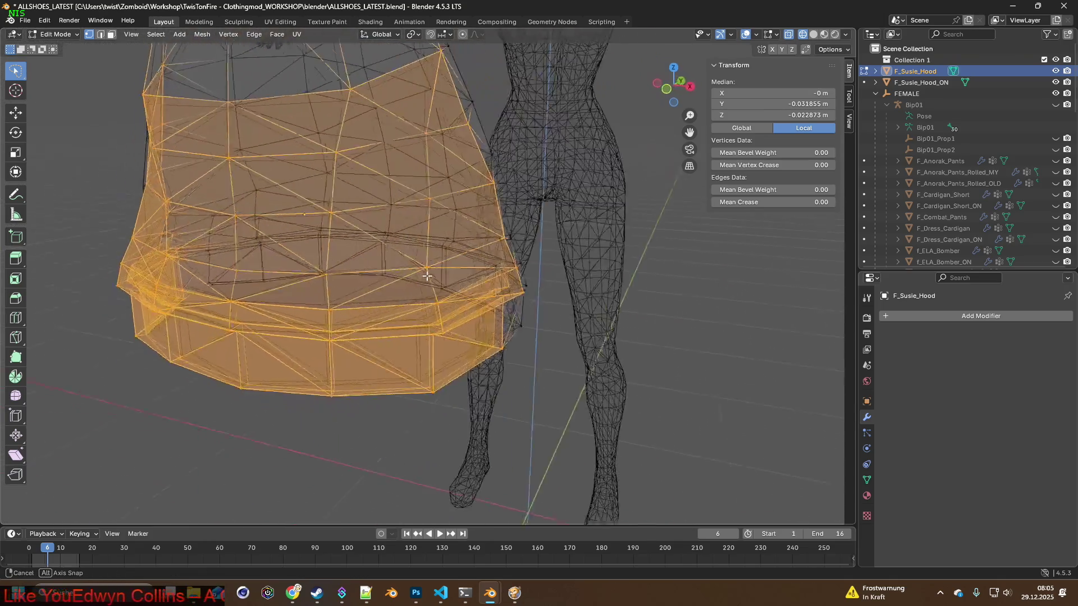
mouse_move(503, 270)
middle_down()
mouse_move(417, 288)
mouse_move(402, 276)
mouse_move(507, 163)
mouse_move(432, 295)
mouse_move(515, 316)
mouse_move(463, 309)
middle_up()
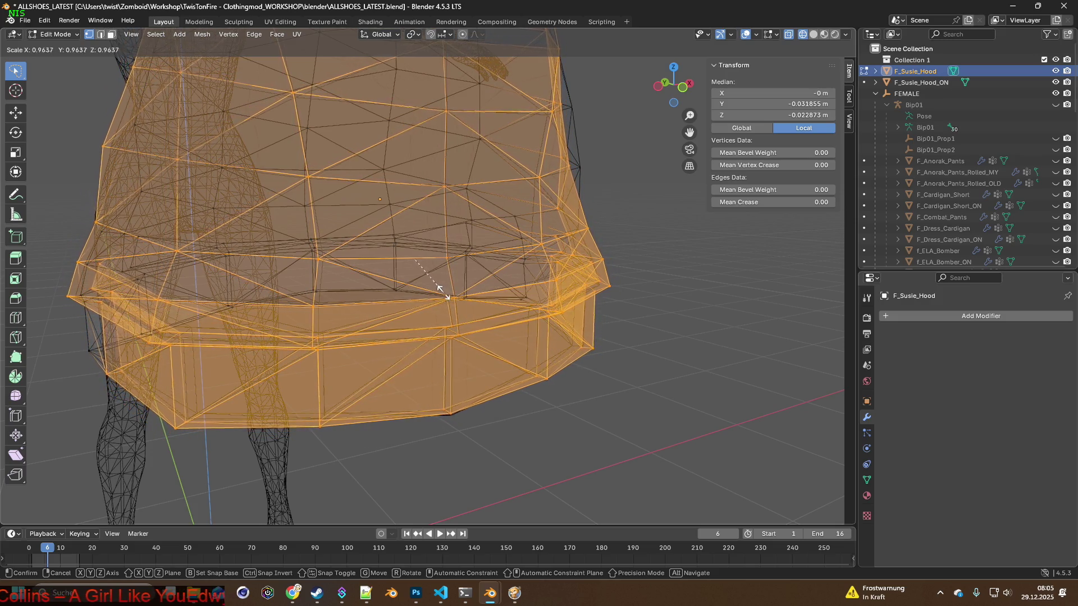
click(414, 276)
Lasso-select a smaller patch of hem faces and shift it about 0.014 m along X.
mouse_move(415, 276)
middle_down()
mouse_move(529, 288)
mouse_move(450, 289)
mouse_move(515, 266)
middle_up()
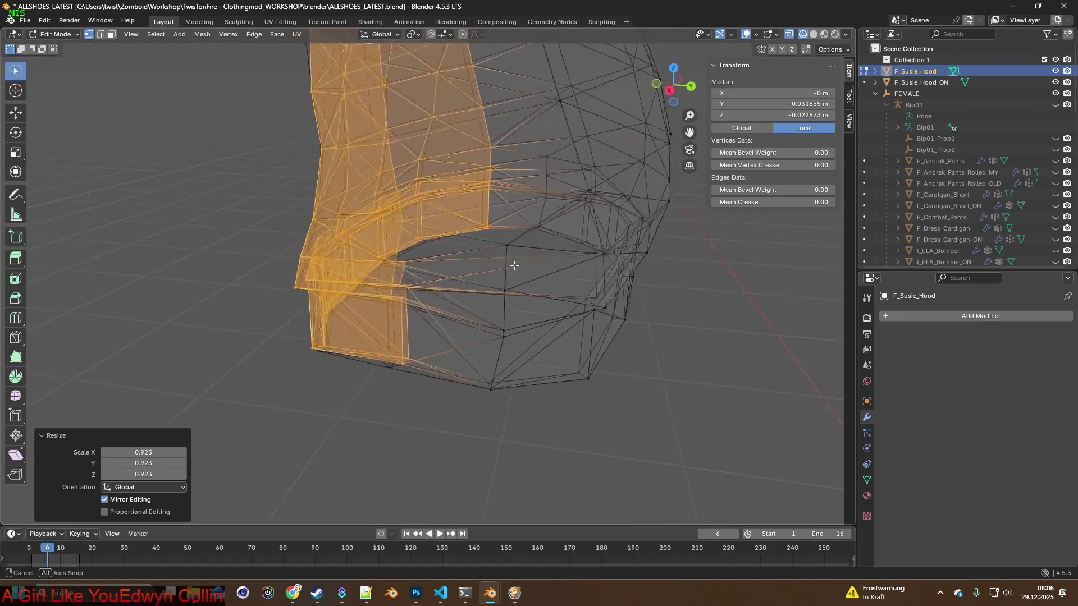
mouse_move(554, 198)
middle_down()
mouse_move(548, 115)
mouse_move(534, 154)
mouse_move(465, 221)
mouse_move(451, 257)
mouse_move(462, 267)
mouse_move(415, 276)
middle_up()
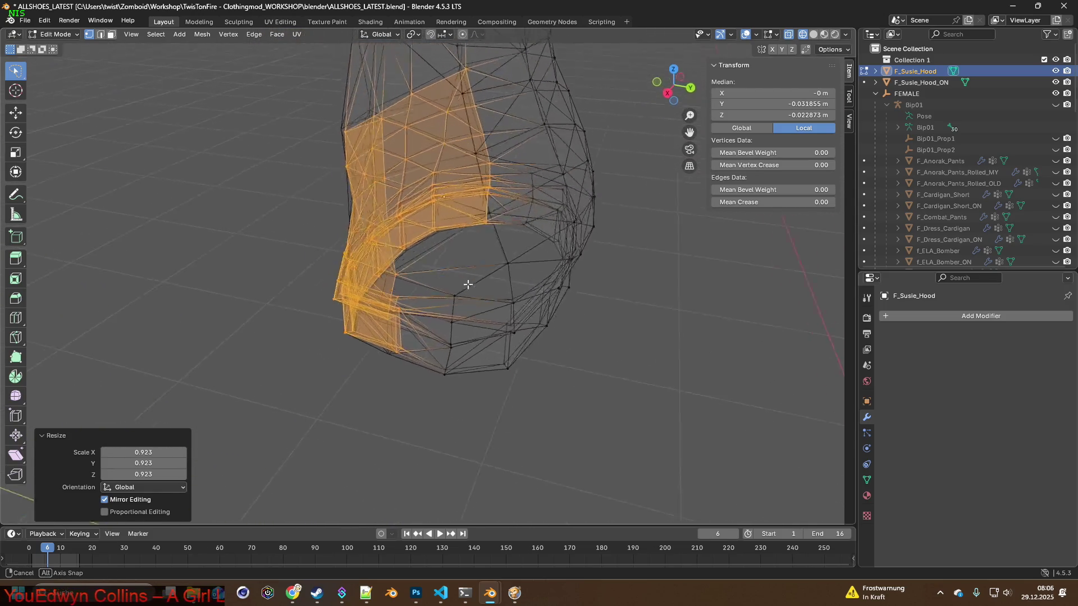
mouse_move(507, 294)
middle_down()
mouse_move(534, 319)
mouse_move(484, 393)
middle_up()
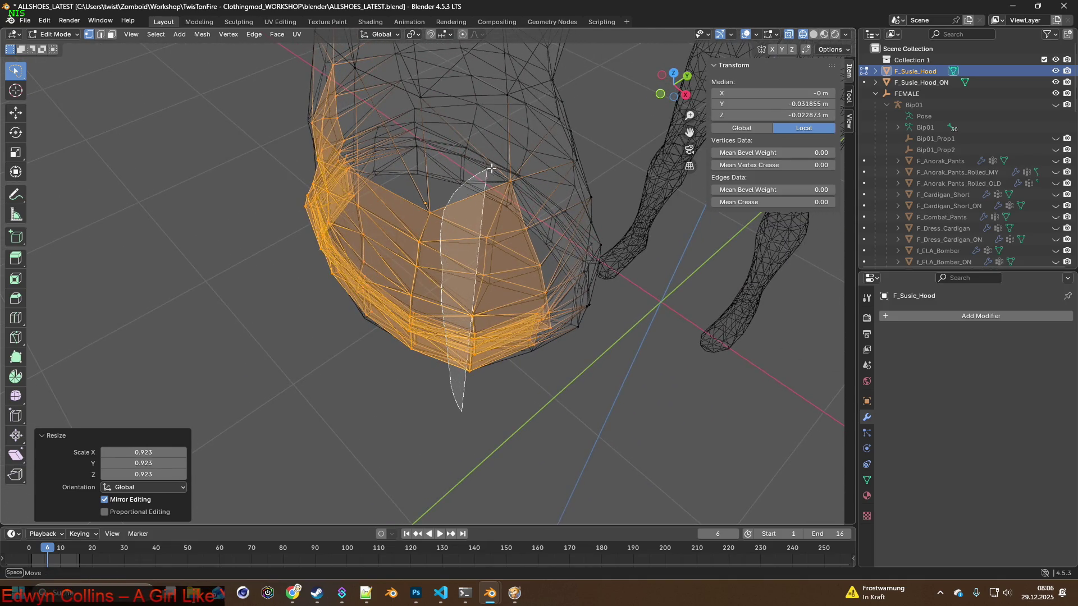
drag(578, 287, 578, 368)
mouse_move(578, 368)
middle_down()
mouse_move(541, 312)
mouse_move(513, 313)
mouse_move(501, 292)
middle_up()
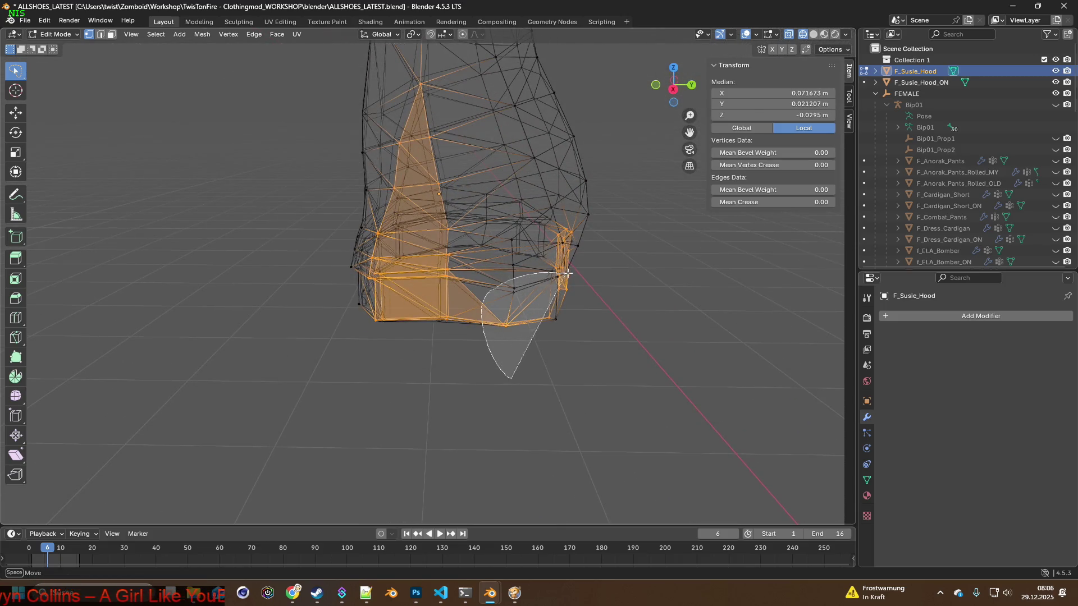
mouse_move(561, 284)
middle_down()
mouse_move(585, 320)
mouse_move(648, 308)
mouse_move(681, 269)
mouse_move(534, 270)
mouse_move(556, 207)
mouse_move(500, 258)
mouse_move(498, 242)
middle_up()
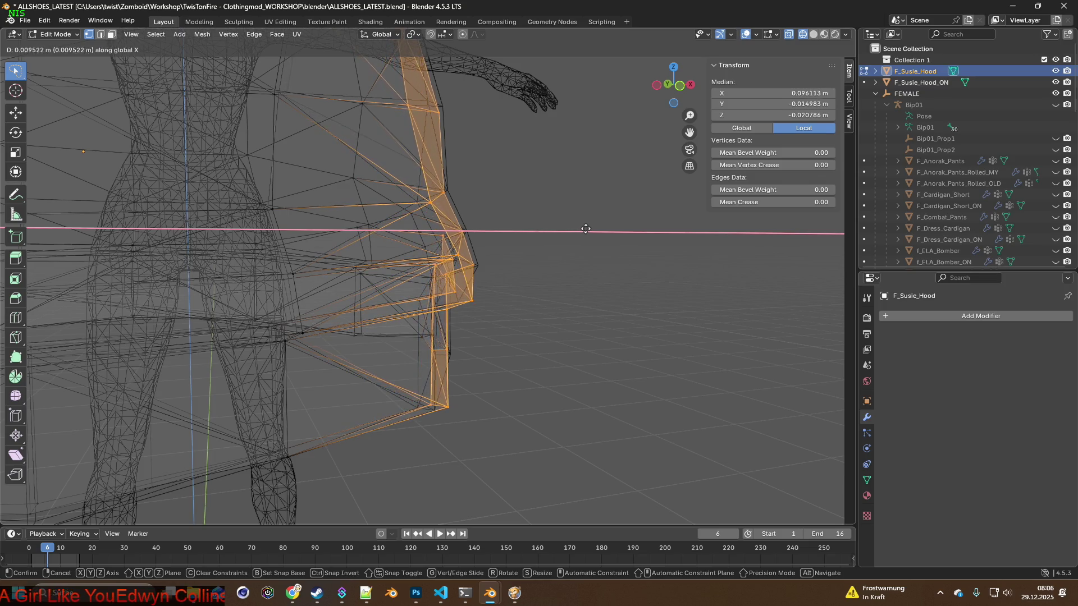
click(630, 225)
scroll(590, 233, up, 5)
Select a few faces on the hood front, then single out one hem vertex and inspect it.
mouse_move(590, 233)
middle_down()
mouse_move(453, 284)
mouse_move(475, 287)
mouse_move(471, 332)
mouse_move(494, 321)
mouse_move(536, 234)
mouse_move(614, 233)
mouse_move(542, 233)
mouse_move(474, 272)
middle_up()
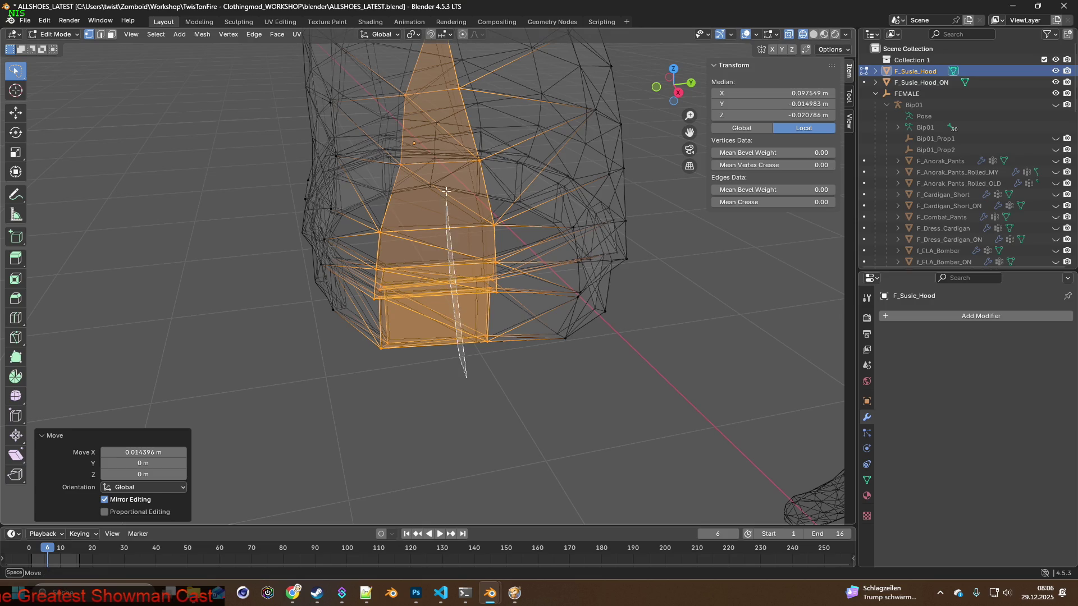
drag(593, 225, 534, 366)
mouse_move(534, 366)
middle_down()
mouse_move(580, 356)
mouse_move(508, 358)
middle_up()
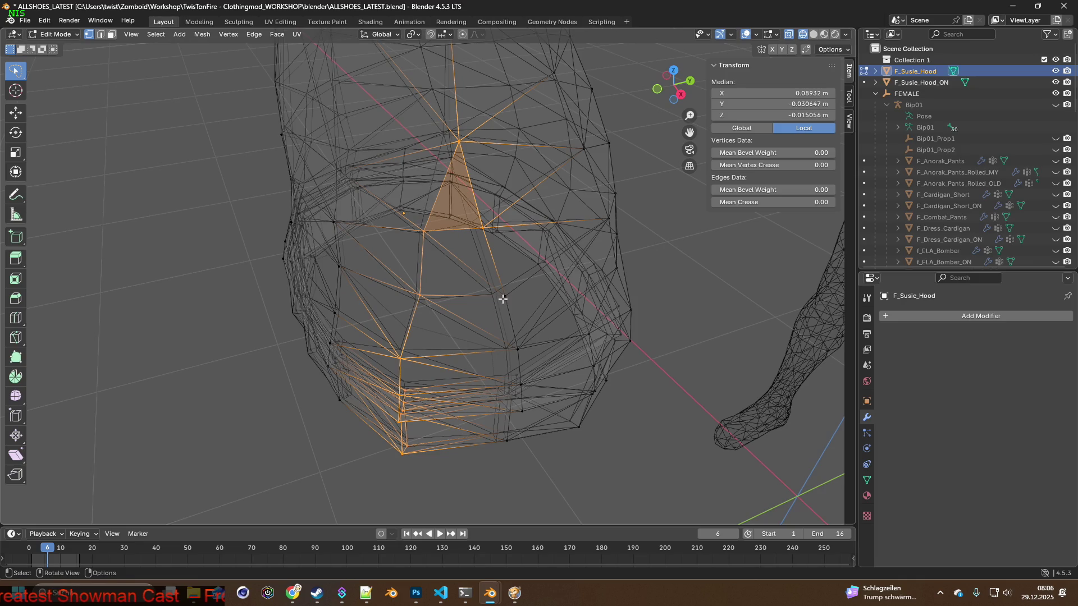
middle_drag(510, 262, 537, 260)
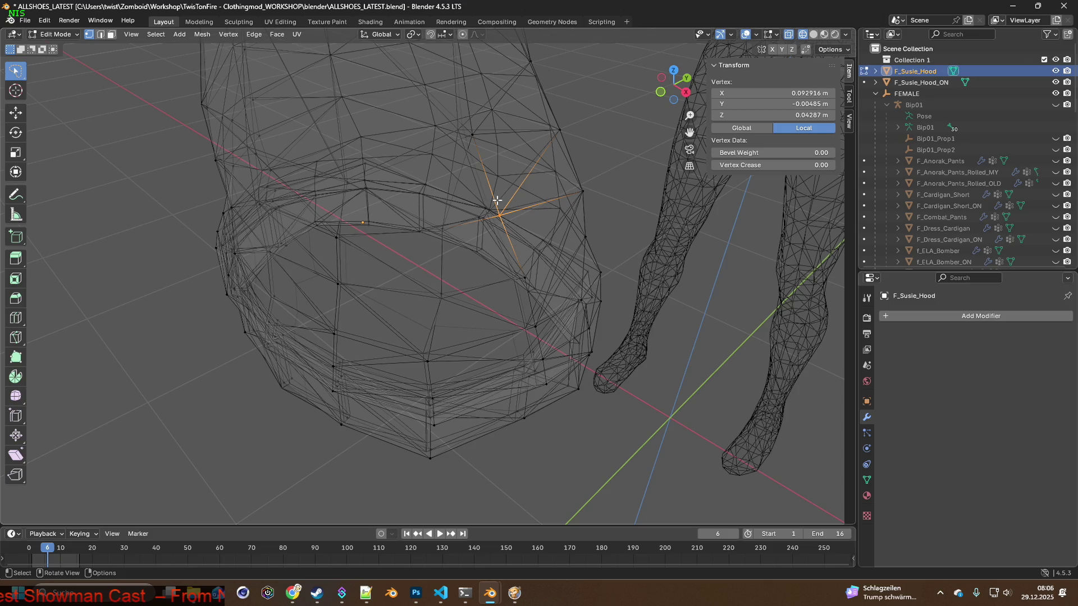
middle_drag(496, 194, 492, 165)
Nudge the selected hem vertex about 0.003 m along Y so it clears the body.
mouse_move(505, 276)
middle_down()
mouse_move(493, 188)
mouse_move(514, 154)
mouse_move(571, 188)
mouse_move(585, 210)
mouse_move(569, 239)
mouse_move(457, 233)
mouse_move(407, 213)
mouse_move(378, 267)
mouse_move(447, 247)
mouse_move(556, 242)
mouse_move(463, 246)
middle_up()
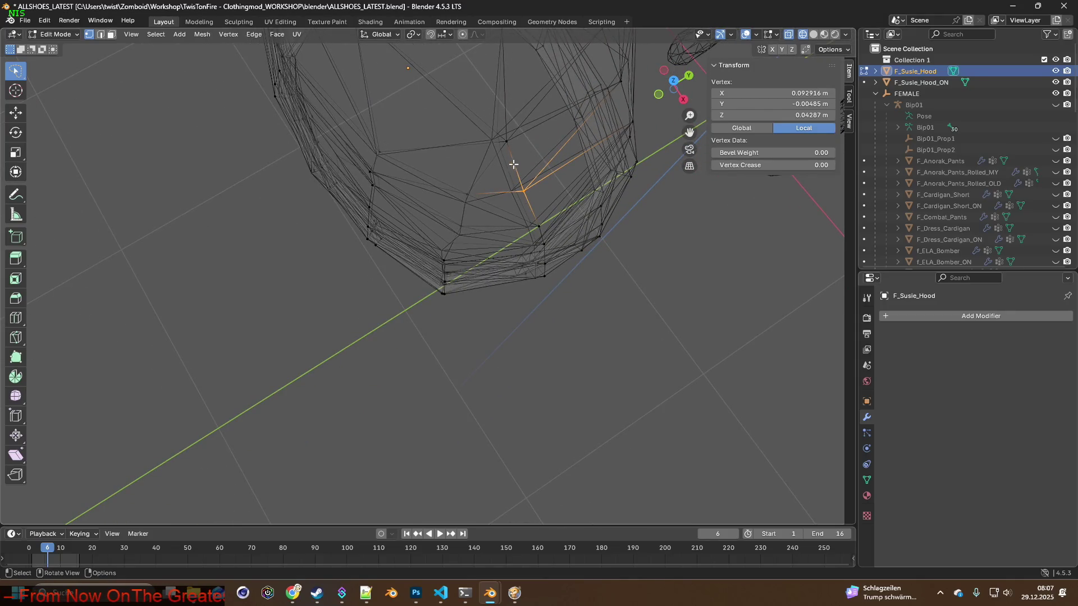
mouse_move(528, 109)
middle_down()
mouse_move(513, 265)
mouse_move(510, 173)
mouse_move(499, 203)
mouse_move(534, 192)
mouse_move(483, 221)
mouse_move(494, 199)
mouse_move(483, 248)
mouse_move(513, 212)
mouse_move(517, 241)
mouse_move(534, 247)
mouse_move(553, 229)
middle_up()
key(g)
key(y)
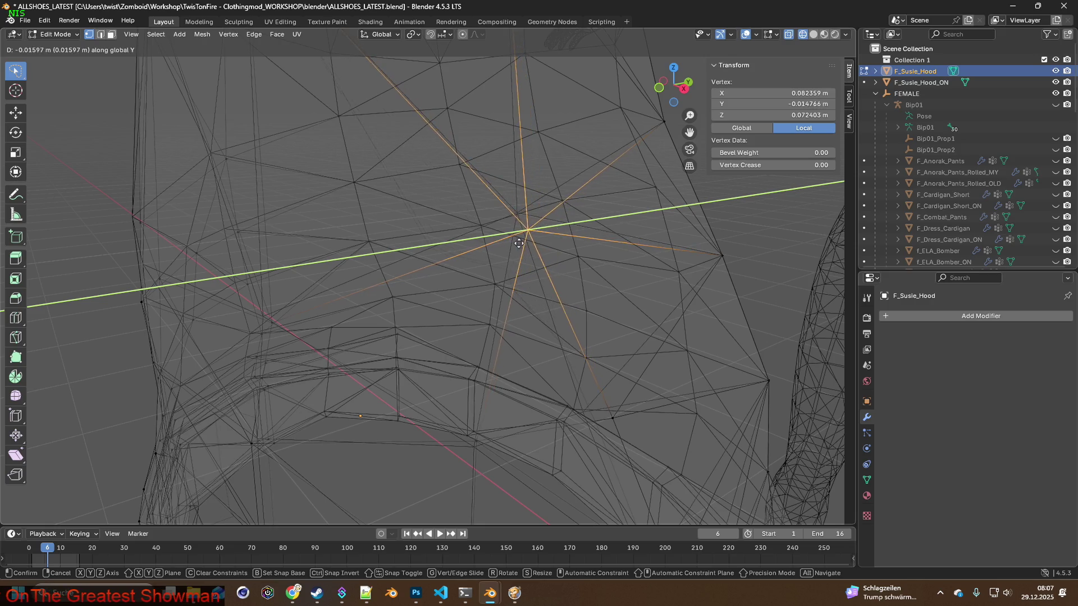
click(512, 245)
mouse_move(512, 244)
middle_down()
mouse_move(576, 243)
mouse_move(505, 248)
middle_up()
Nudge the same vertex slightly along X, then Z, then Y again.
key(g)
key(x)
click(565, 241)
key(g)
key(z)
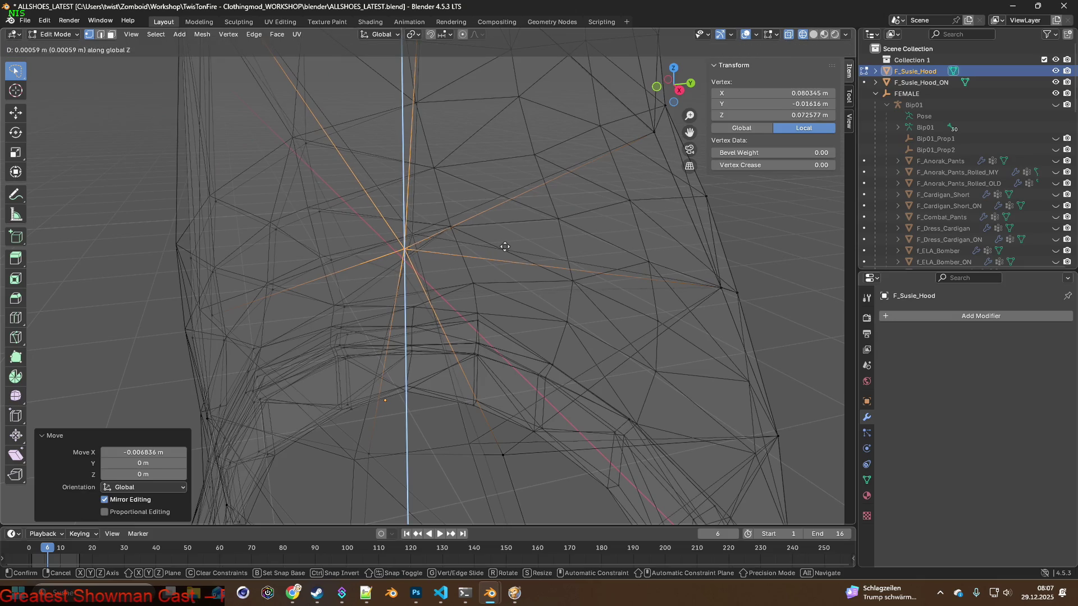
click(505, 233)
key(g)
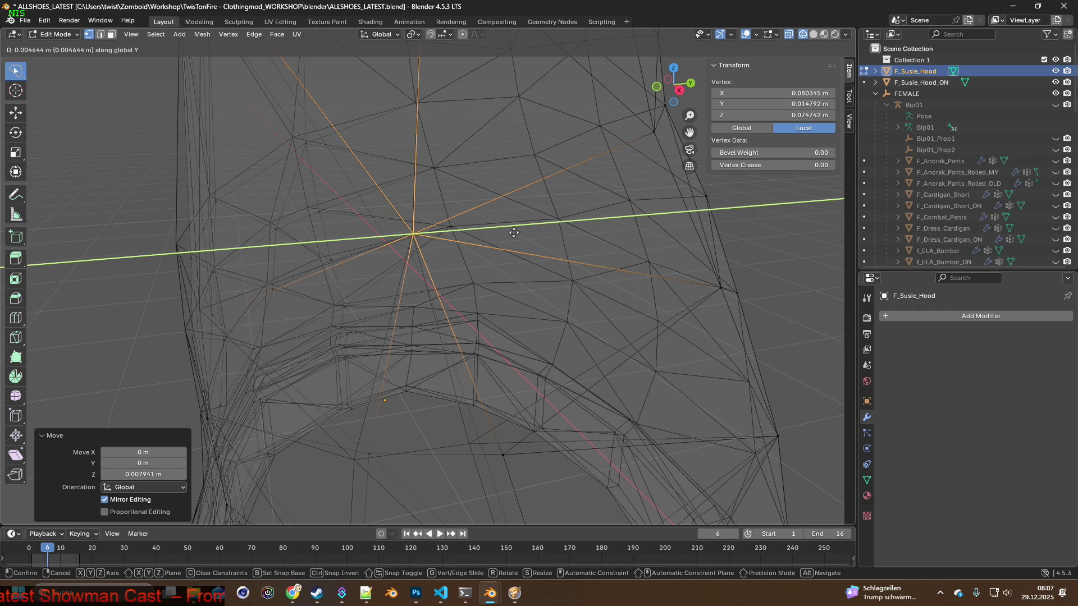
click(512, 232)
Select a different hem vertex near the legs and begin dragging it along Y.
mouse_move(512, 233)
middle_down()
mouse_move(505, 246)
mouse_move(572, 245)
mouse_move(590, 267)
mouse_move(470, 158)
middle_up()
scroll(491, 236, up, 4)
scroll(441, 228, up, 1)
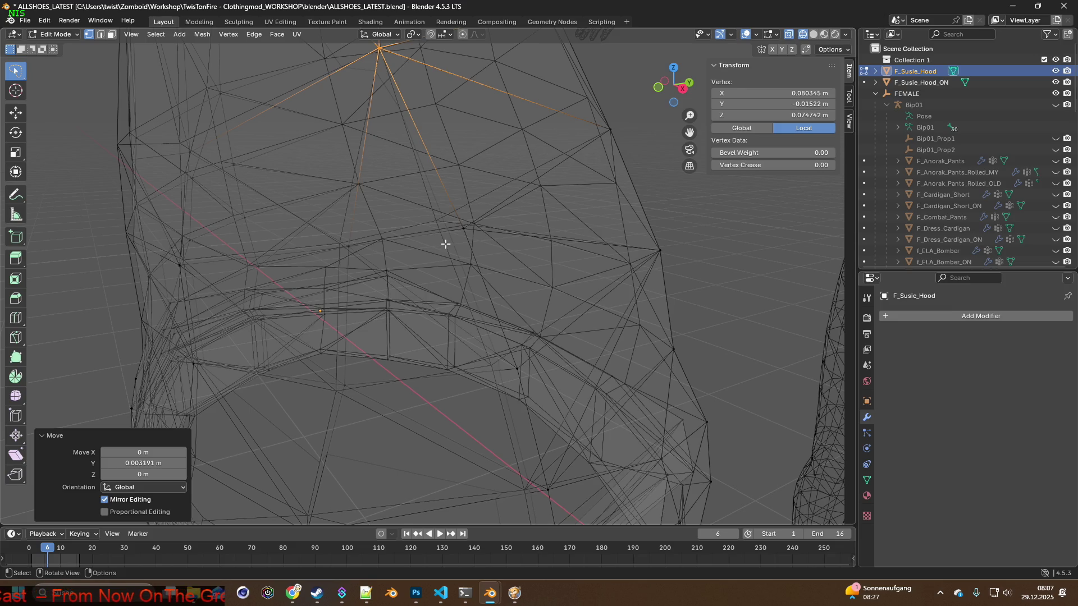
mouse_move(498, 323)
middle_down()
mouse_move(558, 306)
mouse_move(373, 365)
mouse_move(522, 314)
middle_up()
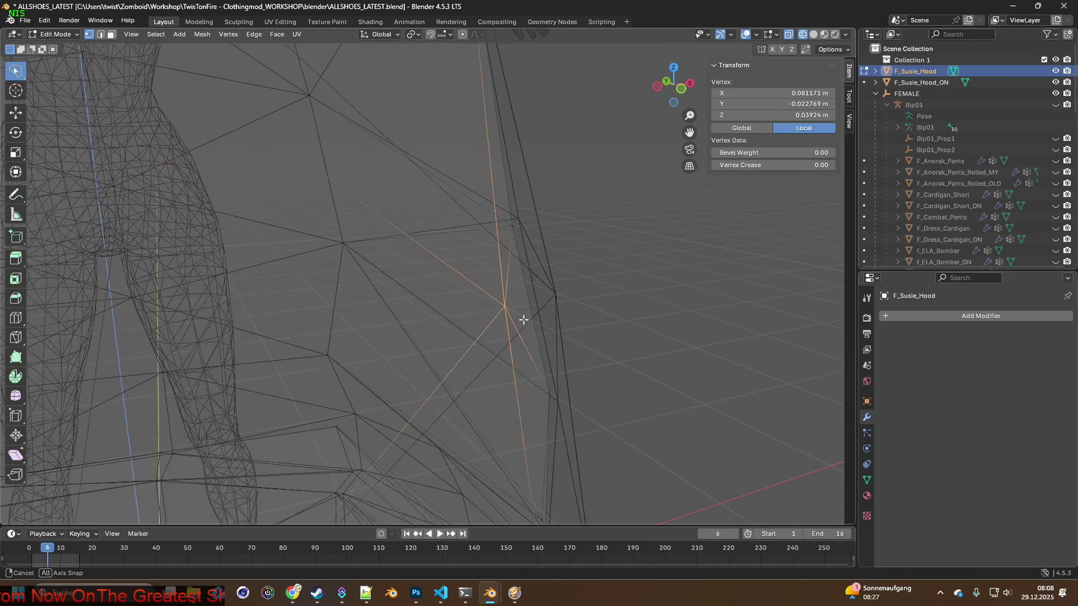
click(526, 319)
key(g)
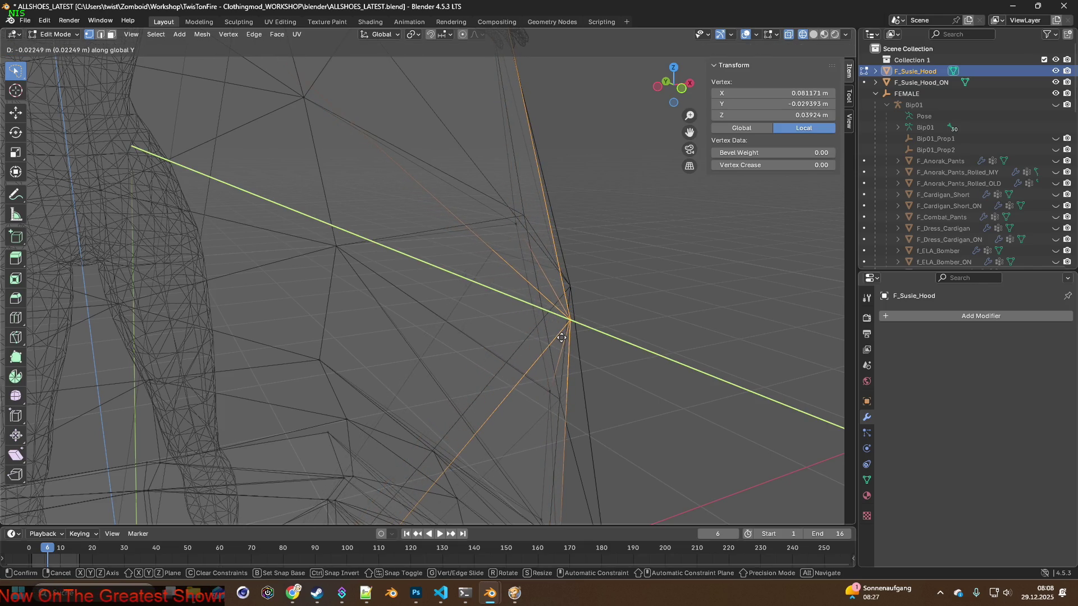
Confirm the hip vertex's Y move of about −0.022 m and a small Z move.
click(560, 336)
key(g)
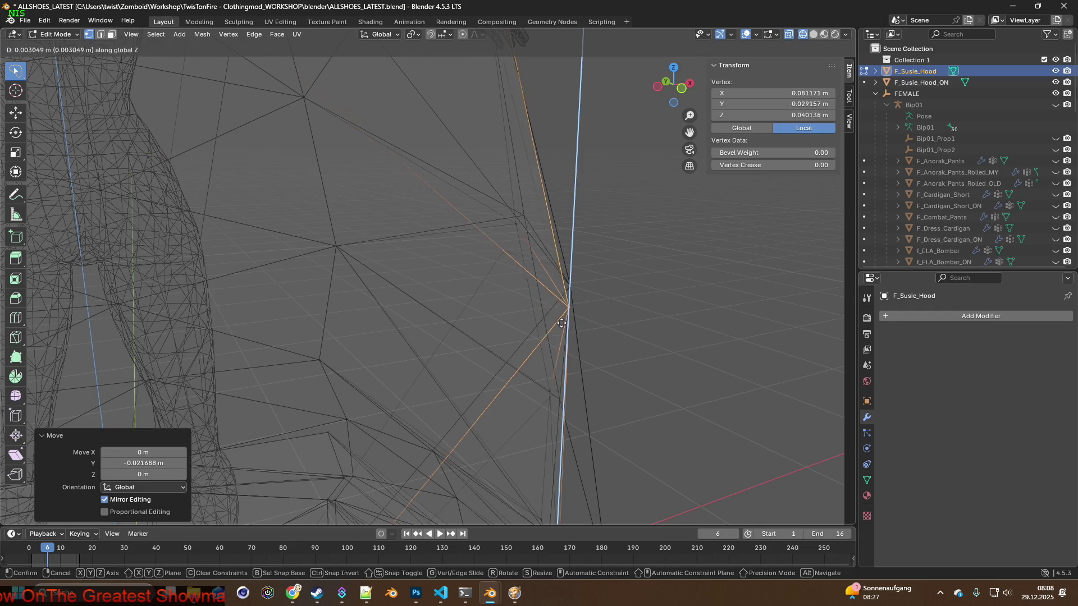
click(563, 304)
middle_drag(567, 297, 524, 313)
Select another hem vertex and nudge it millimetres along X, Y and Z toward the body.
click(464, 252)
mouse_move(464, 252)
middle_down()
mouse_move(508, 253)
mouse_move(476, 259)
middle_up()
key(g)
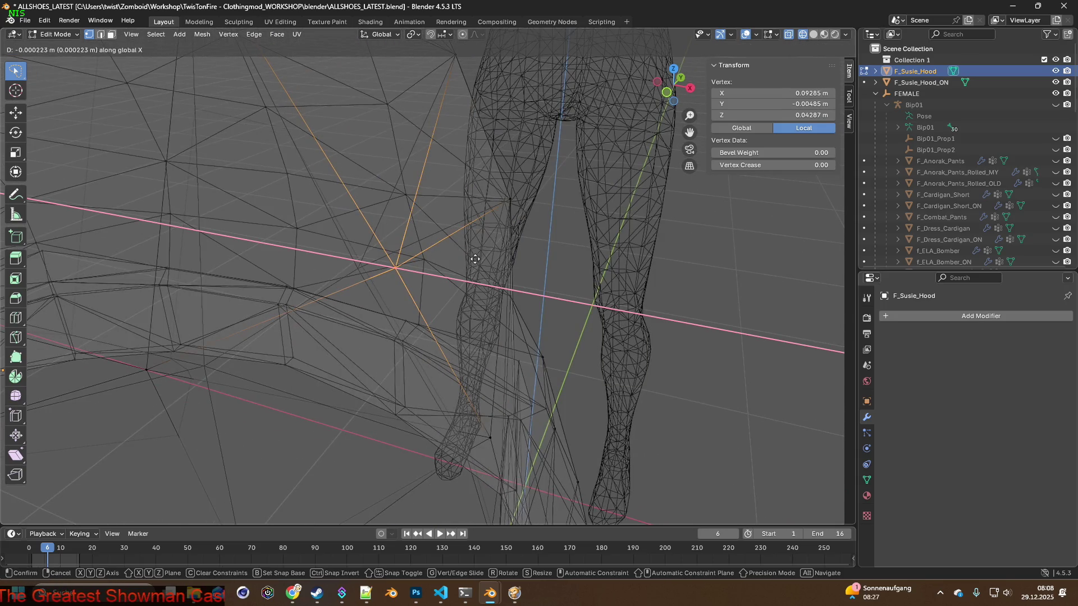
click(453, 258)
middle_drag(453, 259, 409, 258)
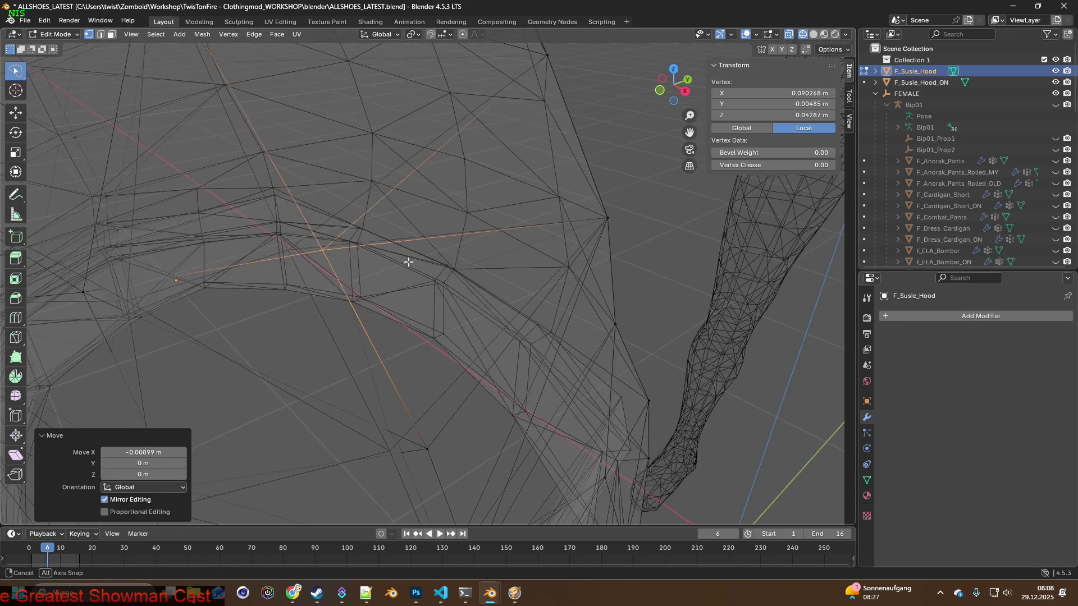
key(g)
key(y)
click(379, 269)
key(g)
key(z)
click(376, 260)
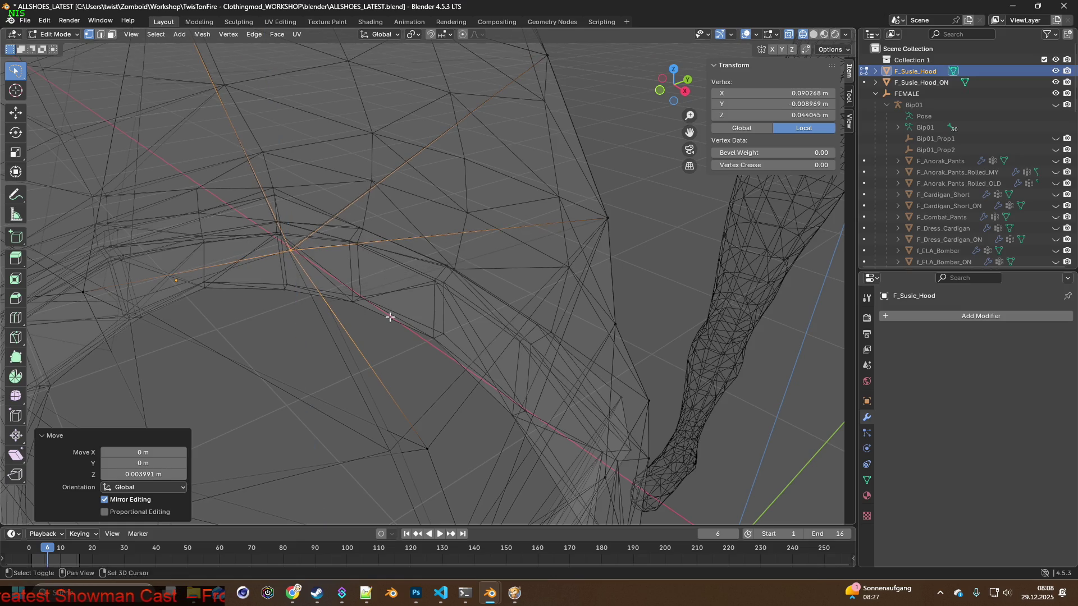
Nudge the vertex again along X and Y with the body mesh in view.
middle_drag(376, 259, 396, 211)
mouse_move(422, 313)
middle_down()
mouse_move(488, 298)
mouse_move(424, 296)
mouse_move(483, 282)
middle_up()
key(g)
click(468, 297)
key(g)
key(y)
click(398, 299)
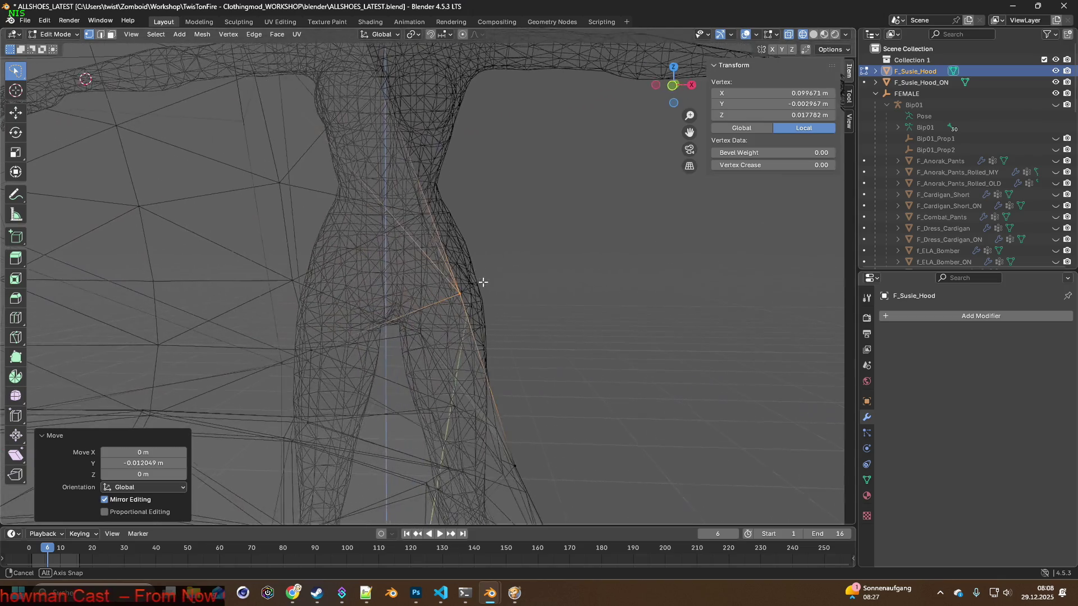
Apply sideways, vertical and front-back nudges, then pick a hood vertex near the hand.
click(495, 286)
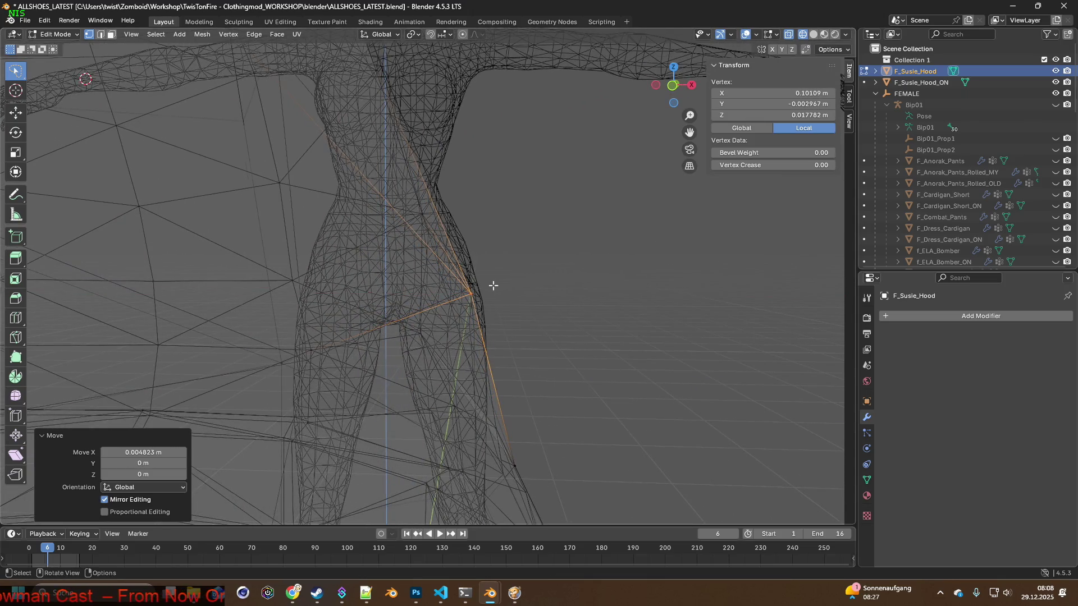
scroll(454, 289, up, 5)
key(g)
click(396, 286)
key(g)
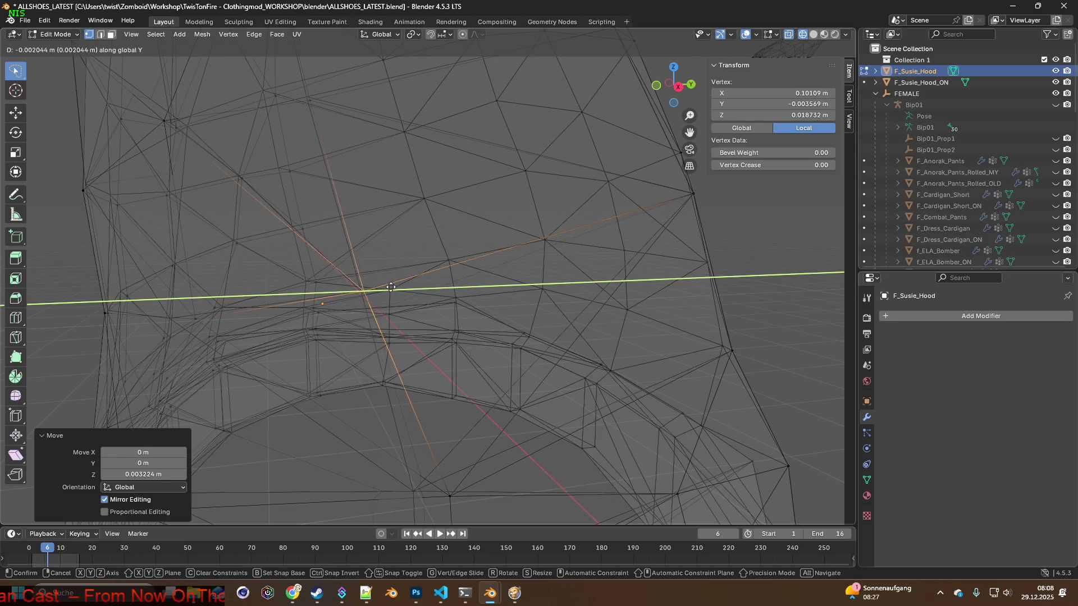
click(388, 287)
mouse_move(390, 288)
middle_down()
mouse_move(458, 241)
mouse_move(470, 350)
middle_up()
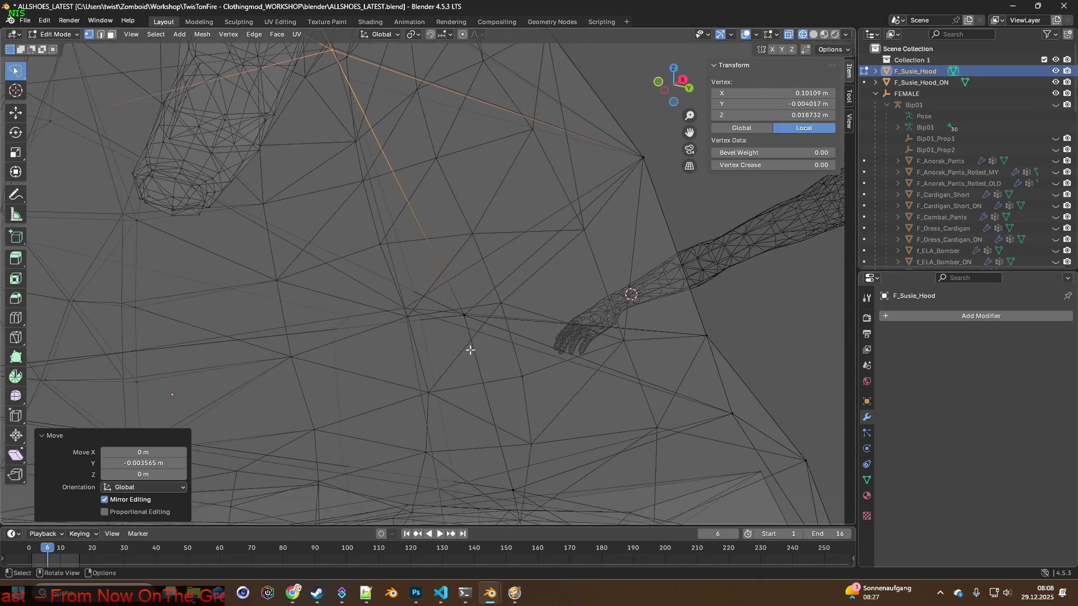
click(458, 306)
Shift the vertex near the hand about −0.017 m along X plus small Z nudges, then pick a vertex near the legs.
middle_drag(458, 306, 501, 308)
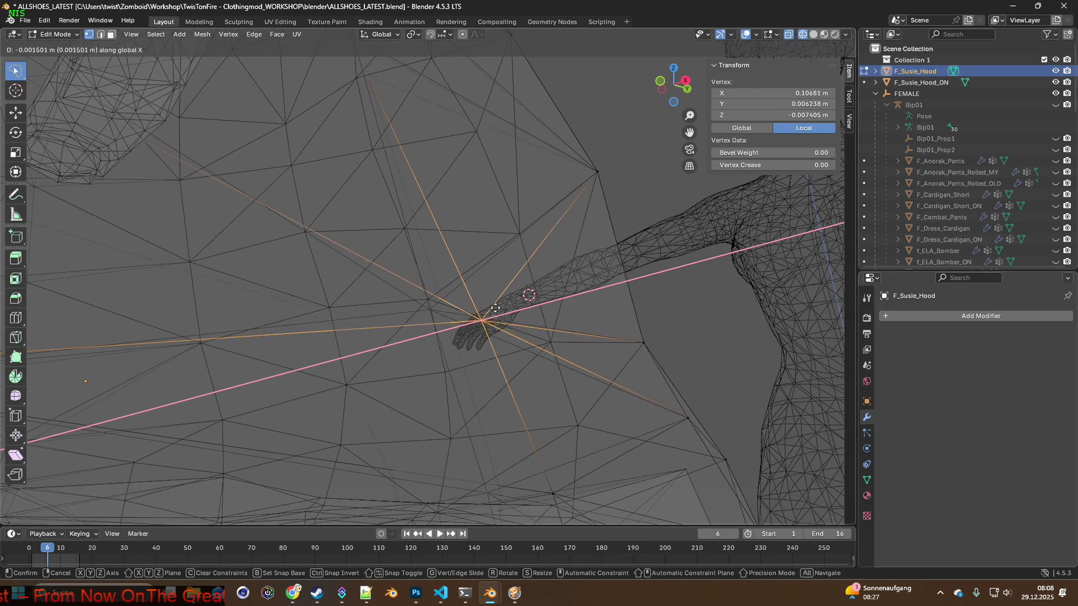
click(448, 311)
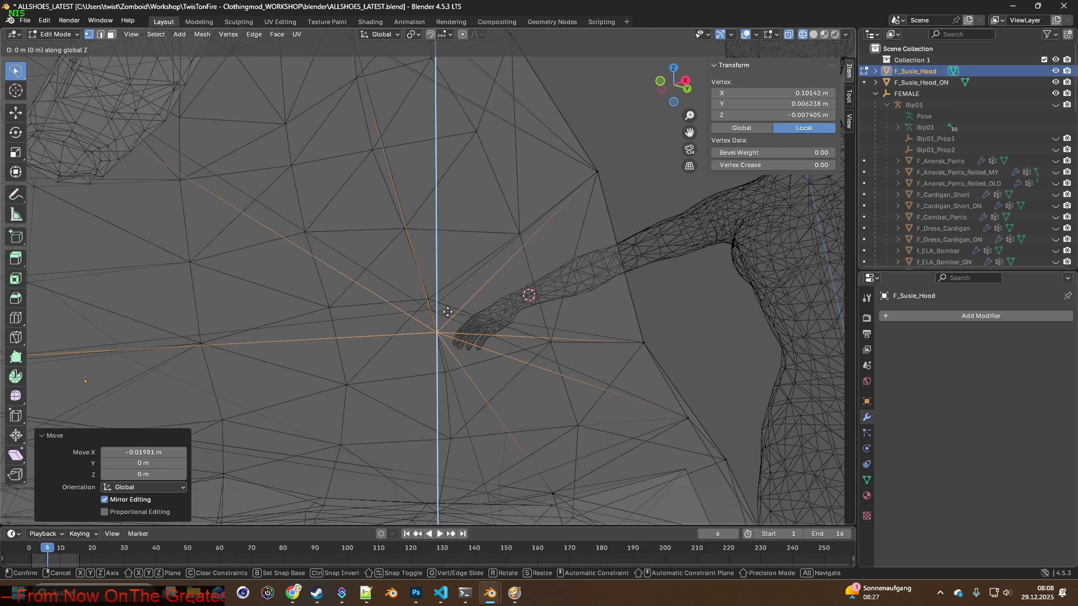
click(438, 292)
key(g)
key(x)
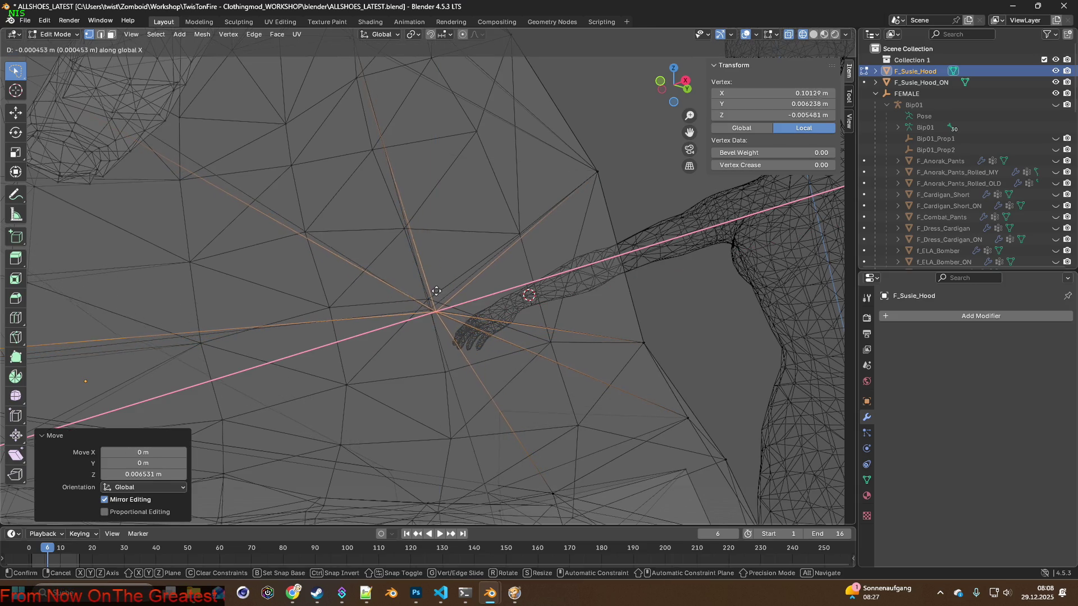
click(432, 293)
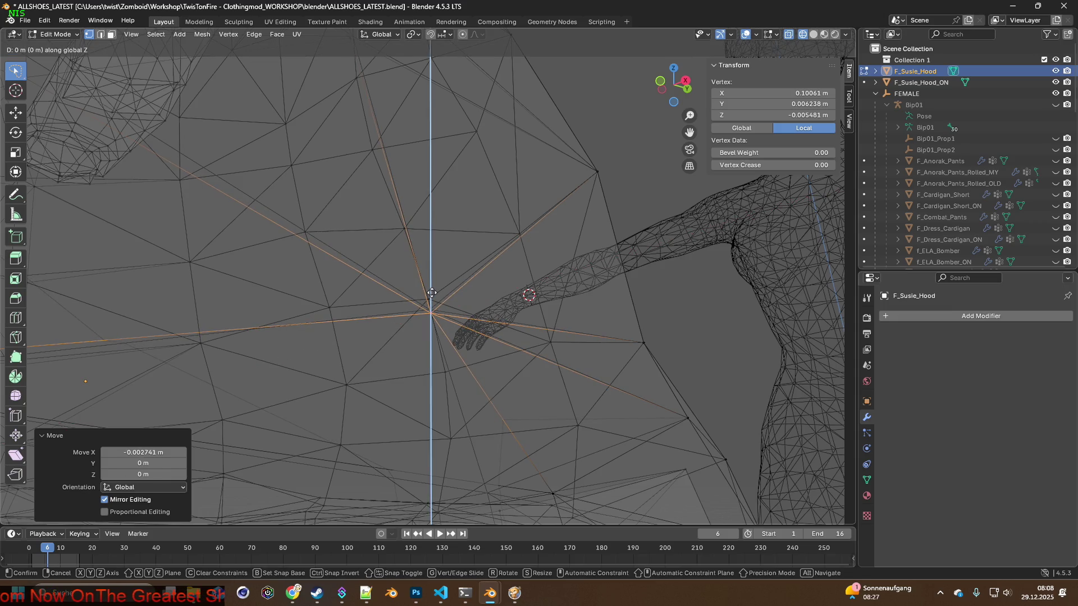
click(432, 290)
mouse_move(433, 295)
middle_down()
mouse_move(438, 282)
mouse_move(505, 300)
mouse_move(424, 301)
mouse_move(505, 319)
mouse_move(424, 302)
mouse_move(400, 330)
mouse_move(421, 337)
mouse_move(512, 314)
mouse_move(413, 326)
middle_up()
click(453, 312)
Shift the selected hem vertex along X, then vertically and sideways again to clear the leg.
key(g)
key(x)
click(476, 322)
key(g)
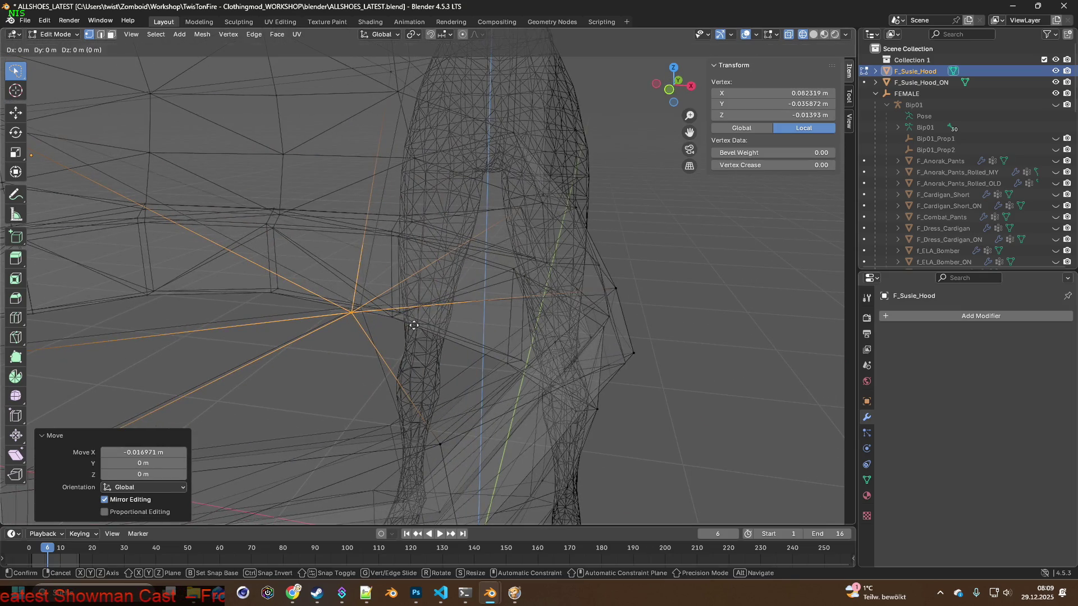
click(421, 321)
key(g)
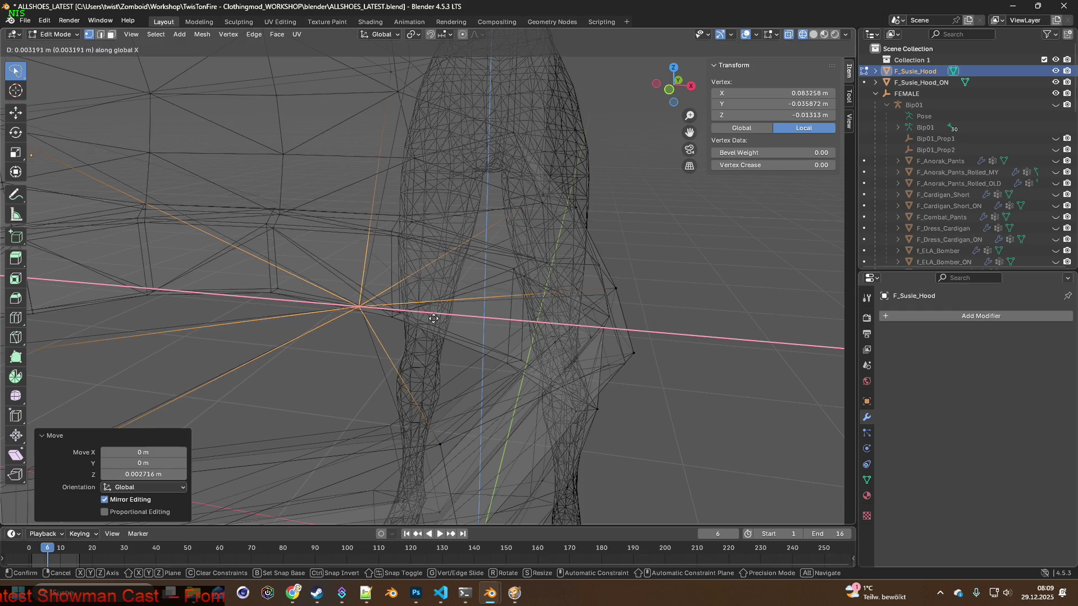
click(436, 318)
mouse_move(411, 221)
middle_down()
mouse_move(396, 349)
mouse_move(429, 366)
mouse_move(440, 356)
middle_up()
Move the hem vertex near the knee sideways, then nudge a neighbouring hem vertex.
click(434, 324)
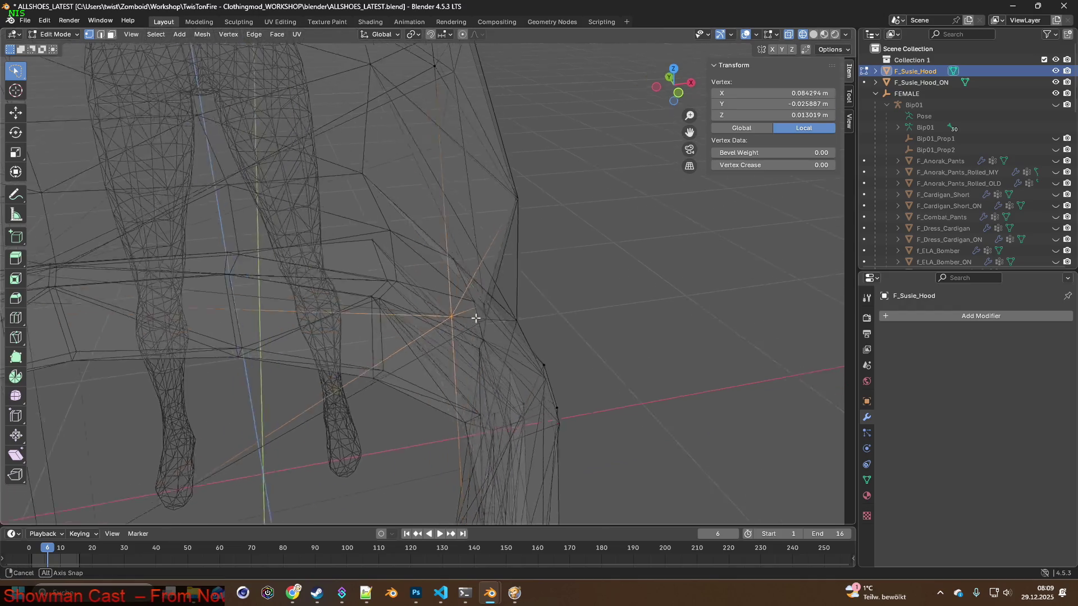
scroll(474, 312, up, 4)
key(g)
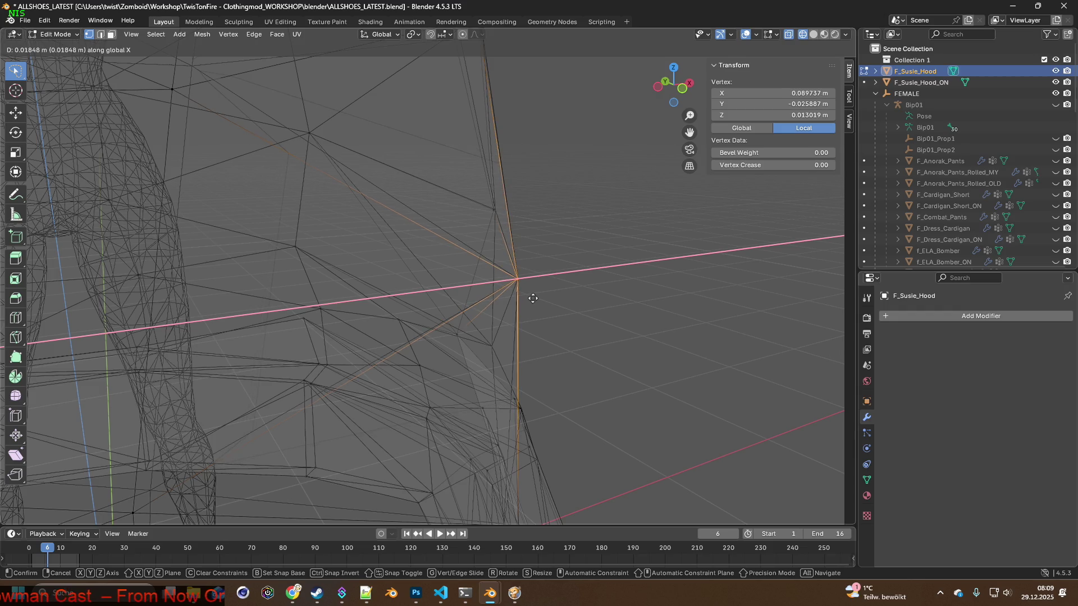
click(533, 299)
mouse_move(532, 298)
middle_down()
mouse_move(501, 323)
mouse_move(436, 254)
mouse_move(490, 349)
mouse_move(486, 332)
mouse_move(474, 375)
middle_up()
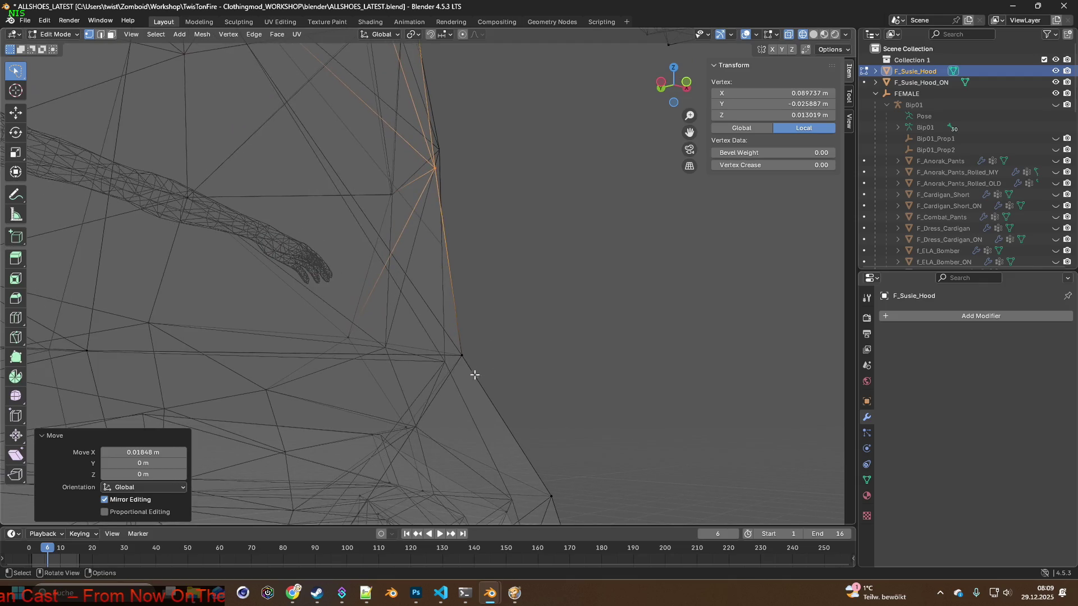
click(474, 375)
key(g)
click(484, 332)
mouse_move(484, 333)
middle_down()
mouse_move(375, 354)
mouse_move(426, 337)
mouse_move(487, 337)
middle_up()
Adjust that hem vertex along X, then Z, then Y so it sits off the leg.
key(g)
key(x)
click(442, 340)
key(z)
click(489, 339)
key(g)
key(y)
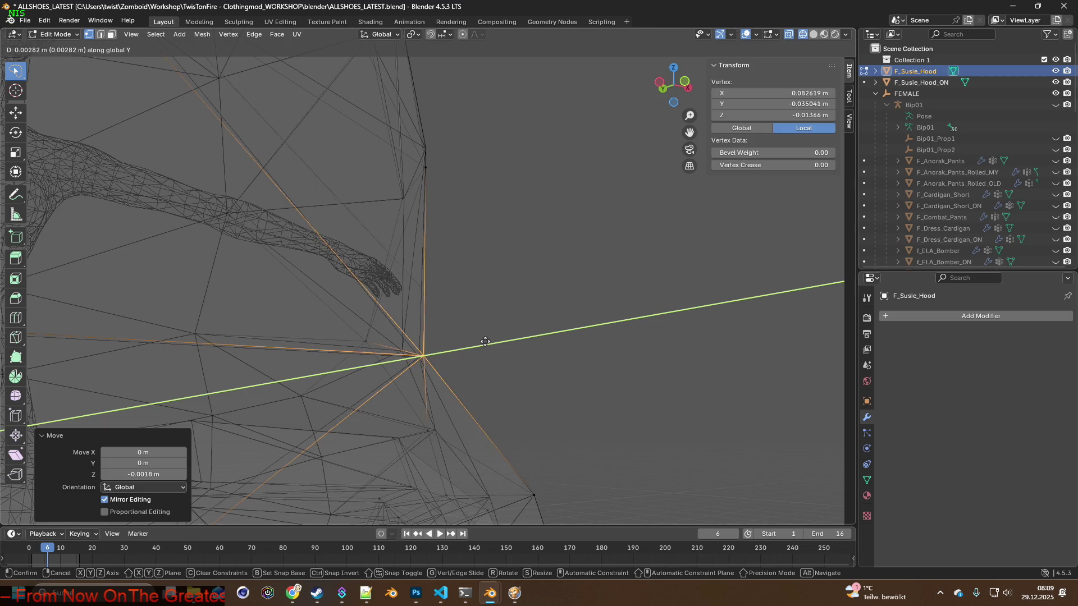
click(481, 343)
mouse_move(480, 343)
middle_down()
mouse_move(421, 361)
mouse_move(393, 265)
mouse_move(440, 323)
mouse_move(457, 326)
mouse_move(378, 337)
mouse_move(281, 320)
mouse_move(372, 318)
mouse_move(253, 318)
mouse_move(469, 328)
mouse_move(438, 332)
mouse_move(469, 373)
mouse_move(453, 355)
mouse_move(645, 390)
mouse_move(488, 404)
mouse_move(441, 445)
mouse_move(436, 265)
mouse_move(486, 351)
mouse_move(505, 354)
mouse_move(475, 351)
mouse_move(474, 340)
mouse_move(464, 357)
mouse_move(247, 332)
mouse_move(379, 343)
middle_up()
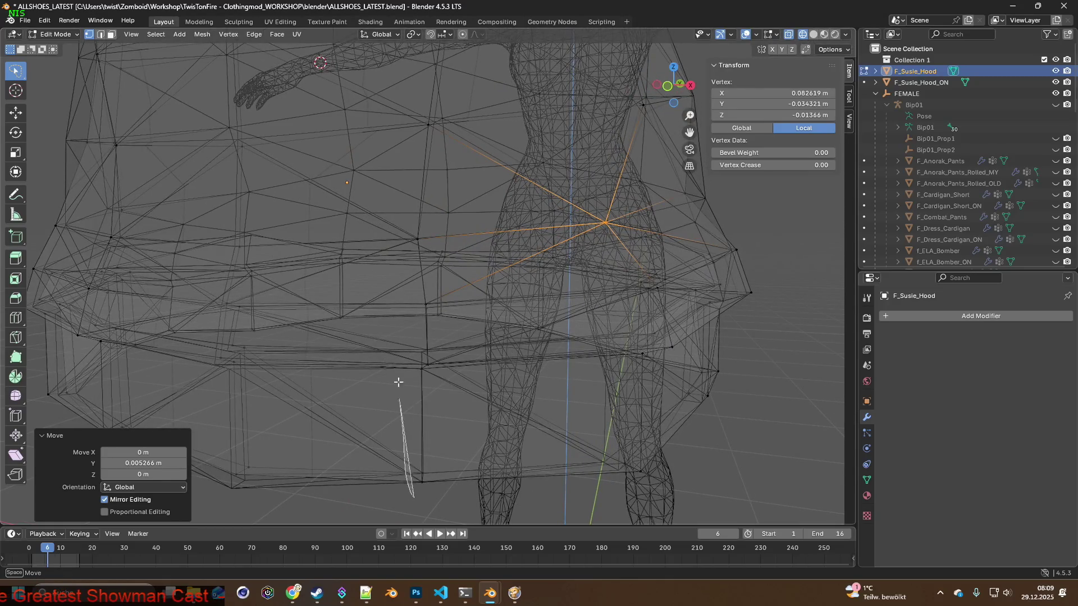
Lasso two groups of hem vertices and shift them along one axis, then vertically.
drag(456, 480, 455, 484)
middle_drag(474, 412, 456, 404)
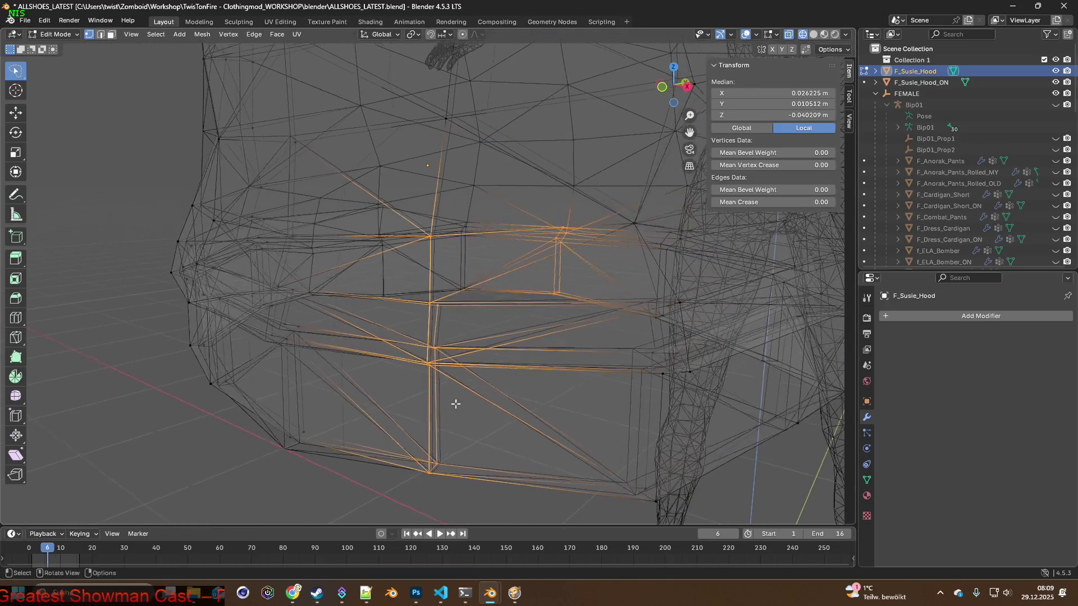
drag(571, 193, 557, 191)
mouse_move(481, 273)
middle_down()
mouse_move(488, 279)
mouse_move(476, 265)
mouse_move(486, 259)
middle_up()
key(g)
key(x)
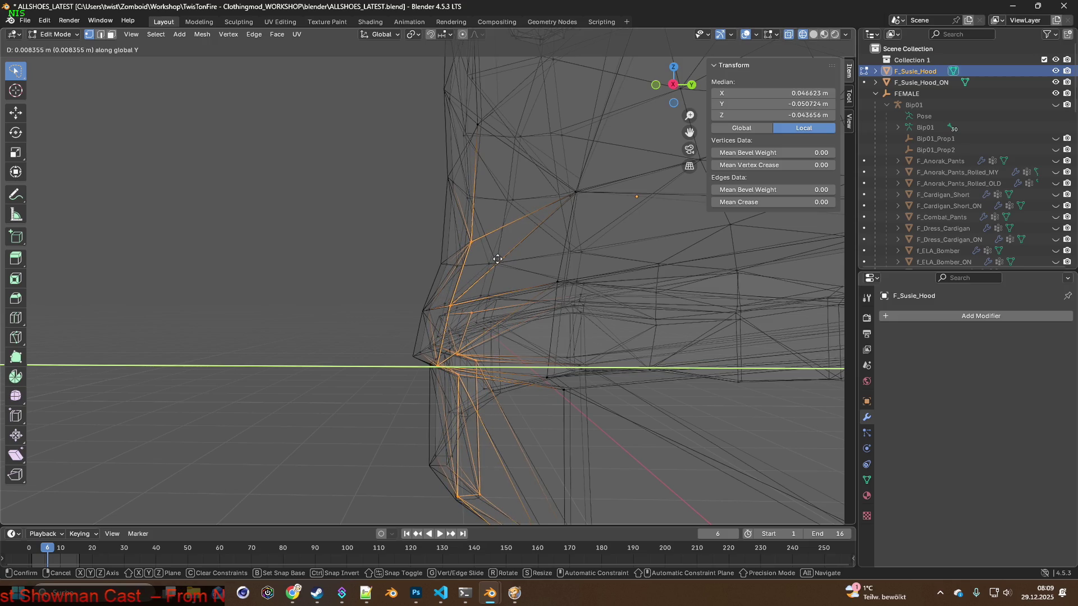
click(496, 259)
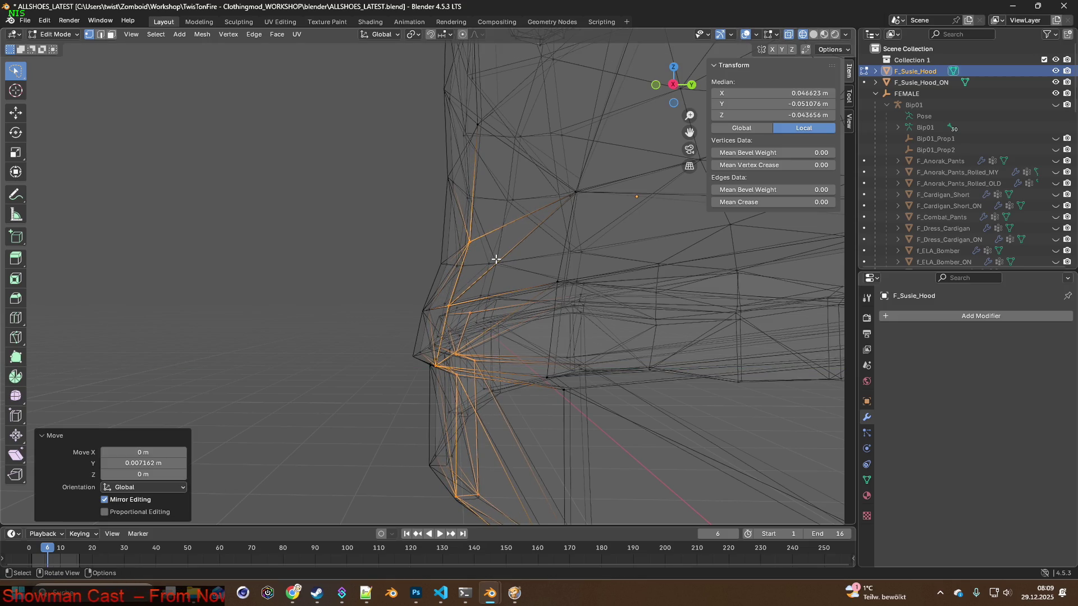
key(g)
click(495, 263)
mouse_move(496, 261)
middle_down()
mouse_move(621, 277)
mouse_move(480, 242)
mouse_move(514, 270)
mouse_move(467, 238)
mouse_move(499, 321)
middle_up()
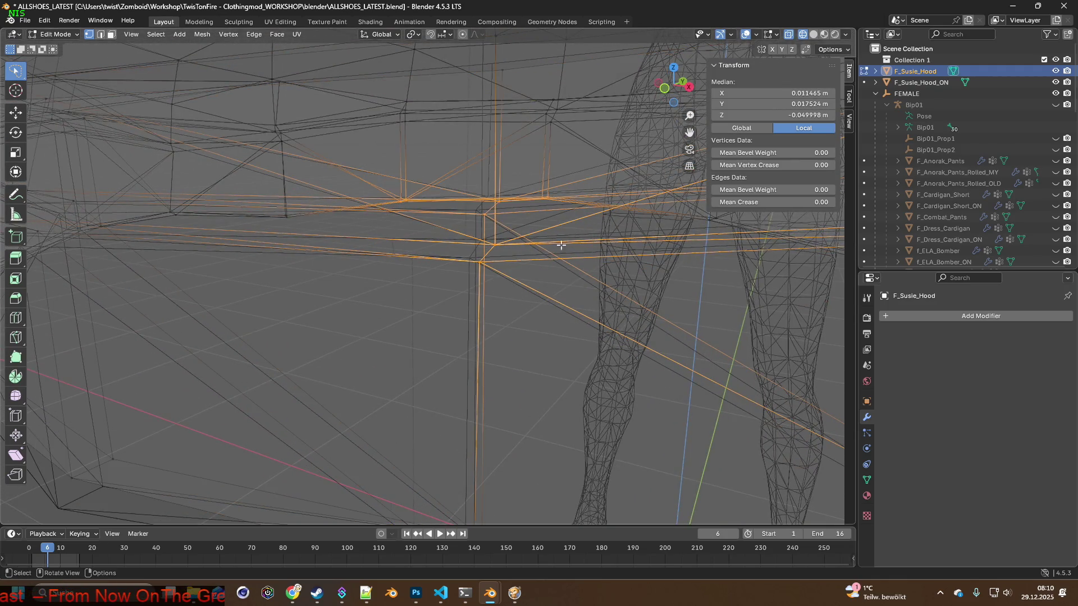
Move the selected hem group freely, then lift it vertically, checking from the front of the legs.
middle_drag(569, 207, 575, 250)
middle_drag(447, 193, 477, 221)
key(g)
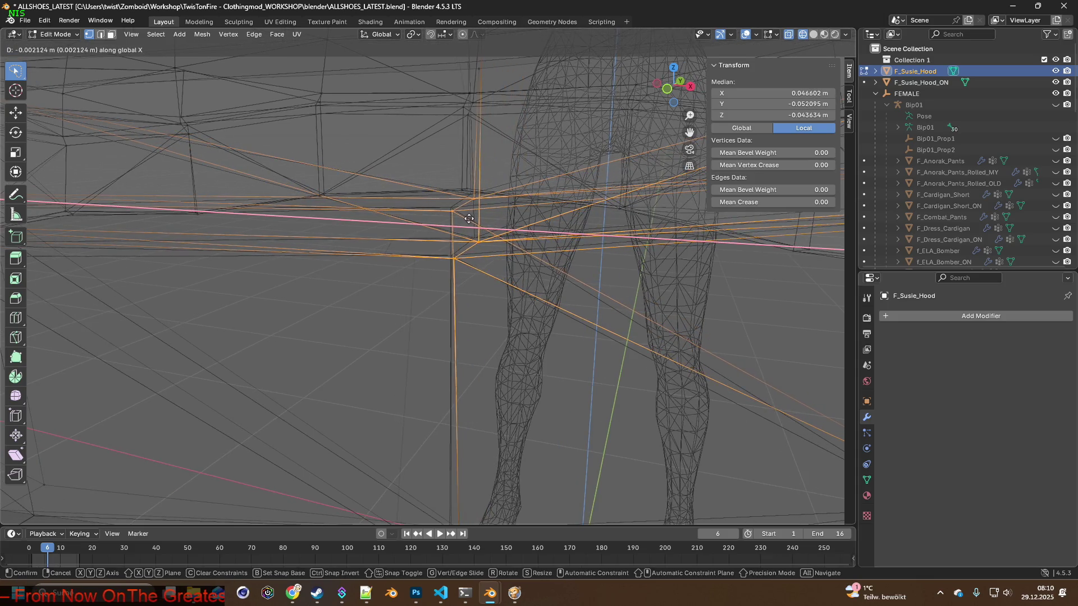
click(467, 216)
middle_drag(467, 216, 479, 245)
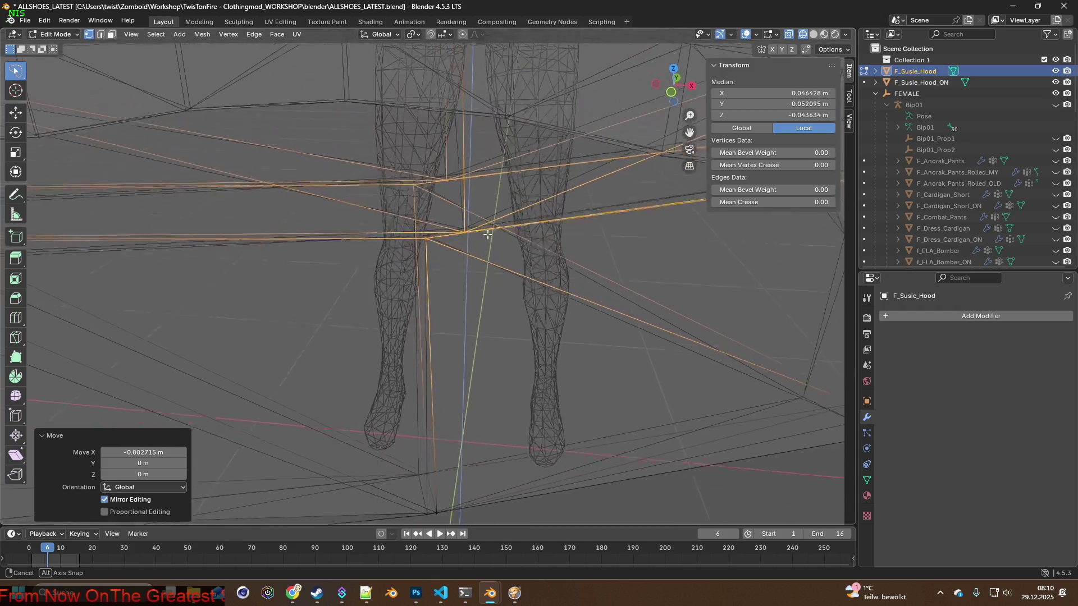
key(g)
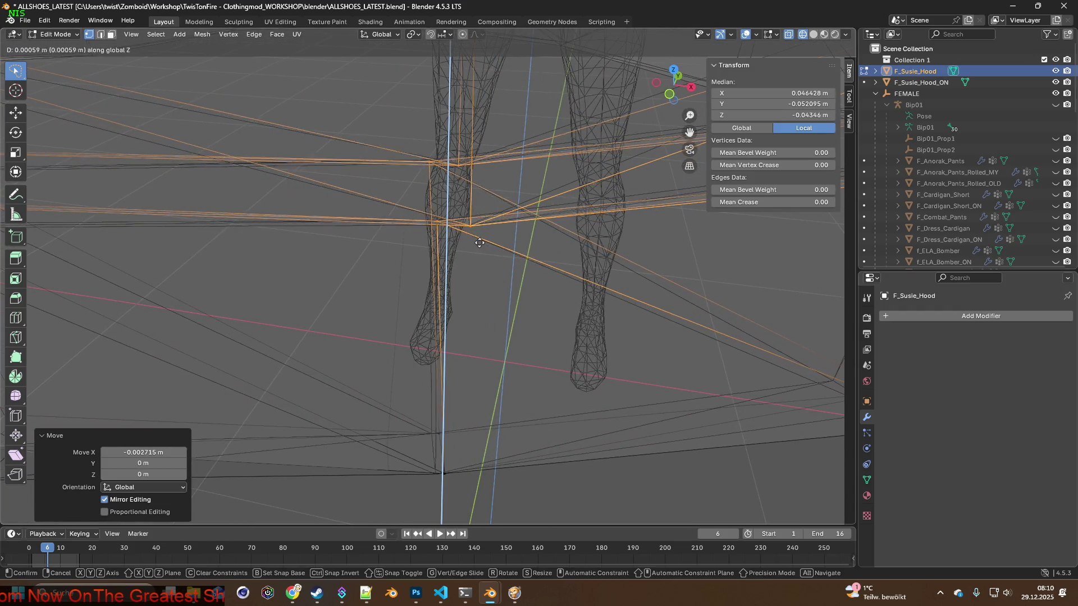
click(480, 241)
middle_drag(480, 242, 469, 378)
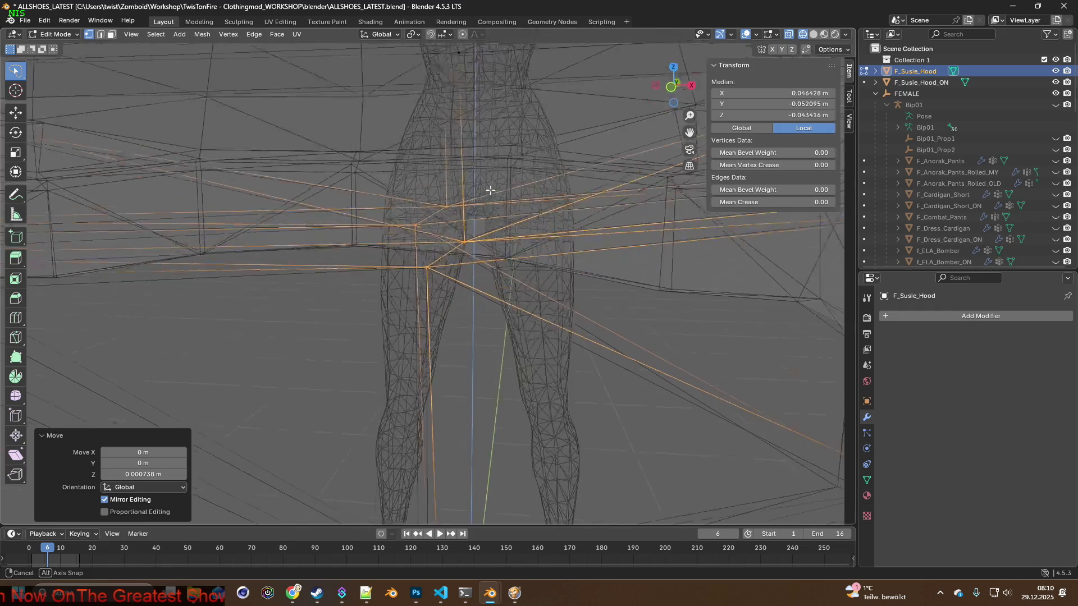
scroll(469, 378, up, 6)
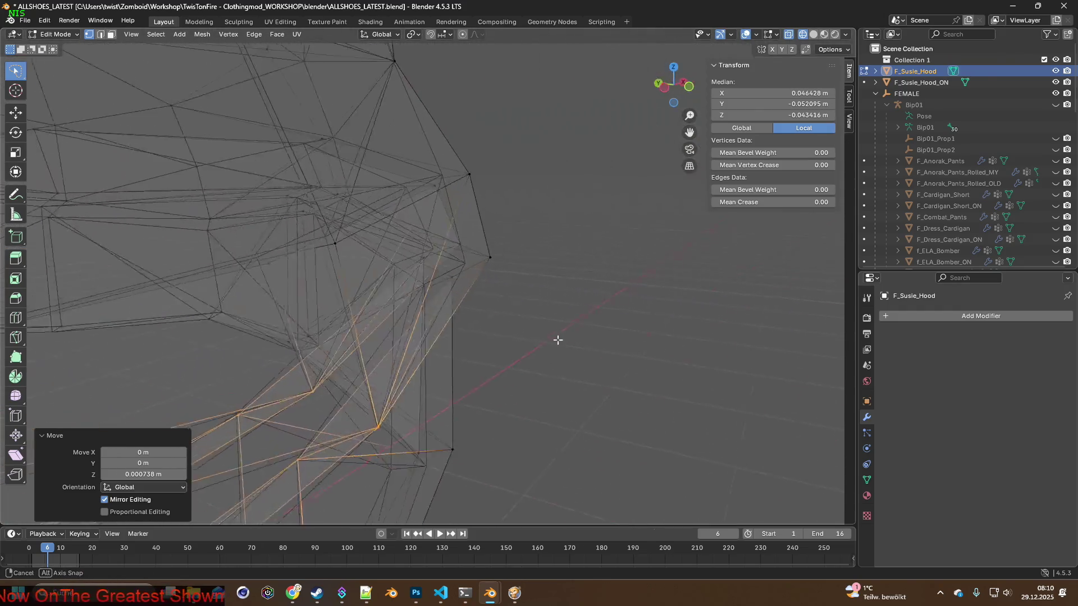
middle_drag(399, 267, 353, 270)
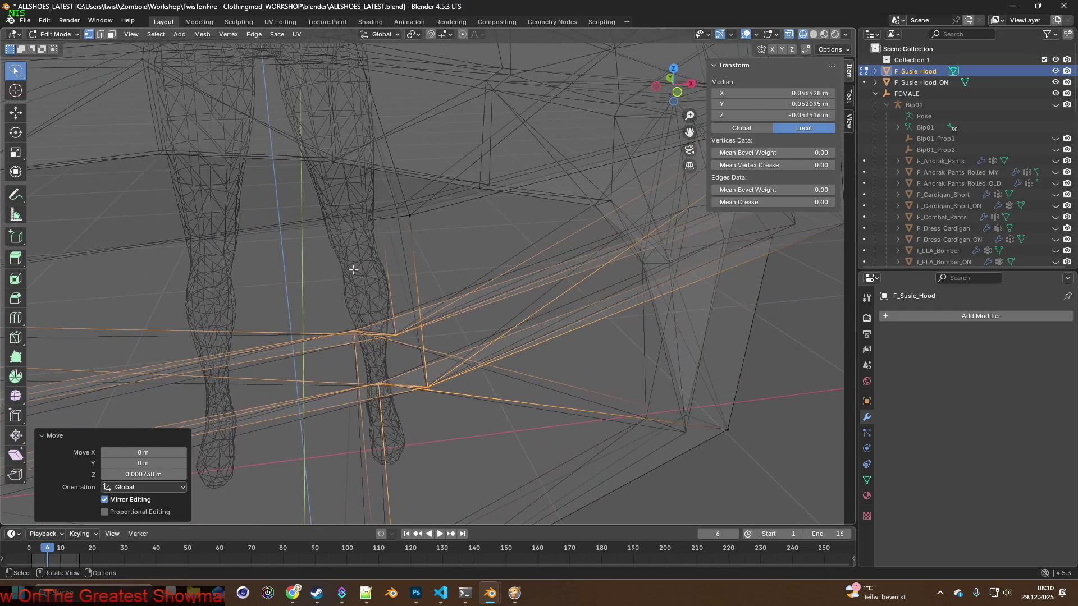
Lasso another hem vertex group and shift it along X, then along Z.
drag(375, 211, 377, 214)
middle_drag(377, 214, 427, 250)
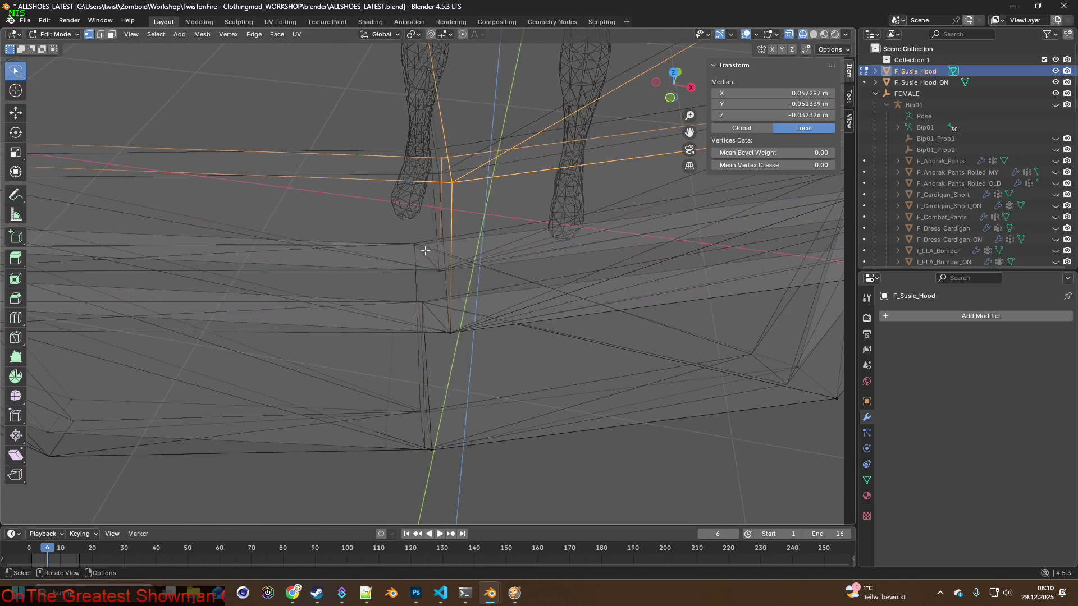
key(g)
key(x)
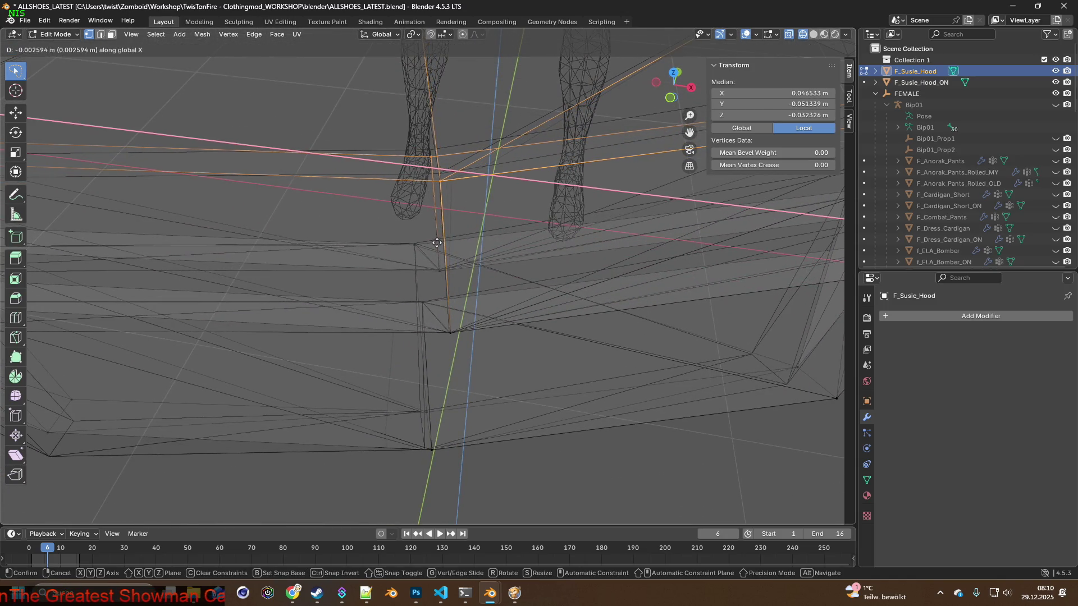
click(437, 243)
key(g)
key(z)
click(436, 238)
mouse_move(517, 218)
middle_down()
mouse_move(654, 243)
mouse_move(460, 221)
mouse_move(472, 216)
middle_up()
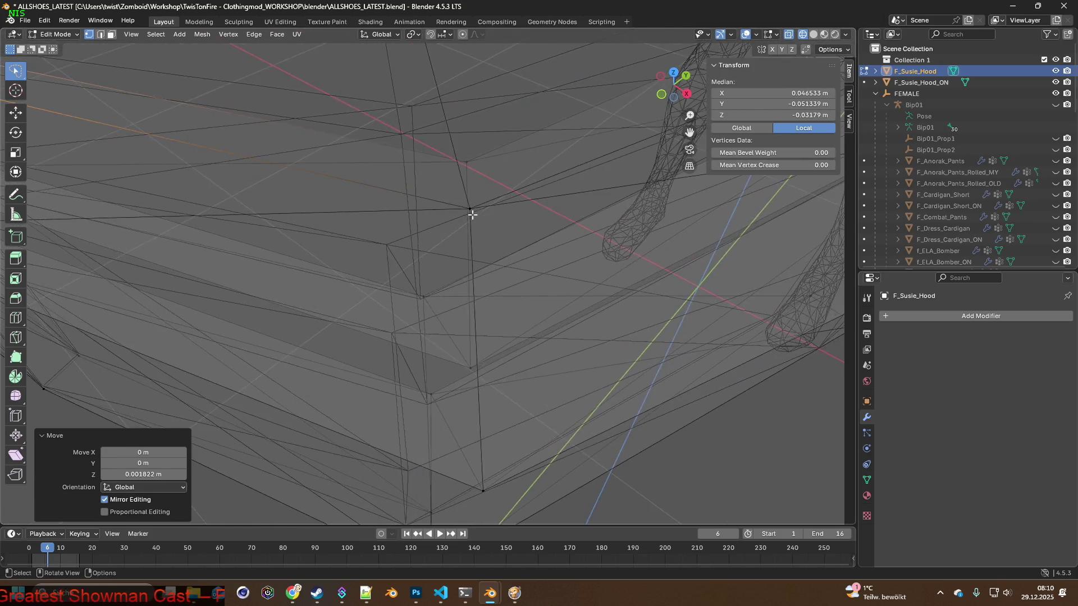
scroll(472, 215, down, 2)
scroll(464, 234, down, 2)
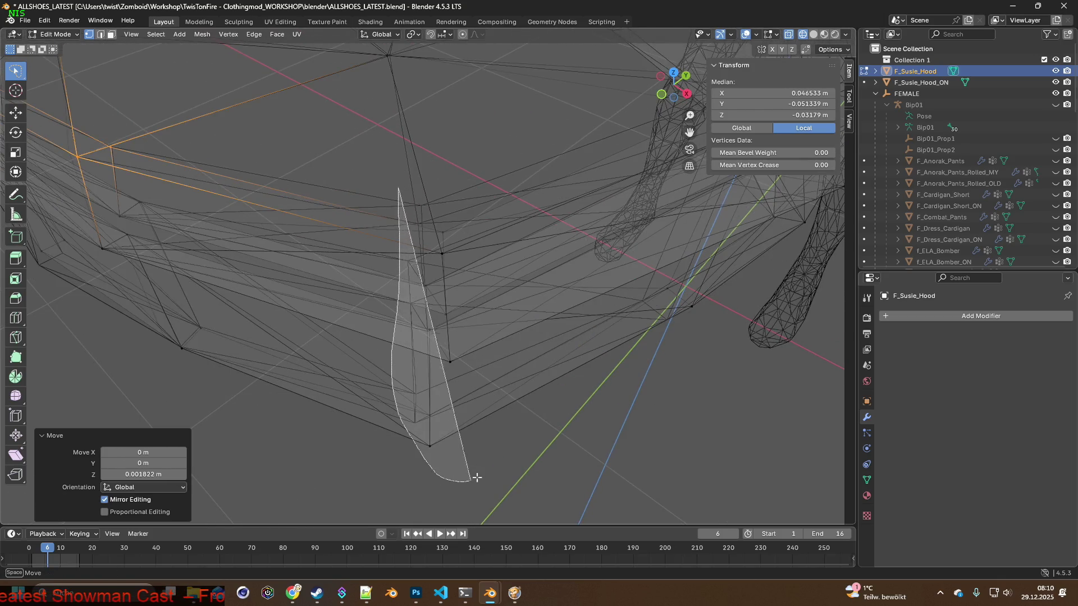
Select the hood's front hem vertices and move them along X, then freely.
ctrl+right_drag(465, 230, 464, 230)
mouse_move(464, 231)
middle_down()
mouse_move(475, 237)
mouse_move(445, 231)
middle_up()
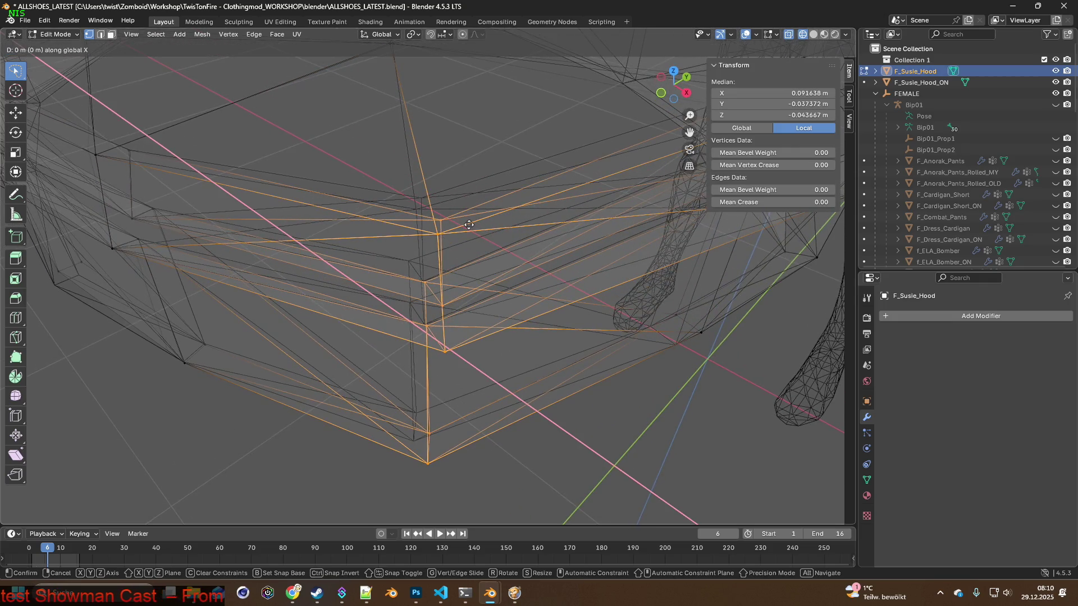
key(g)
key(x)
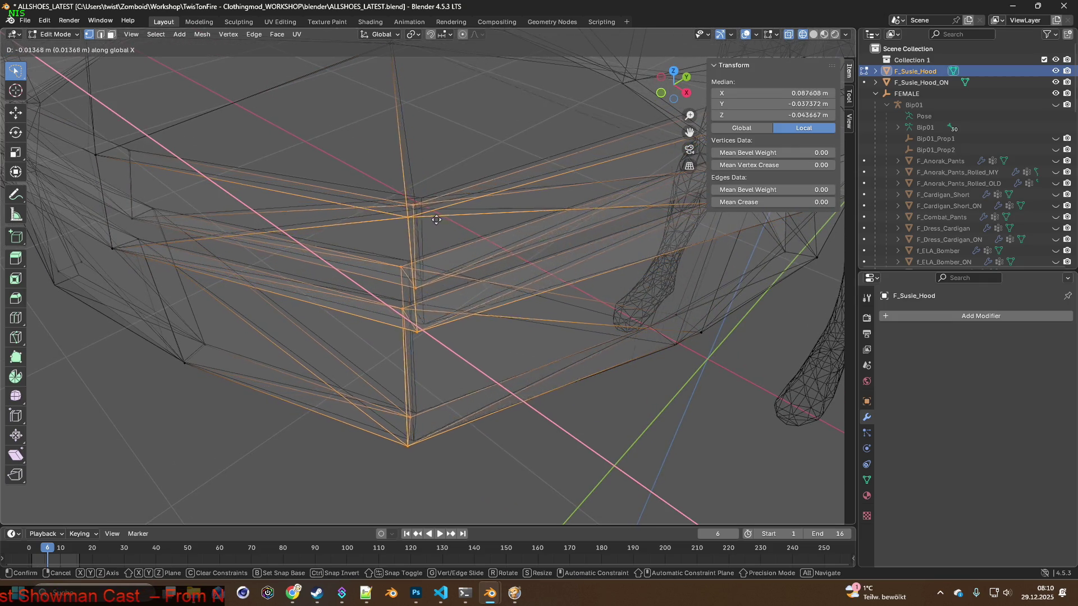
click(420, 215)
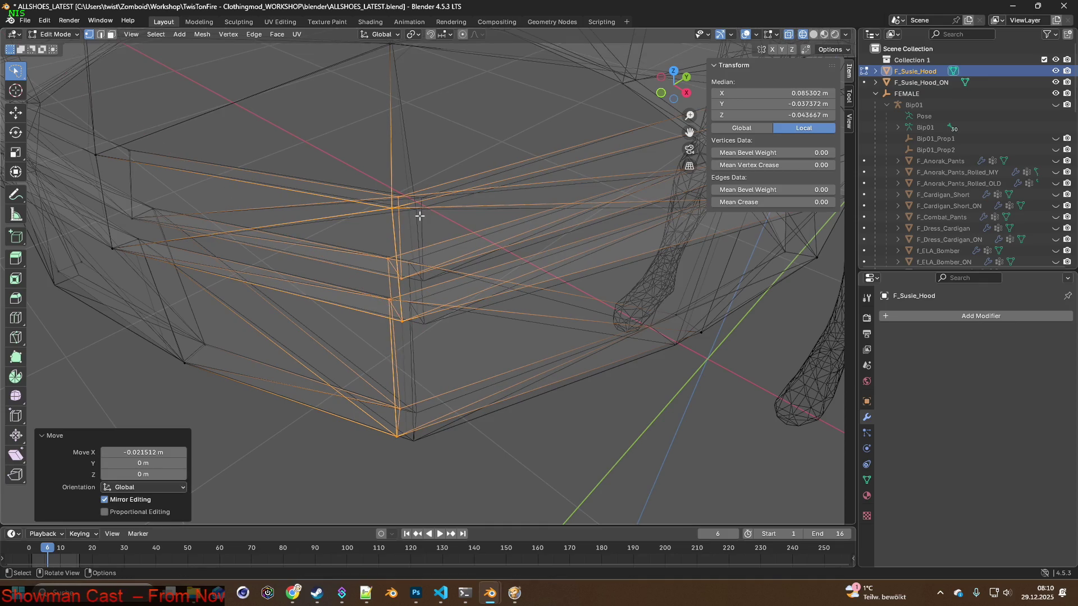
key(g)
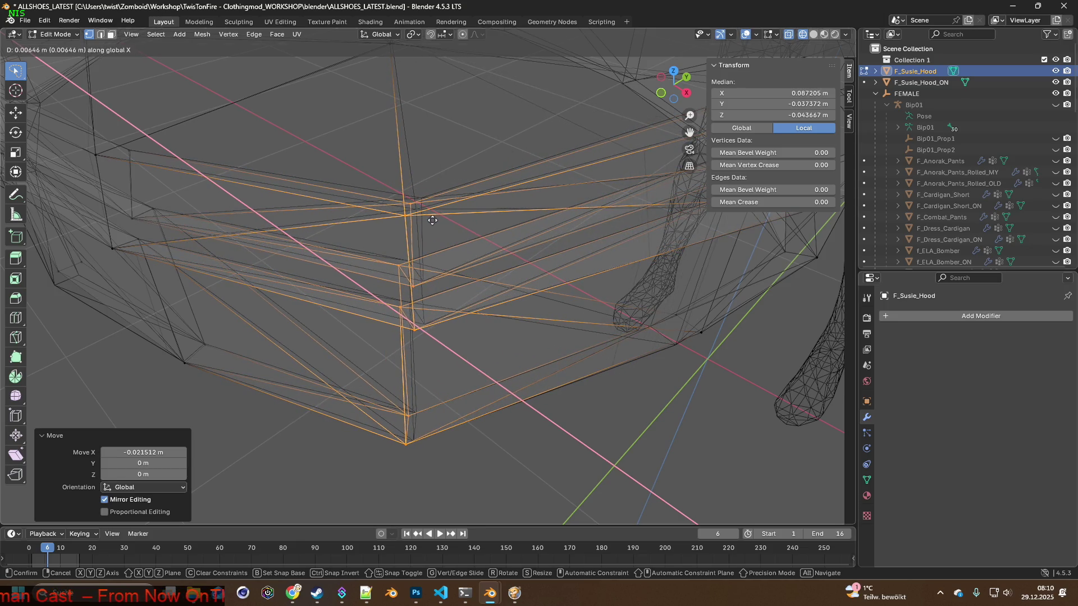
click(431, 220)
Move the selected vertical hem edge along Y instead of rotating it.
key(r)
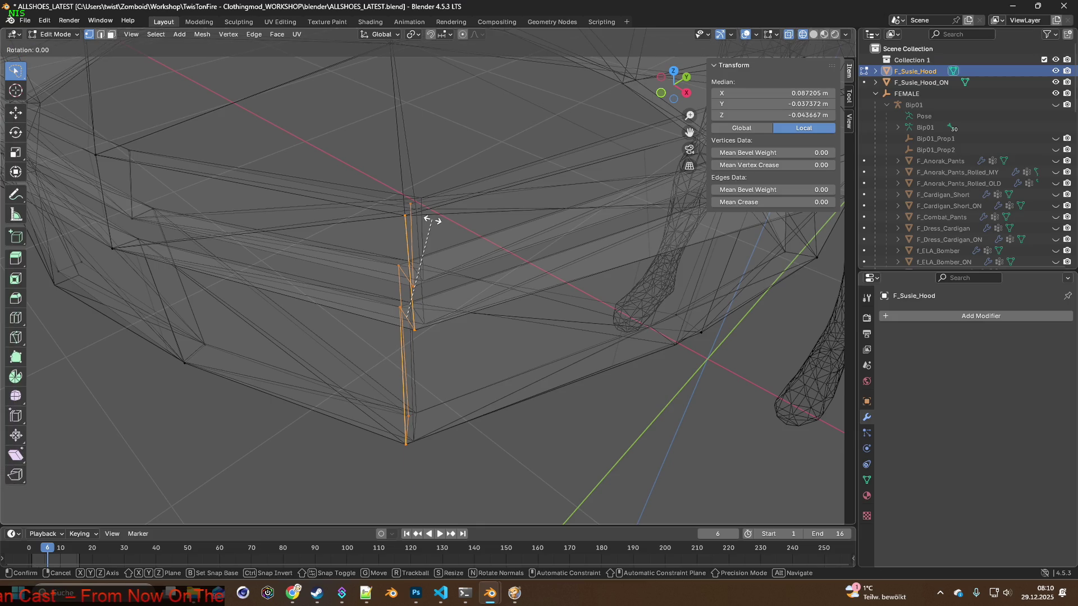
key(g)
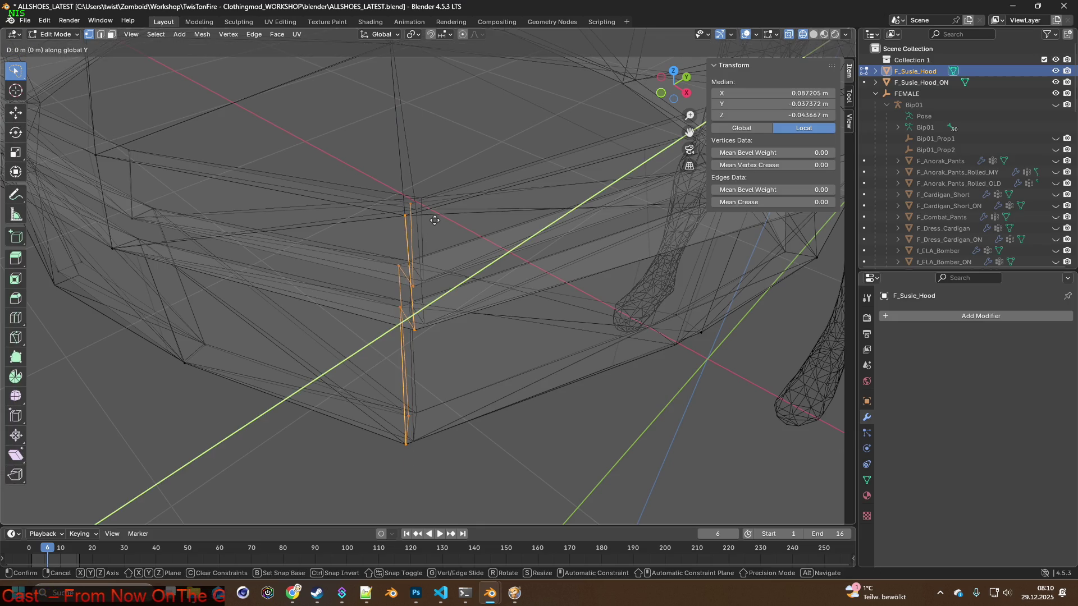
click(437, 220)
right_click(407, 172)
Revert to an earlier Move via Edit > Undo History, then shift the hem section about 0.005 m along Y.
click(45, 21)
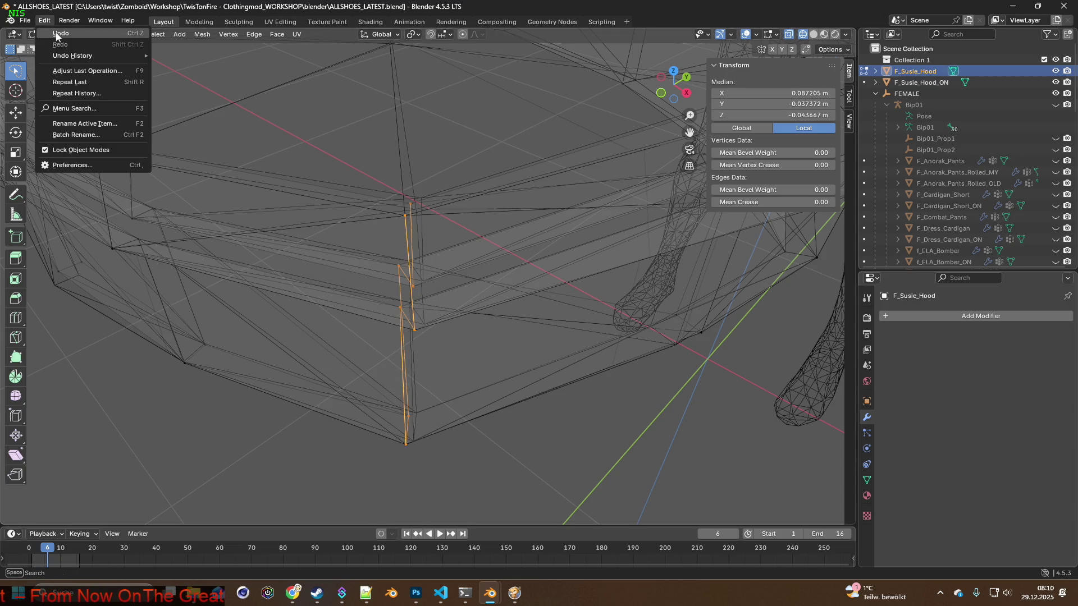
mouse_move(73, 56)
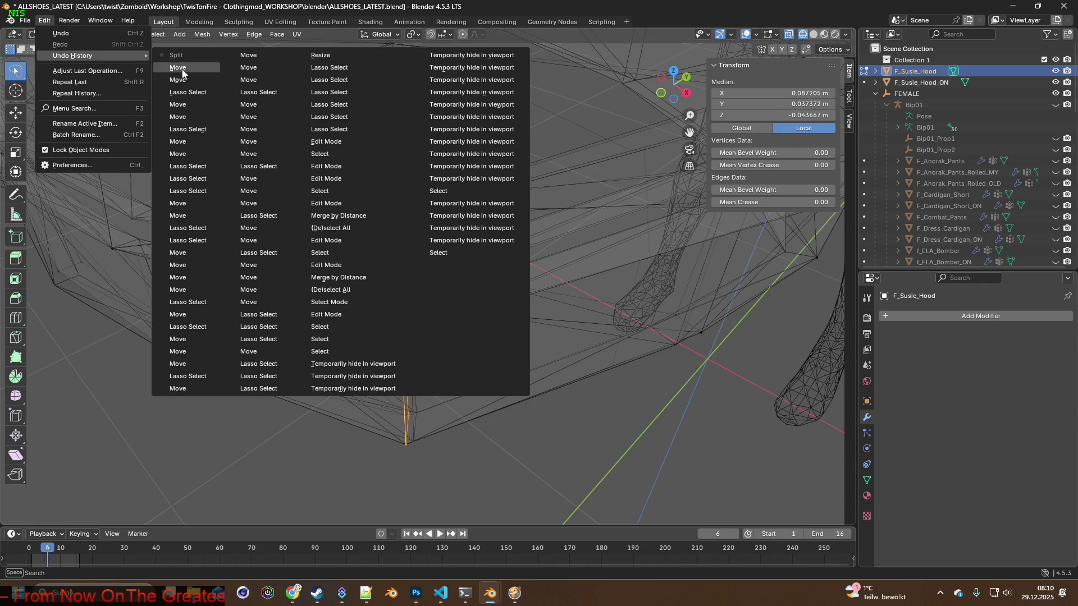
click(183, 67)
key(g)
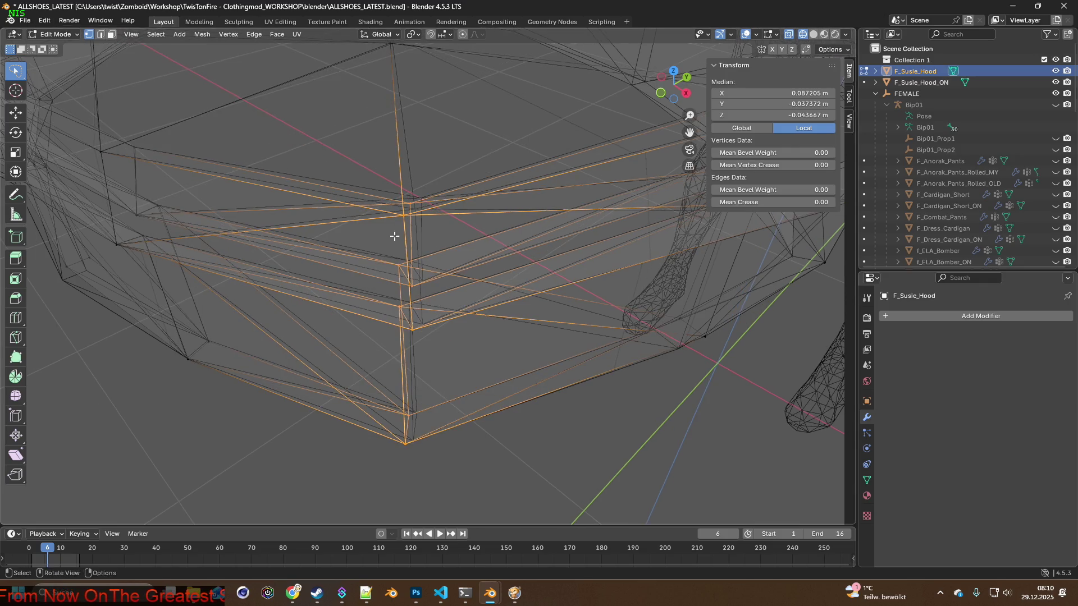
key(y)
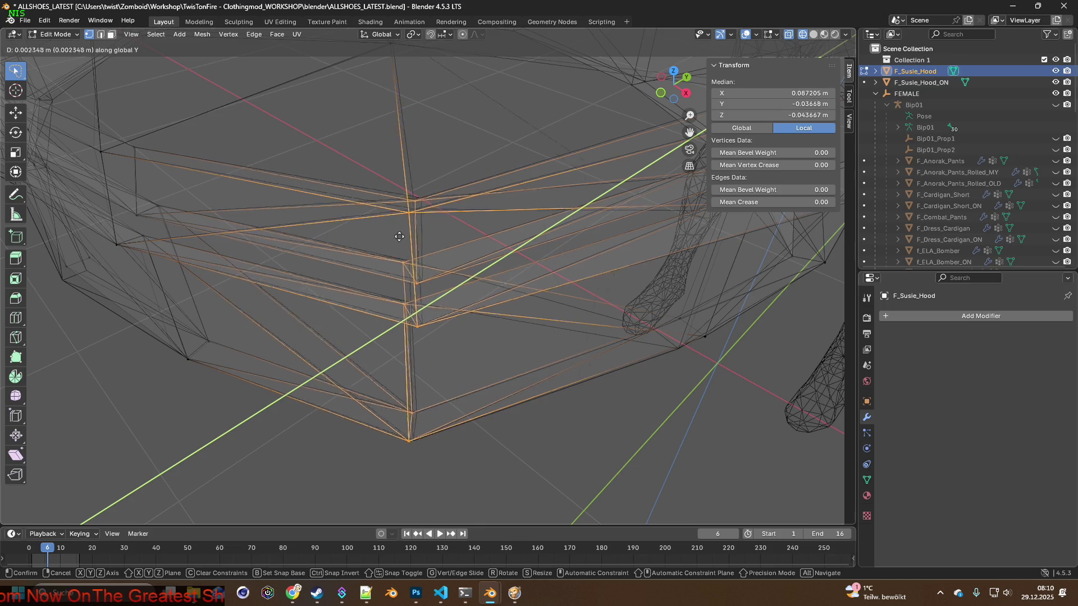
click(407, 237)
mouse_move(409, 237)
middle_down()
mouse_move(494, 185)
mouse_move(309, 228)
mouse_move(447, 229)
mouse_move(288, 267)
mouse_move(481, 241)
mouse_move(440, 248)
mouse_move(463, 248)
middle_up()
mouse_move(372, 292)
middle_down()
mouse_move(373, 365)
mouse_move(313, 329)
mouse_move(269, 364)
mouse_move(421, 267)
mouse_move(377, 295)
middle_up()
middle_drag(345, 354, 358, 394)
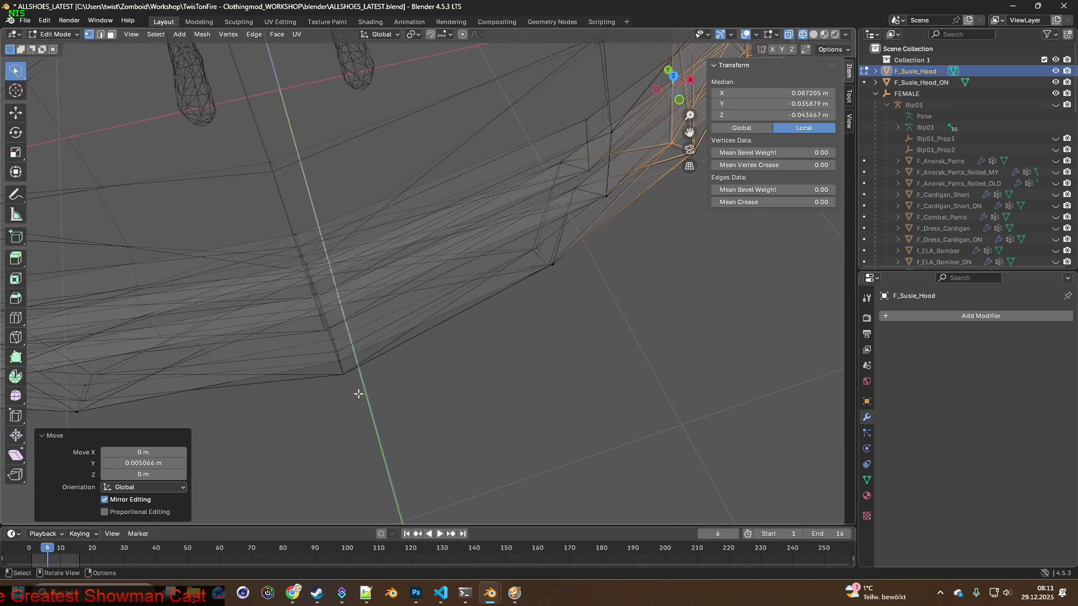
Select a group of hem edges and move them along Y, then along Z.
middle_drag(328, 324, 296, 322)
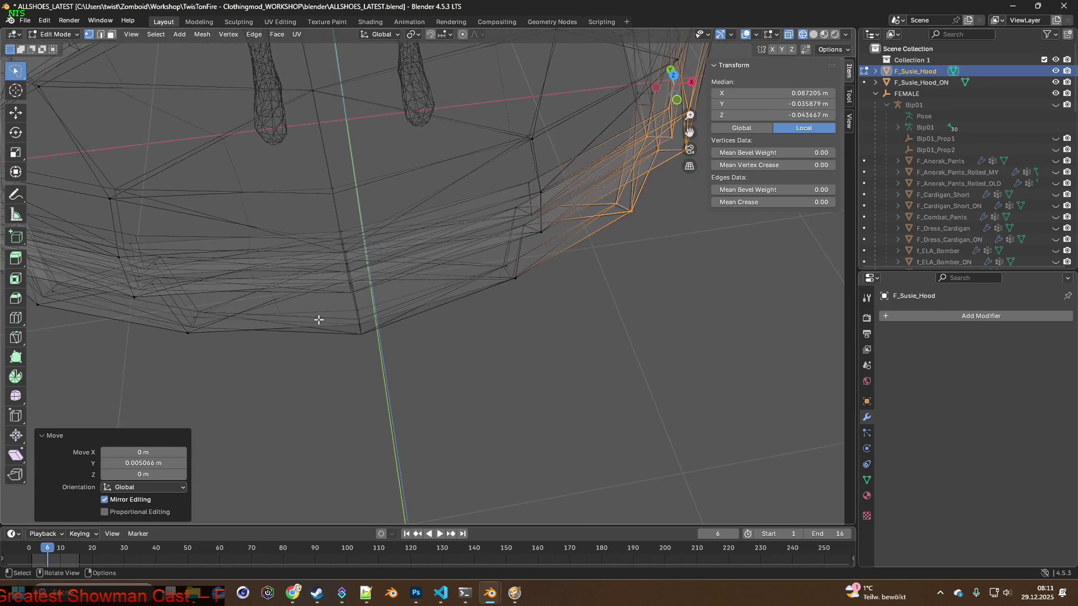
alt+click(405, 214)
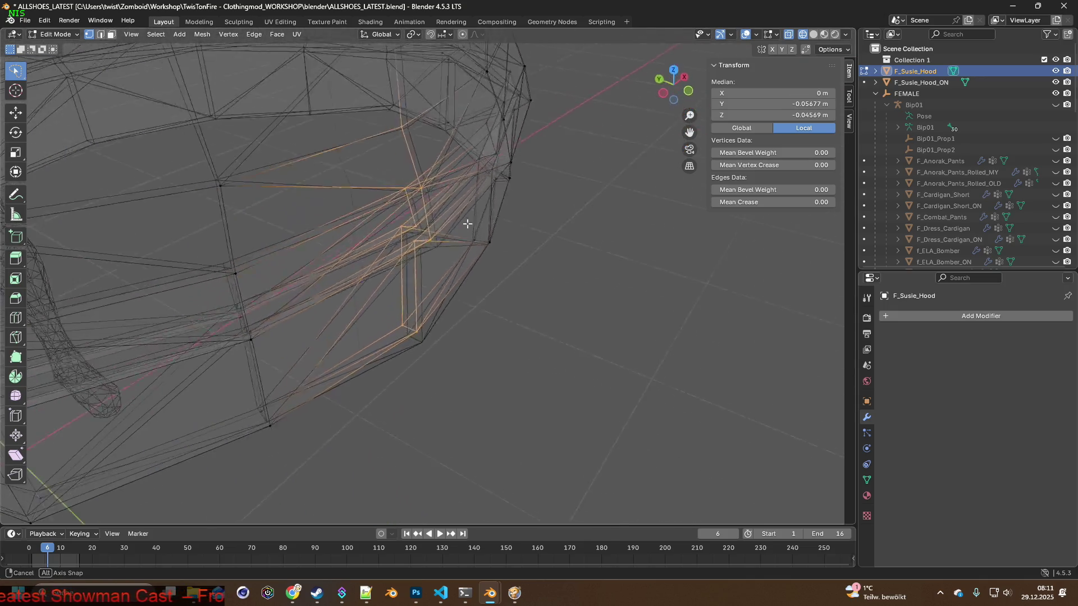
middle_drag(409, 247, 461, 272)
key(g)
key(y)
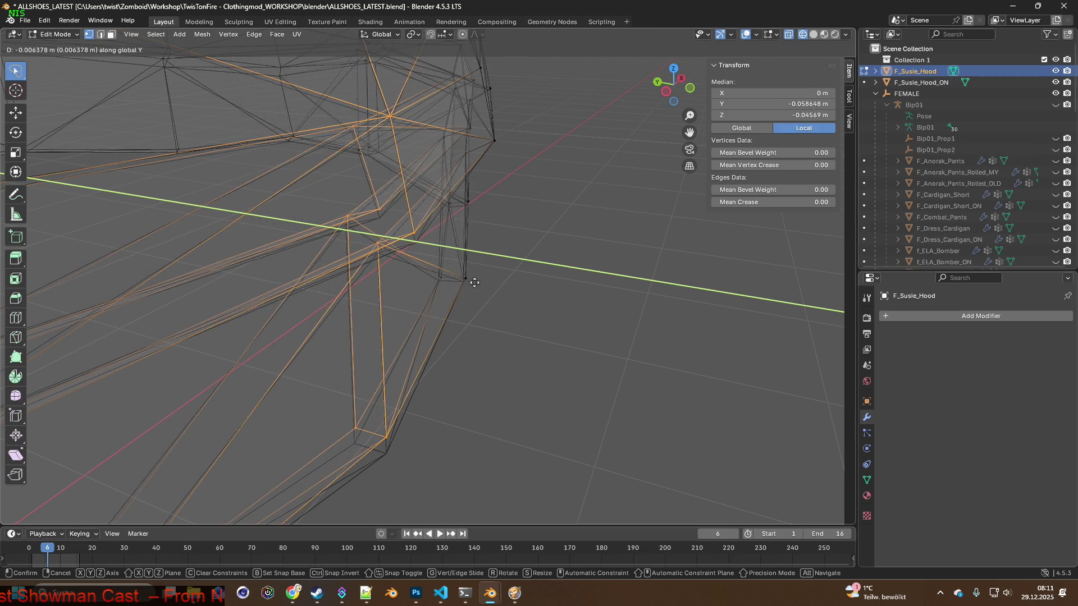
click(470, 284)
key(g)
key(z)
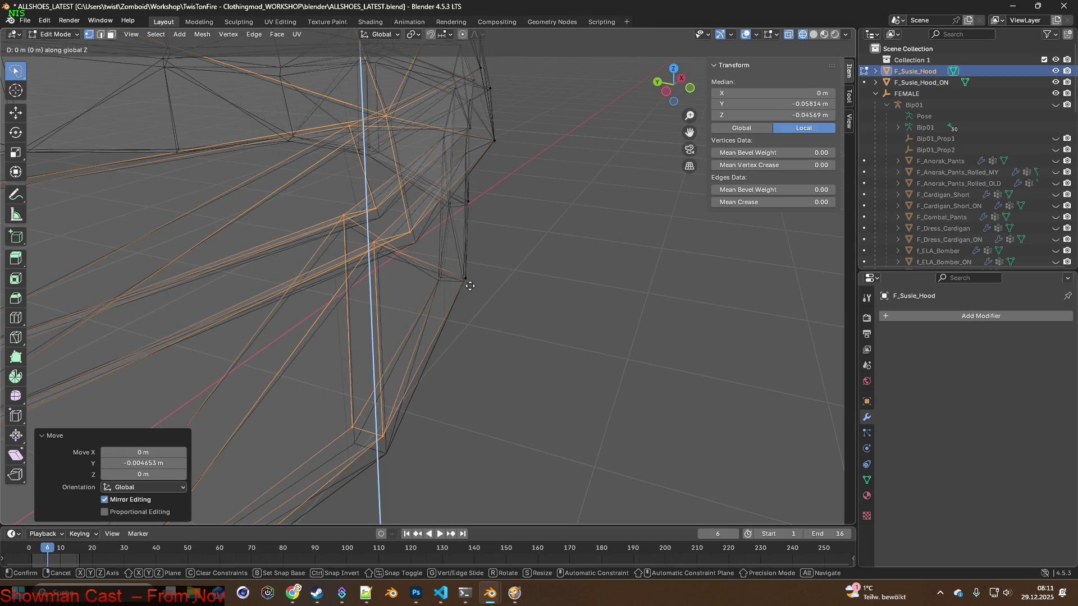
click(467, 307)
mouse_move(467, 306)
middle_down()
mouse_move(439, 305)
mouse_move(482, 320)
middle_up()
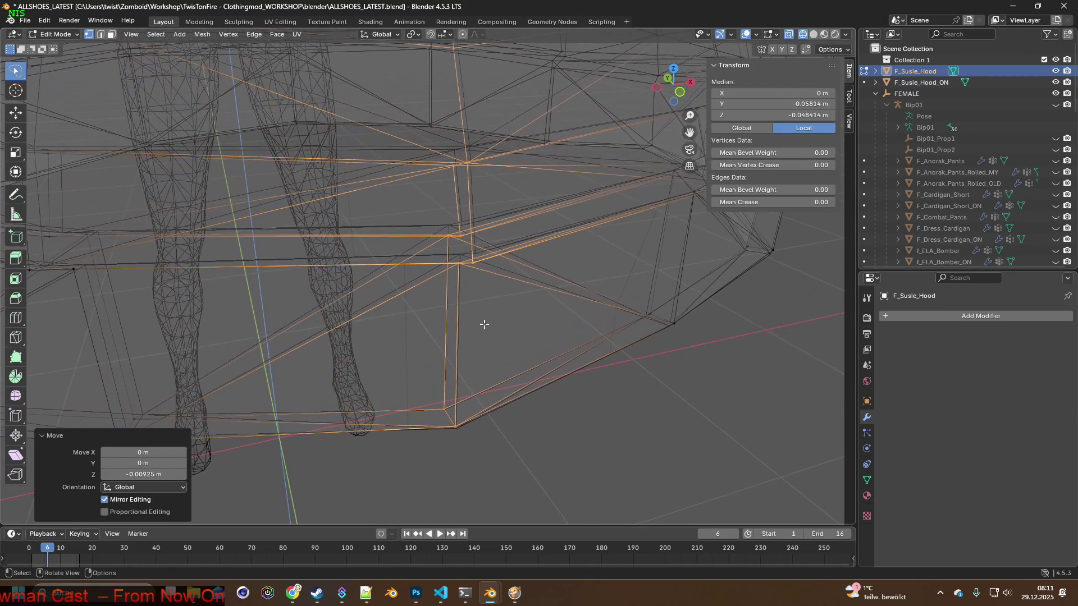
Lasso and refine the hem vertices in front of the legs, then shift them along Z.
ctrl+right_drag(472, 331, 497, 143)
middle_drag(505, 140, 474, 293)
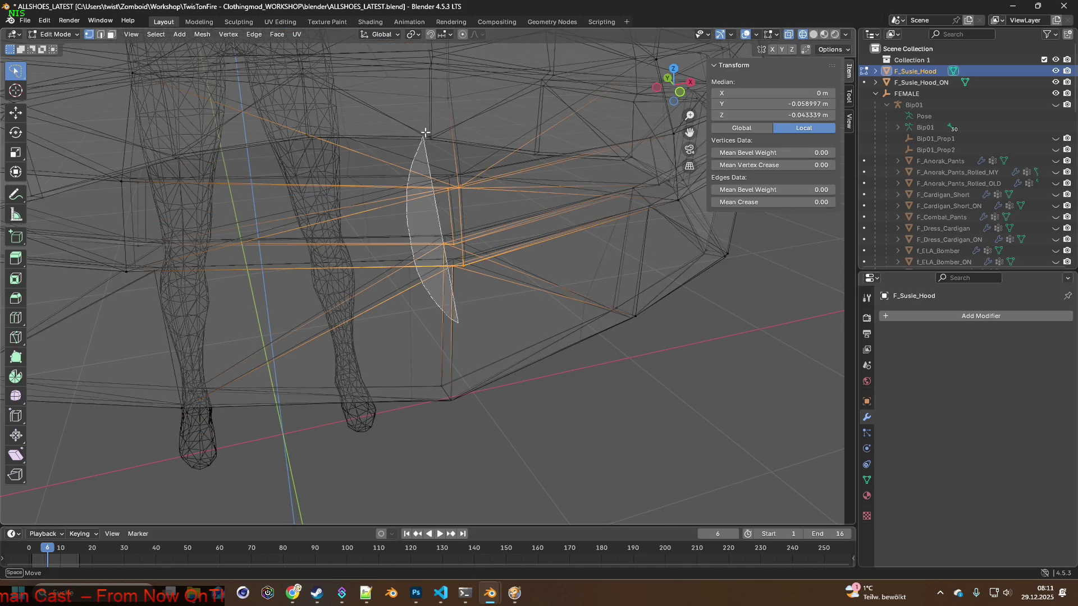
ctrl+right_drag(426, 133, 505, 119)
middle_drag(505, 118, 508, 175)
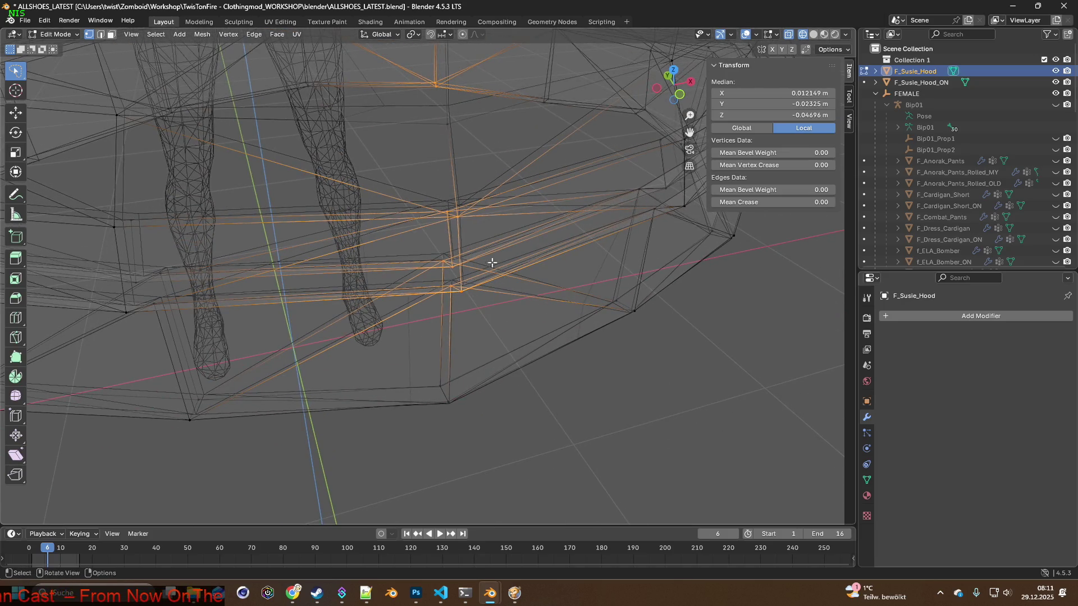
ctrl+right_drag(416, 113, 471, 127)
mouse_move(513, 161)
middle_down()
mouse_move(465, 130)
mouse_move(531, 199)
mouse_move(476, 259)
middle_up()
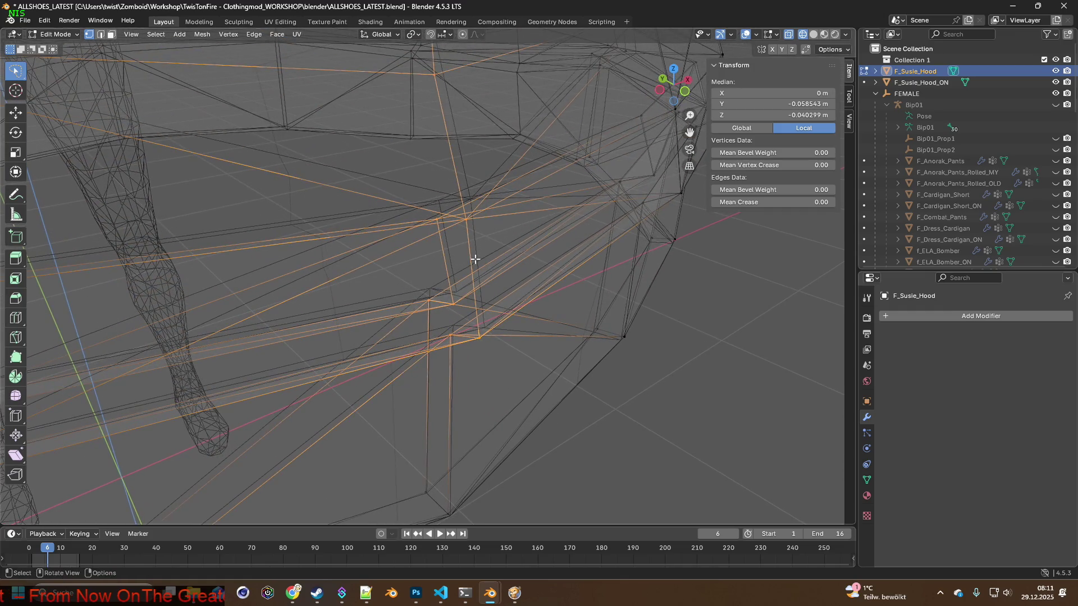
key(g)
key(z)
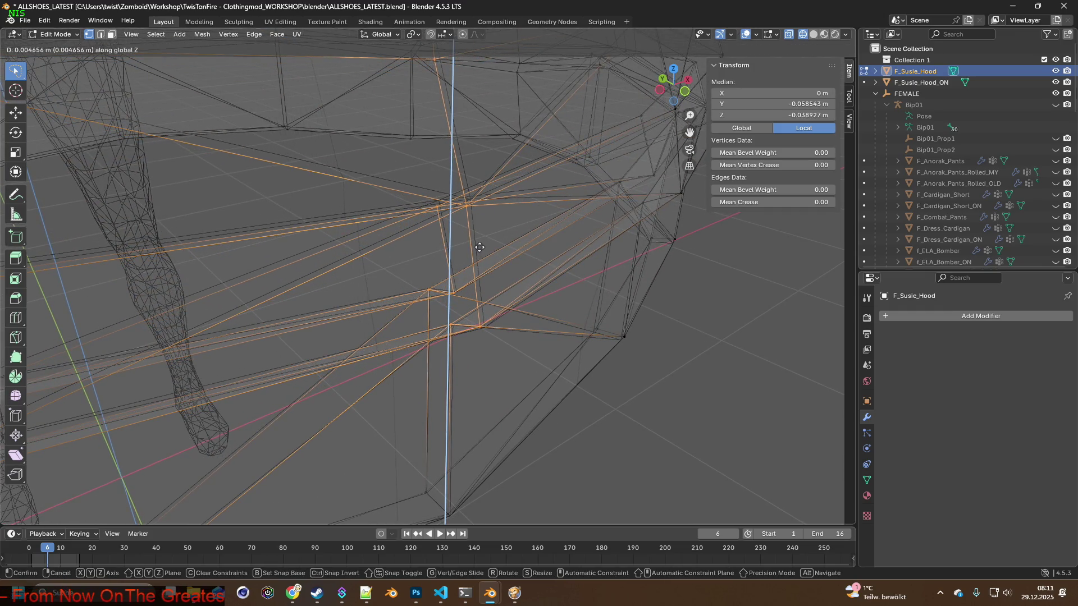
click(480, 247)
mouse_move(479, 247)
middle_down()
mouse_move(445, 256)
mouse_move(480, 253)
mouse_move(452, 241)
mouse_move(471, 241)
mouse_move(486, 271)
mouse_move(513, 233)
mouse_move(549, 228)
mouse_move(553, 248)
mouse_move(482, 243)
middle_up()
Move a single hem vertex along X, then raise it about 0.0046 m along Z.
click(429, 258)
key(g)
key(x)
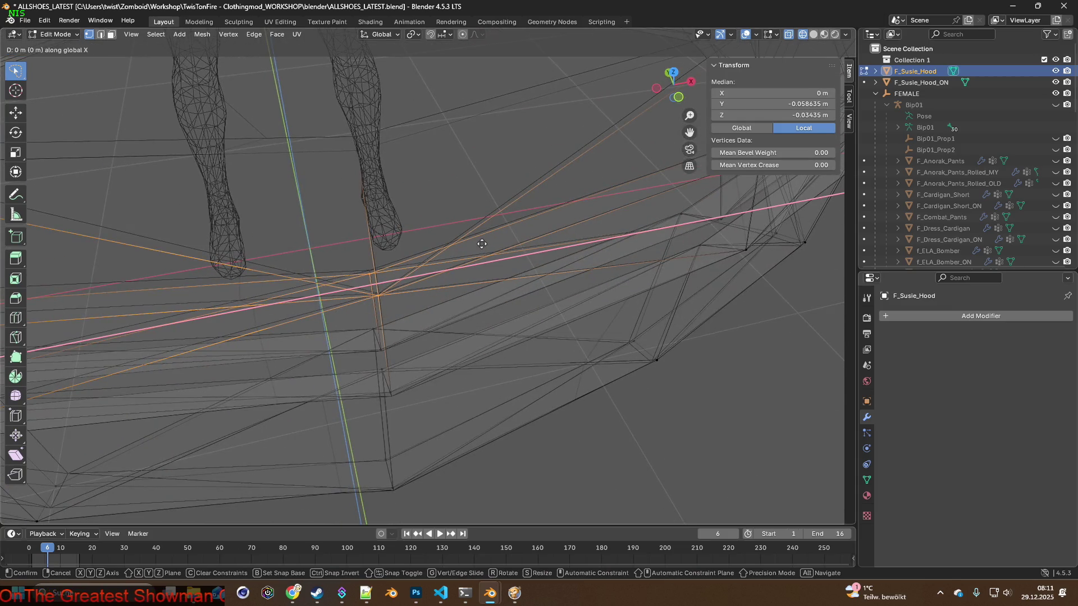
click(484, 244)
mouse_move(484, 242)
middle_down()
mouse_move(494, 242)
mouse_move(446, 197)
mouse_move(472, 257)
mouse_move(502, 249)
middle_up()
mouse_move(521, 214)
middle_down()
mouse_move(548, 204)
mouse_move(366, 214)
mouse_move(466, 183)
mouse_move(452, 210)
middle_up()
key(g)
key(z)
click(547, 195)
mouse_move(350, 235)
middle_down()
mouse_move(491, 224)
mouse_move(451, 228)
mouse_move(534, 202)
mouse_move(498, 217)
mouse_move(453, 295)
middle_up()
scroll(453, 294, down, 2)
scroll(447, 291, down, 1)
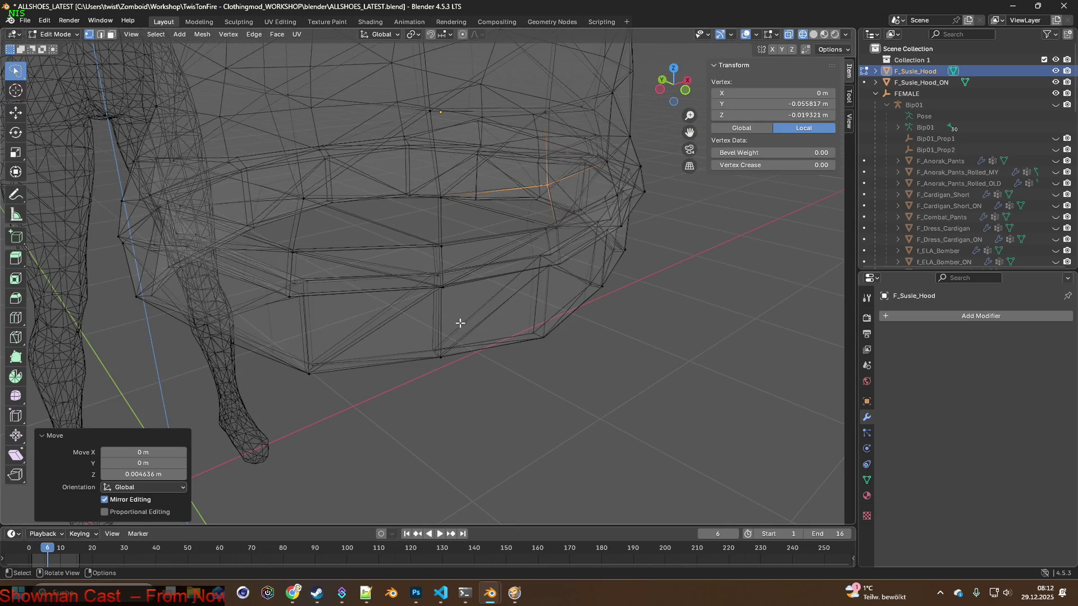
scroll(444, 366, down, 1)
scroll(443, 365, down, 1)
Select another hem edge section and shift it along Y, then along X.
drag(452, 193, 452, 195)
mouse_move(453, 195)
middle_down()
mouse_move(489, 245)
mouse_move(534, 242)
mouse_move(463, 226)
mouse_move(476, 255)
mouse_move(501, 241)
mouse_move(477, 278)
middle_up()
key(g)
key(x)
key(y)
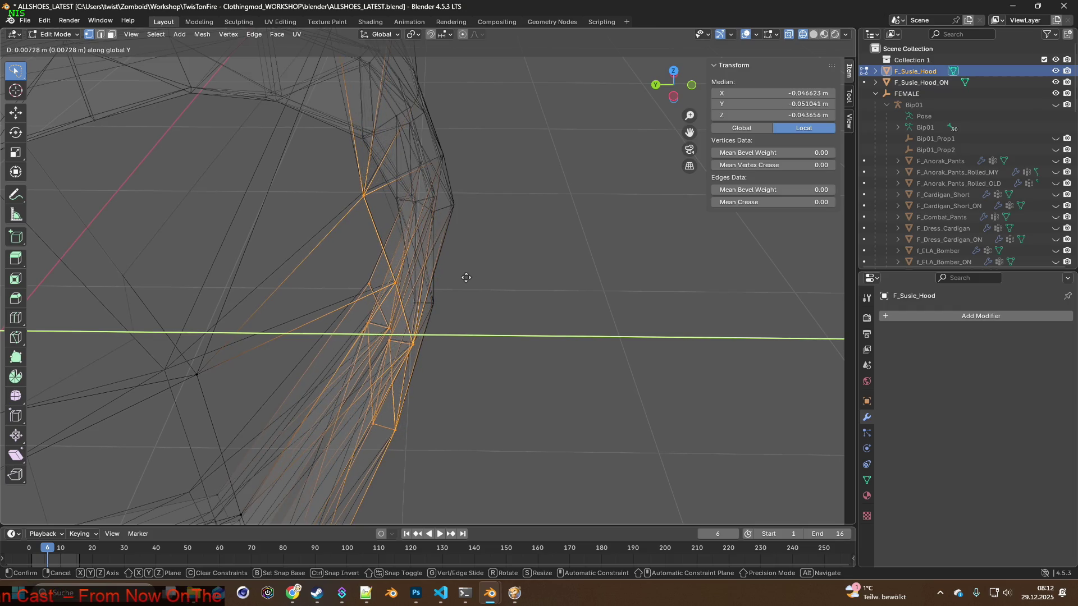
click(466, 277)
mouse_move(458, 277)
middle_down()
mouse_move(337, 253)
mouse_move(389, 308)
mouse_move(507, 284)
mouse_move(477, 272)
mouse_move(534, 356)
middle_up()
key(g)
key(x)
click(384, 305)
scroll(534, 356, up, 3)
Select the nearby hem vertices, lower them about 0.0034 m, then shift them 0.0009 m along X.
mouse_move(472, 294)
middle_down()
mouse_move(483, 281)
mouse_move(461, 284)
mouse_move(514, 316)
middle_up()
mouse_move(536, 385)
ctrl+right_down()
mouse_move(546, 276)
mouse_move(548, 285)
ctrl+right_up()
key(g)
key(y)
key(z)
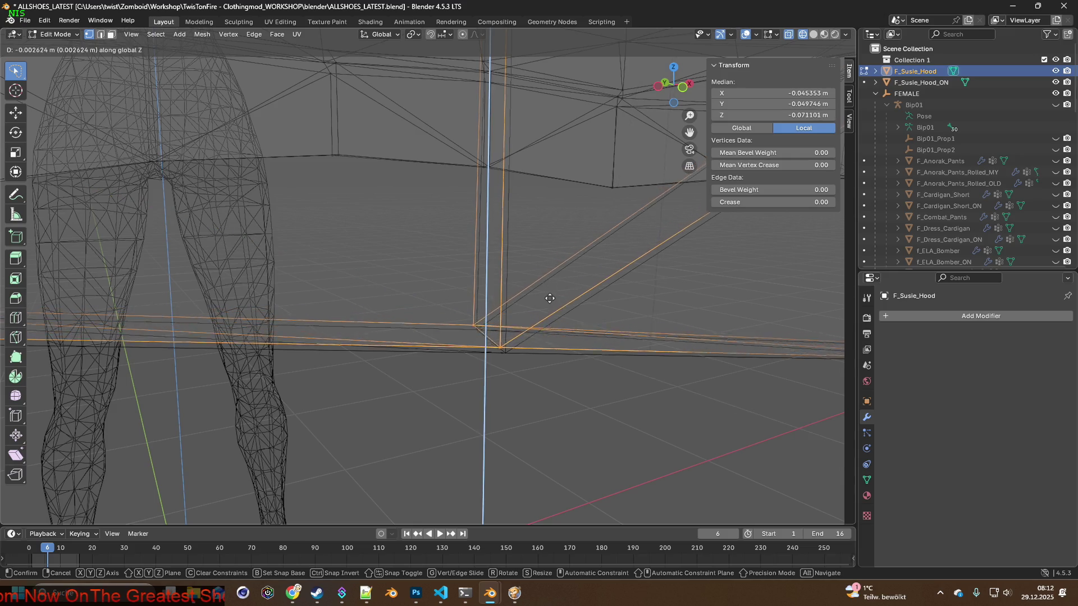
click(549, 303)
key(g)
key(y)
key(x)
click(553, 303)
mouse_move(553, 302)
middle_down()
mouse_move(475, 288)
mouse_move(513, 315)
mouse_move(491, 338)
middle_up()
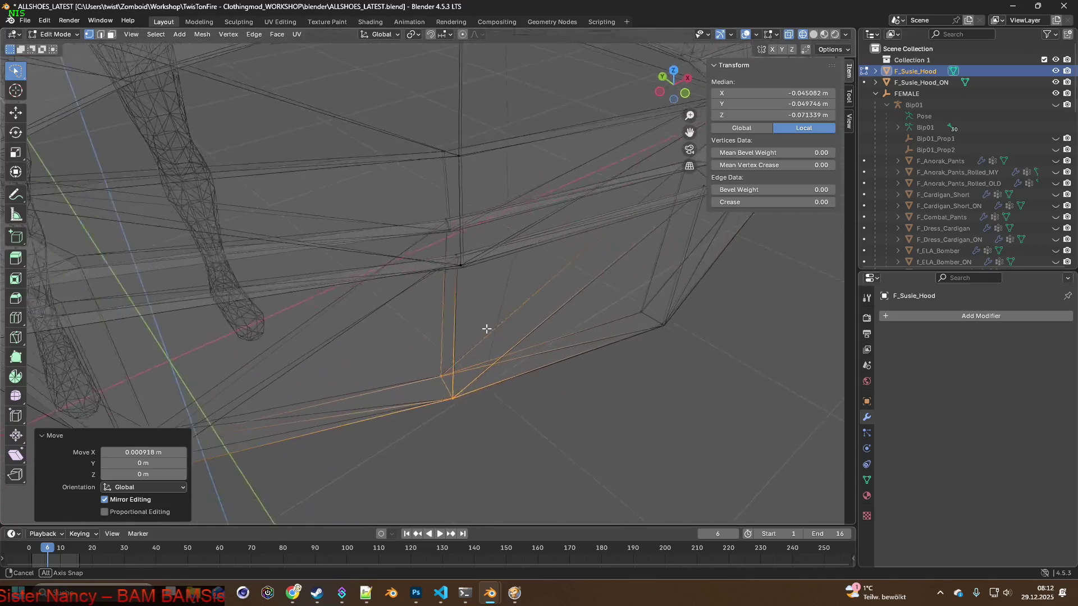
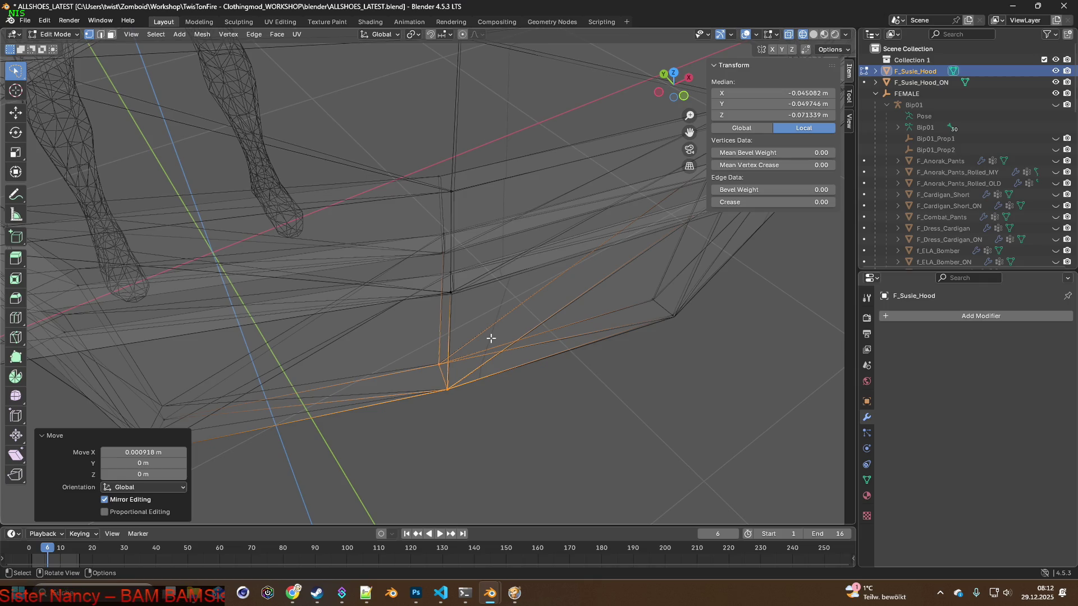
Lasso-select the hood's lower-edge vertices and nudge them slightly along Y, then lower them along Z.
middle_drag(505, 323, 551, 256)
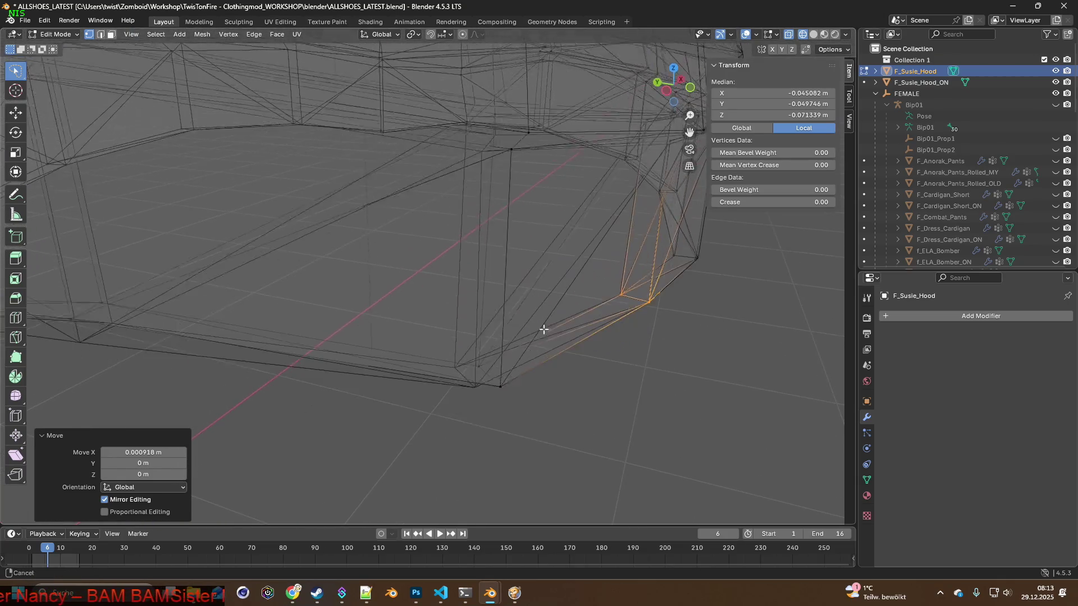
mouse_move(550, 257)
middle_down()
mouse_move(544, 360)
mouse_move(512, 366)
middle_up()
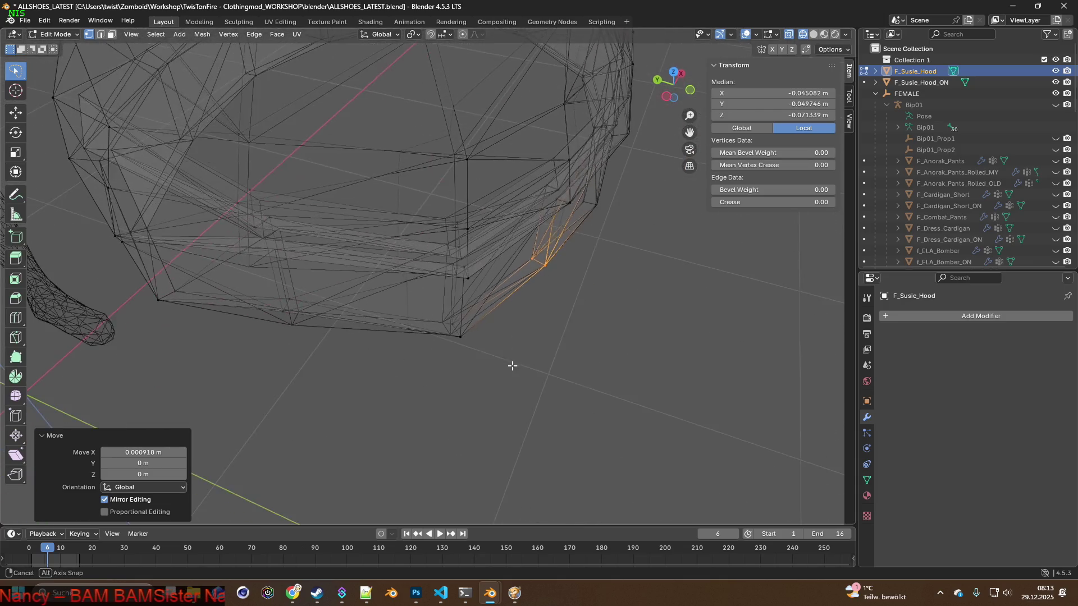
drag(413, 264, 498, 326)
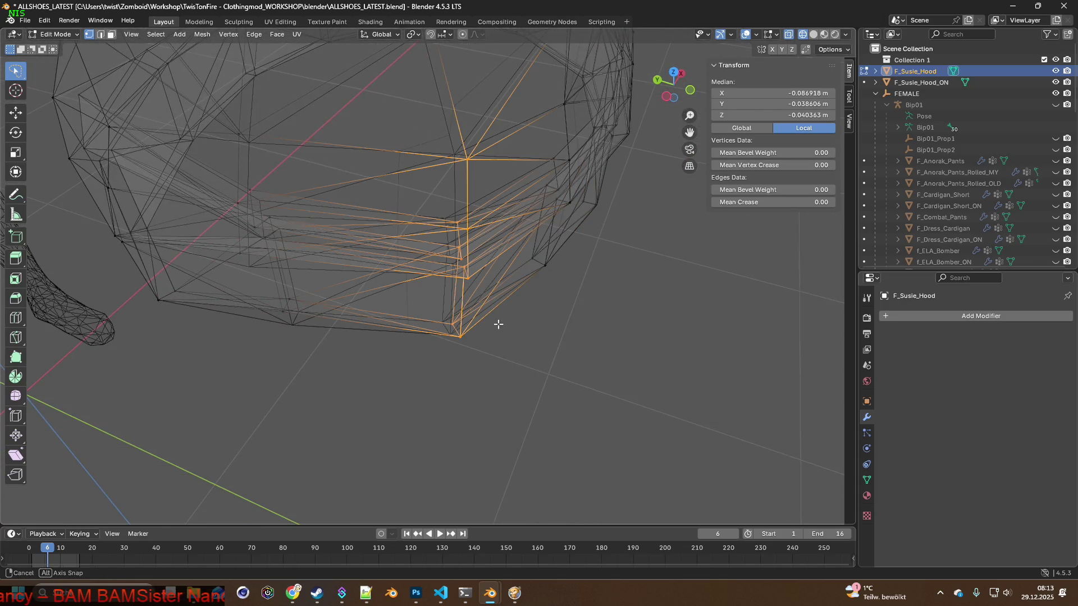
scroll(499, 329, up, 3)
middle_drag(499, 329, 497, 281)
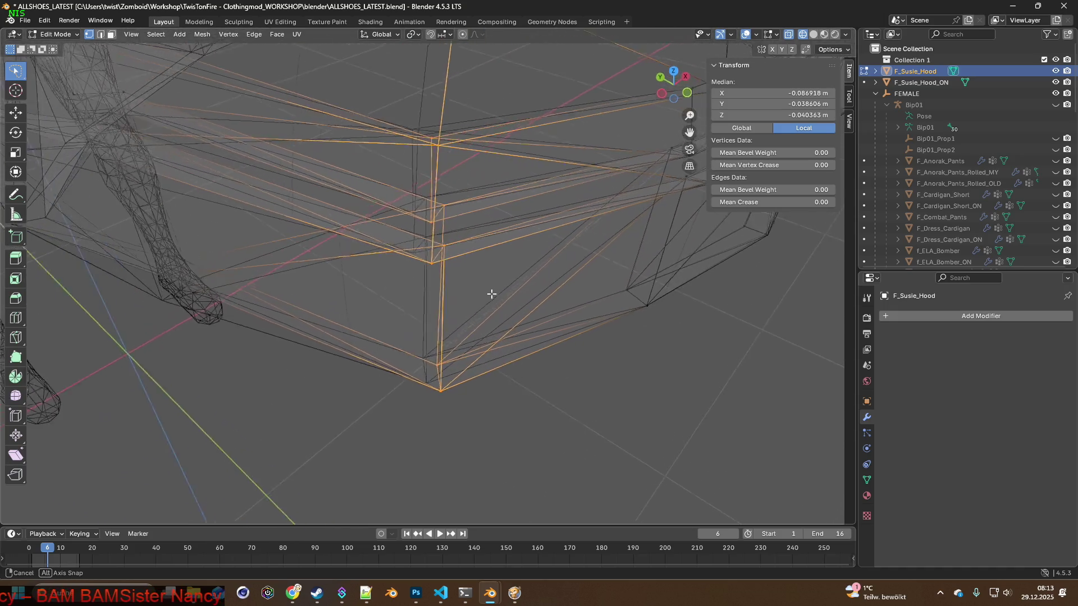
key(g)
key(y)
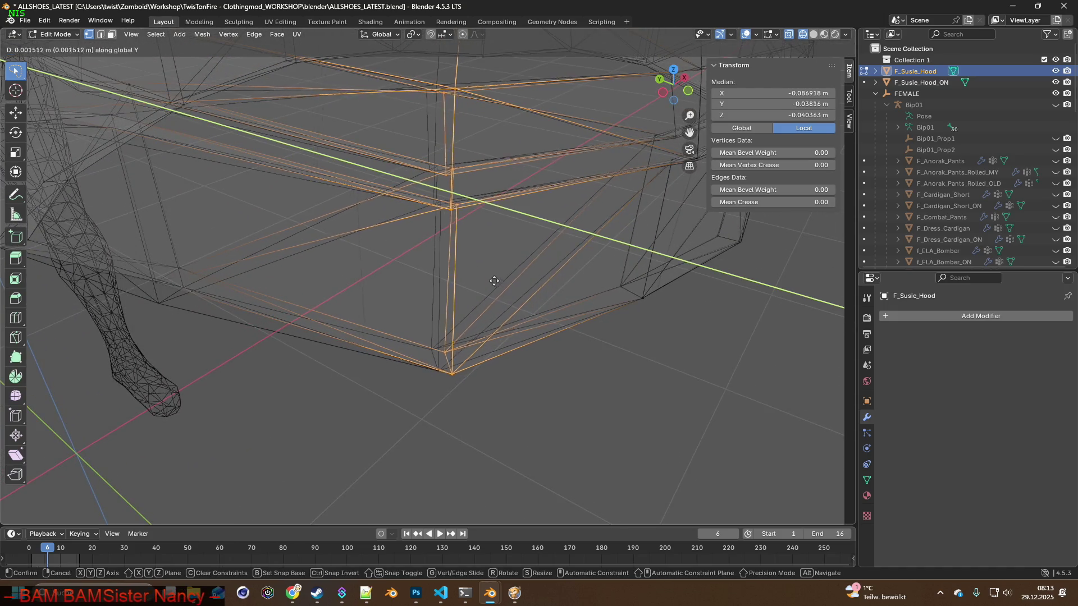
click(478, 277)
middle_drag(478, 277, 451, 245)
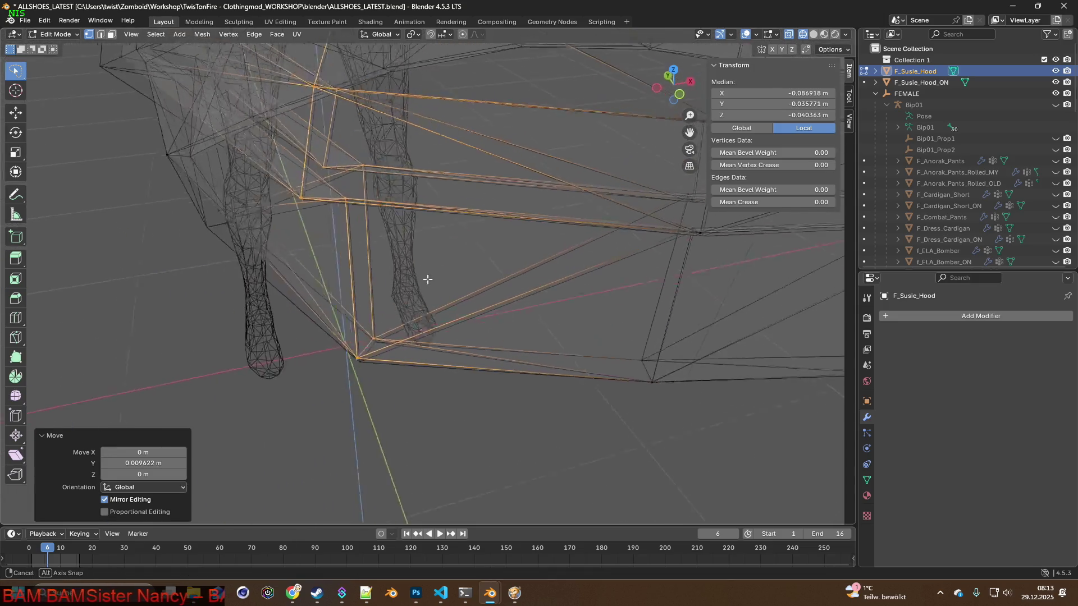
key(g)
key(z)
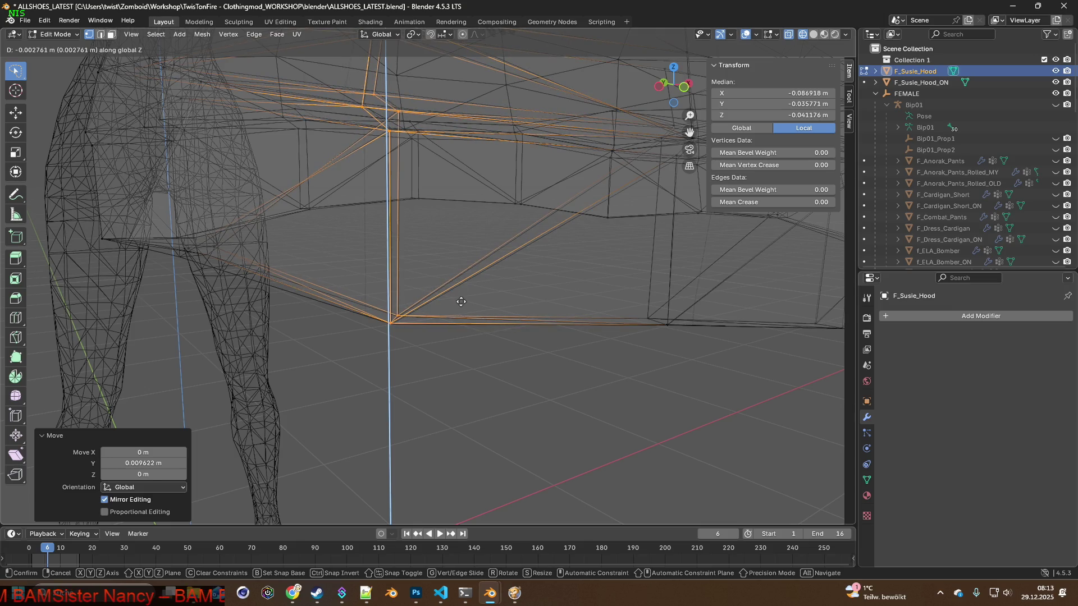
click(461, 302)
middle_drag(461, 302, 475, 334)
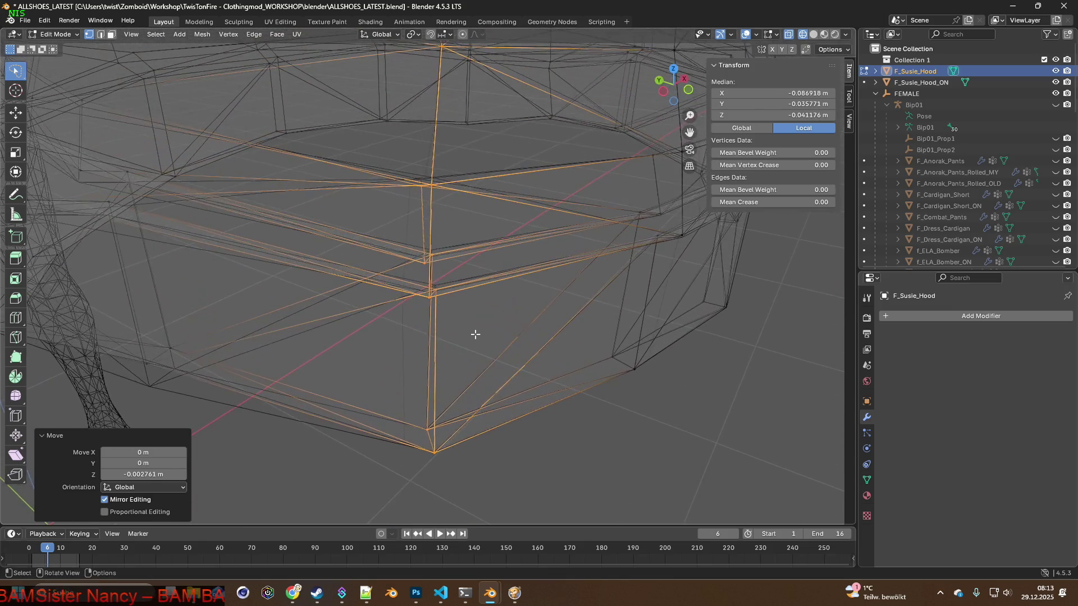
scroll(484, 334, up, 3)
scroll(479, 315, up, 3)
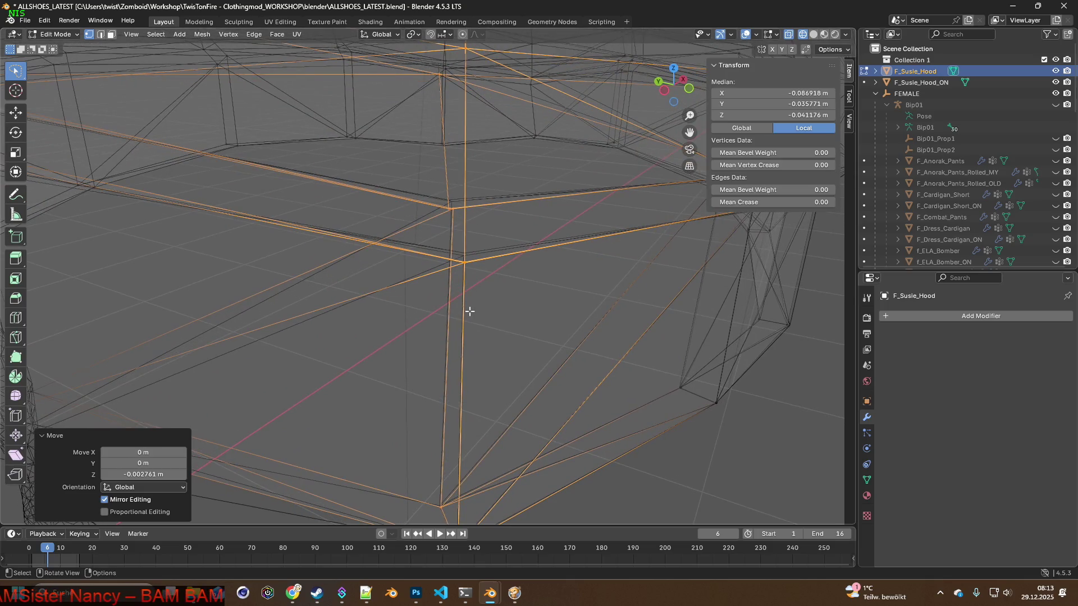
scroll(474, 300, down, 3)
Pick a different set of vertices at the hood corner and shift them slightly along Z, then Y.
middle_drag(472, 289, 466, 339)
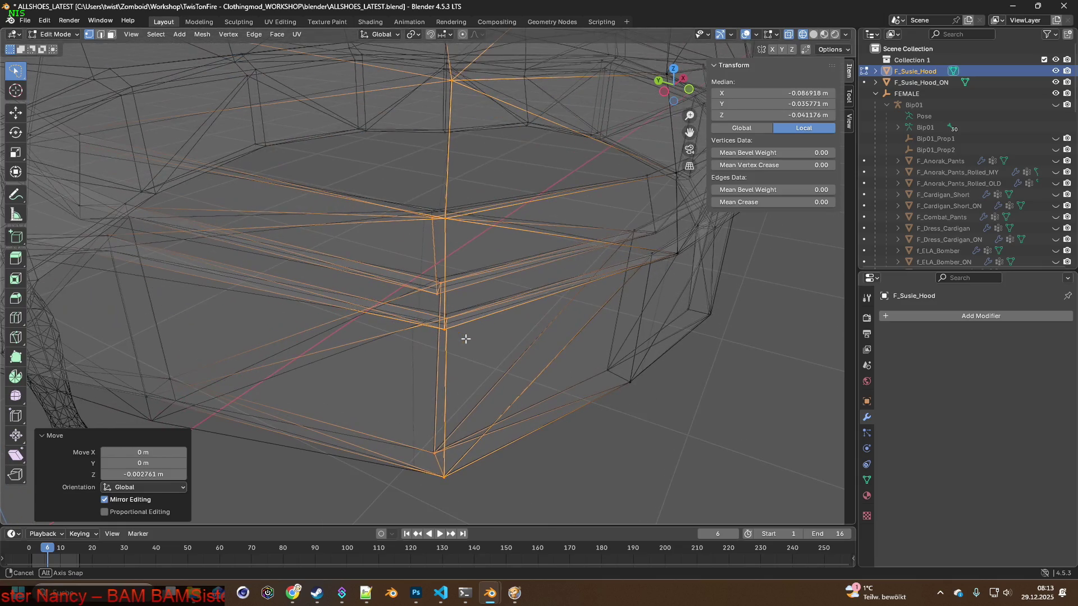
click(472, 220)
middle_drag(472, 221, 483, 229)
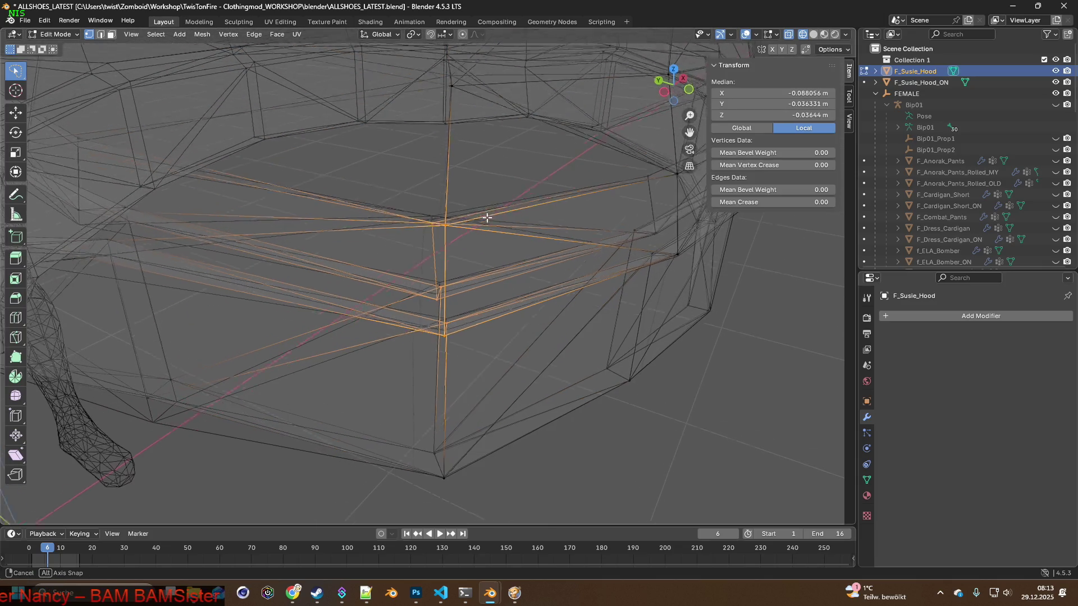
mouse_move(430, 181)
middle_down()
mouse_move(508, 233)
mouse_move(499, 210)
middle_up()
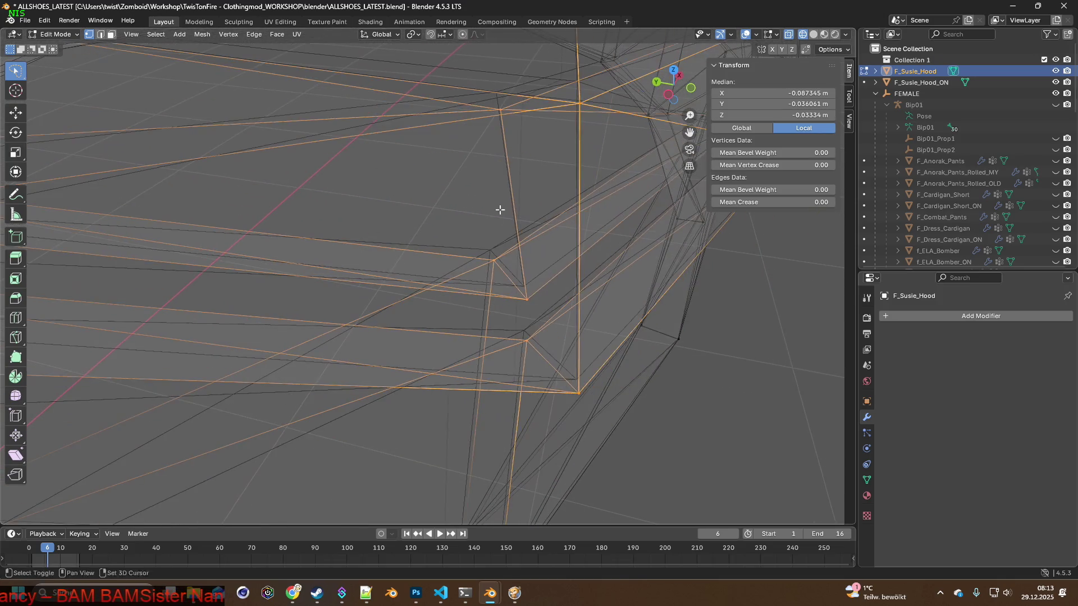
key(g)
key(z)
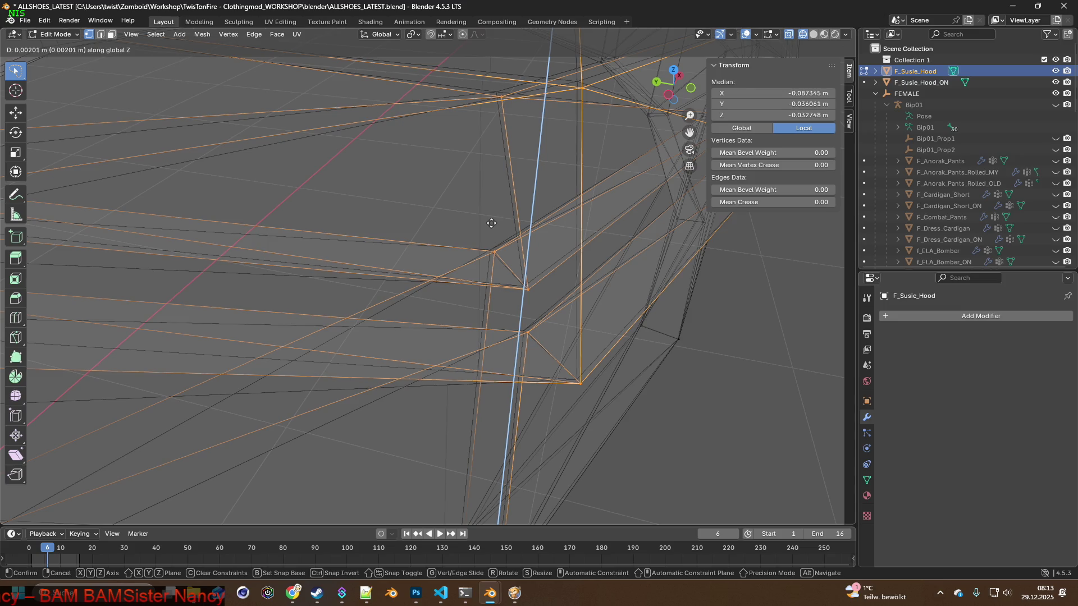
click(490, 225)
key(g)
key(y)
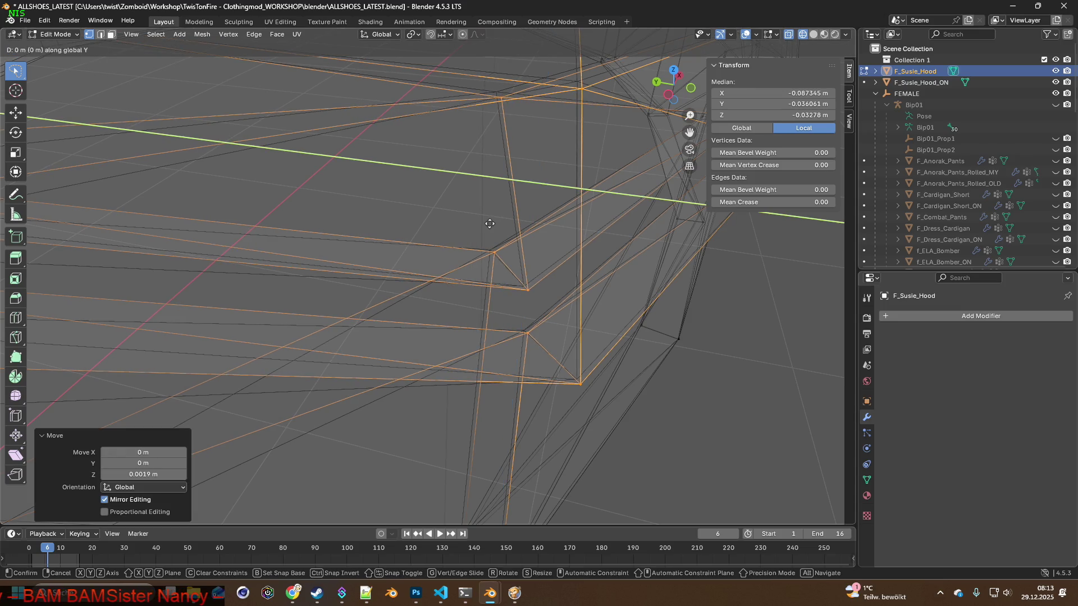
click(480, 221)
mouse_move(480, 220)
middle_down()
mouse_move(427, 181)
mouse_move(462, 294)
mouse_move(451, 313)
mouse_move(519, 313)
middle_up()
Select a single hood vertex and add neighbouring vertices to the selection for the next adjustment.
click(451, 280)
middle_drag(678, 373, 590, 336)
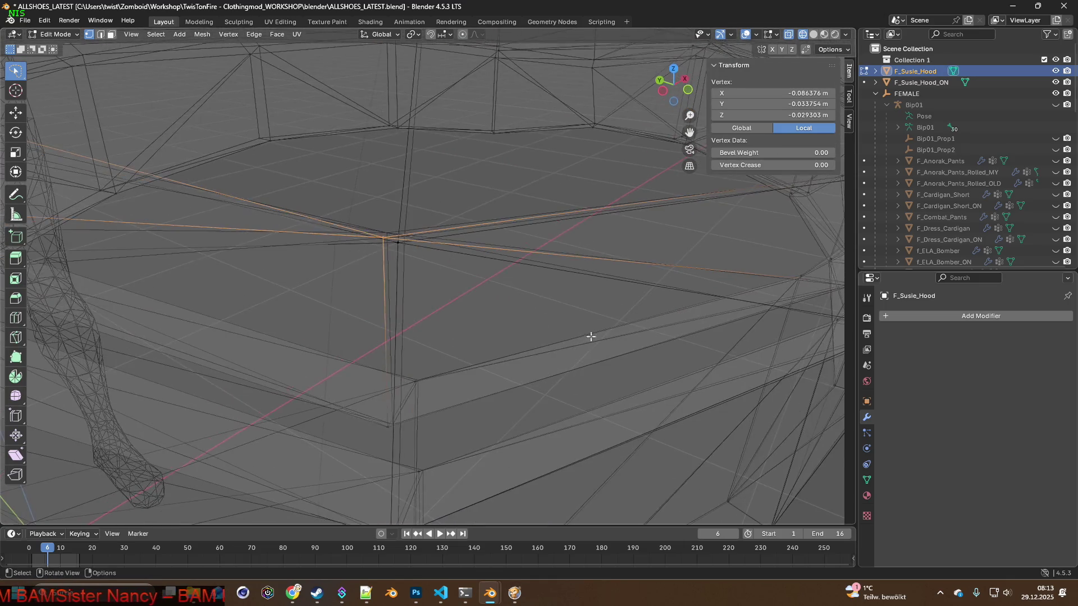
shift+click(386, 270)
middle_drag(387, 269, 518, 264)
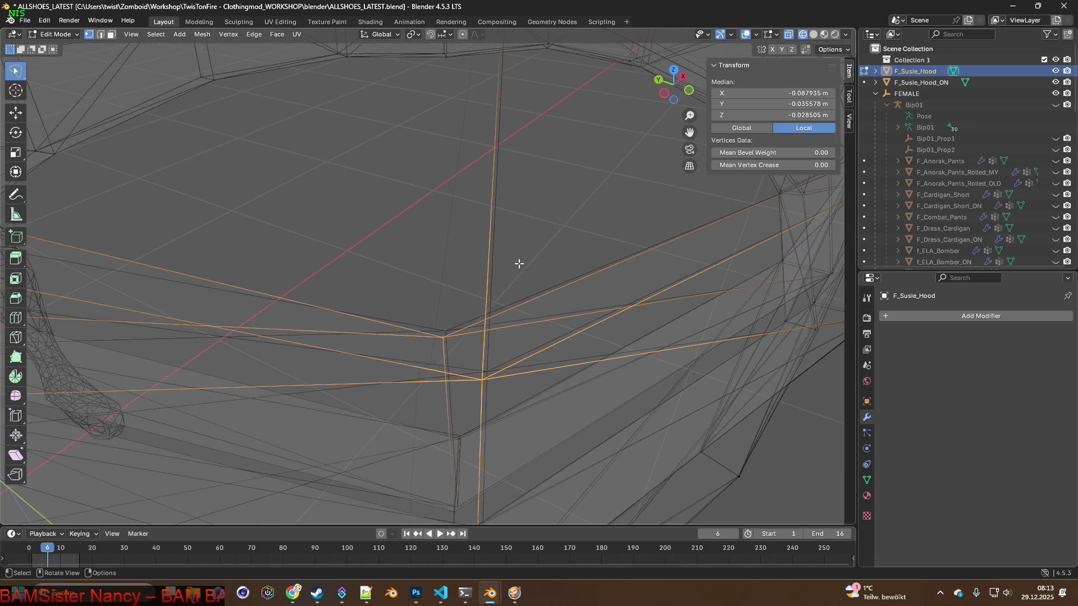
Nudge the selected hood vertices by tiny amounts along X and then Y.
key(g)
key(y)
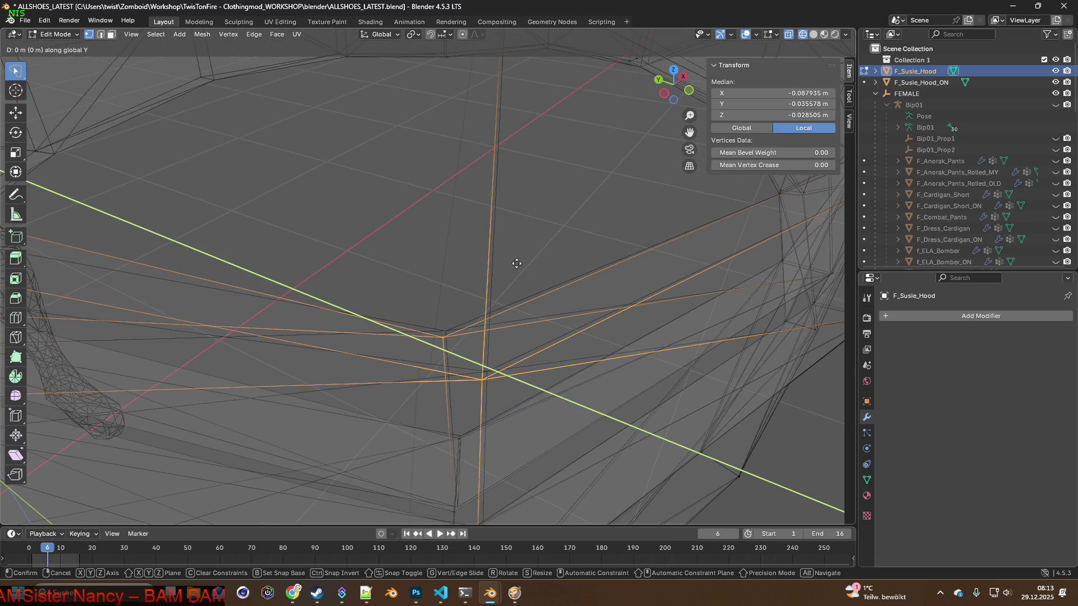
key(x)
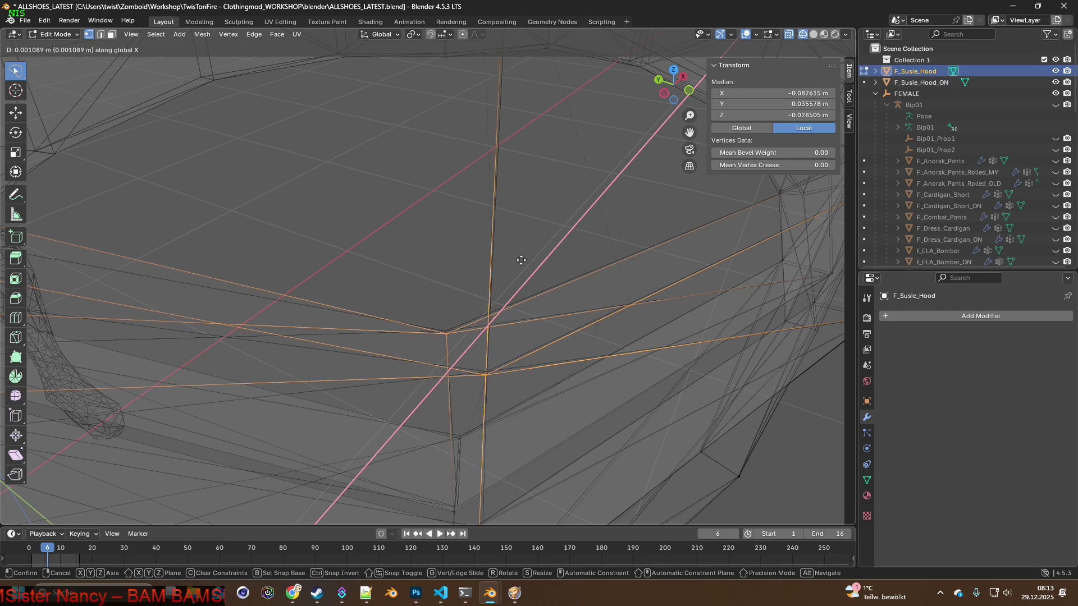
click(522, 260)
key(g)
key(y)
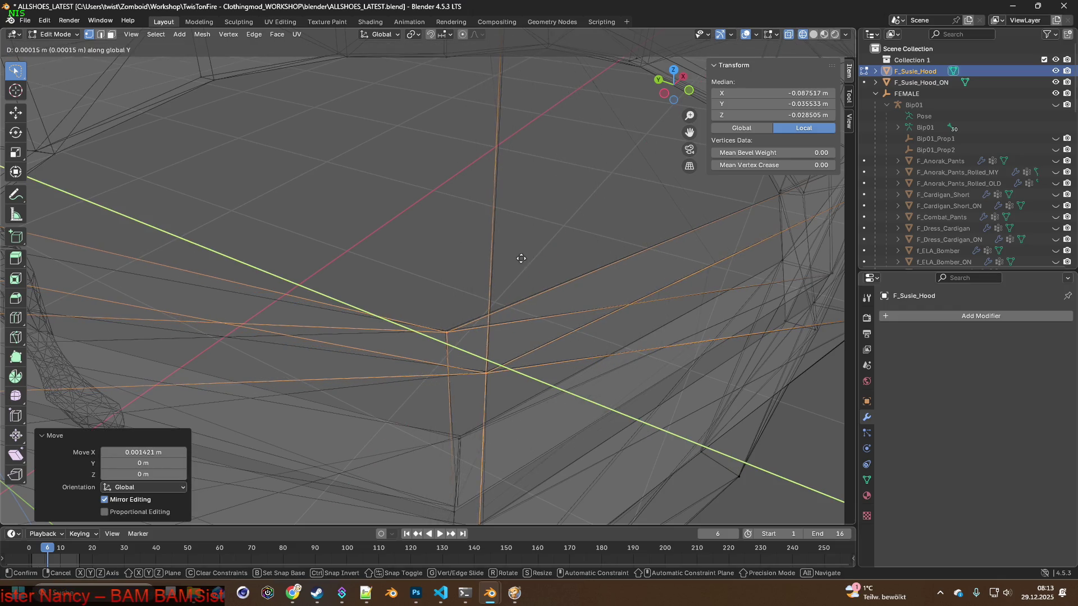
click(522, 258)
middle_drag(522, 279, 523, 249)
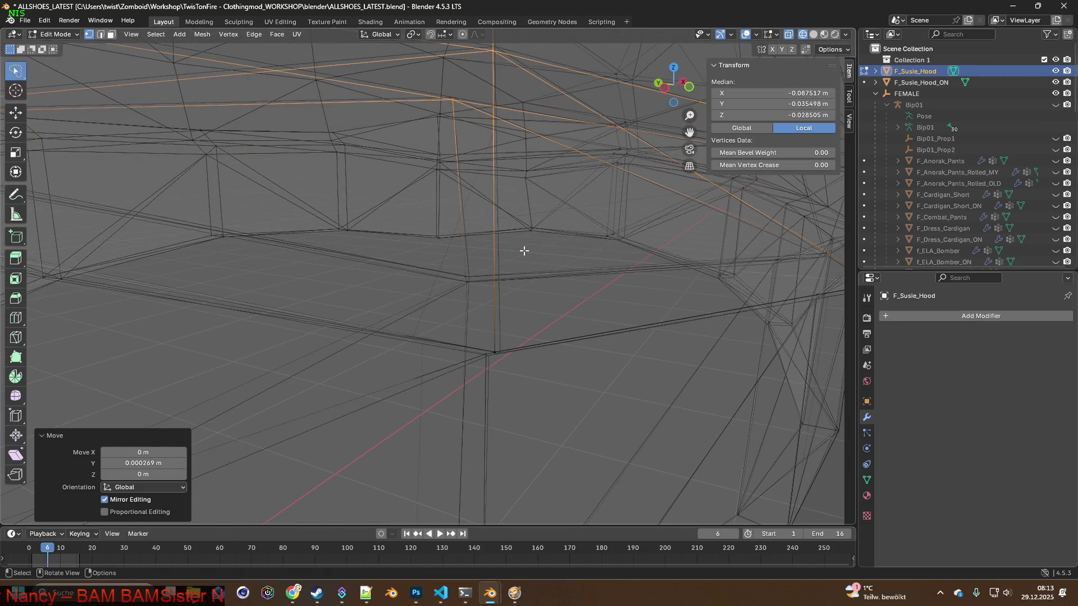
scroll(523, 250, down, 3)
Select a lone vertex near the legs and shift it along X, then raise it along Z.
mouse_move(511, 253)
middle_down()
mouse_move(414, 248)
mouse_move(454, 253)
middle_up()
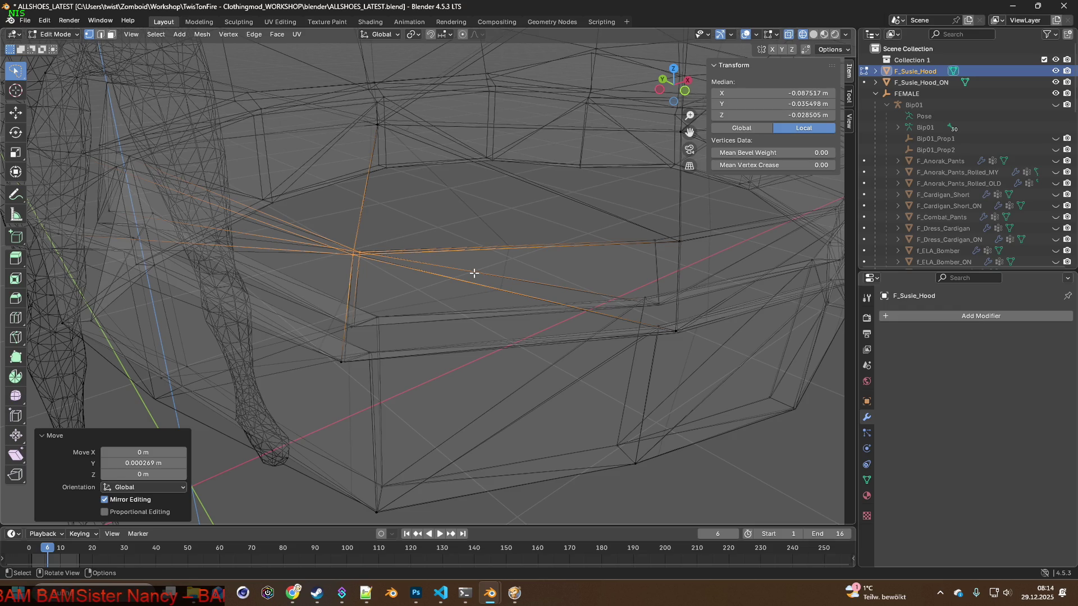
mouse_move(466, 259)
middle_down()
mouse_move(463, 219)
mouse_move(409, 216)
mouse_move(429, 253)
mouse_move(369, 220)
mouse_move(463, 312)
mouse_move(406, 301)
mouse_move(494, 306)
middle_up()
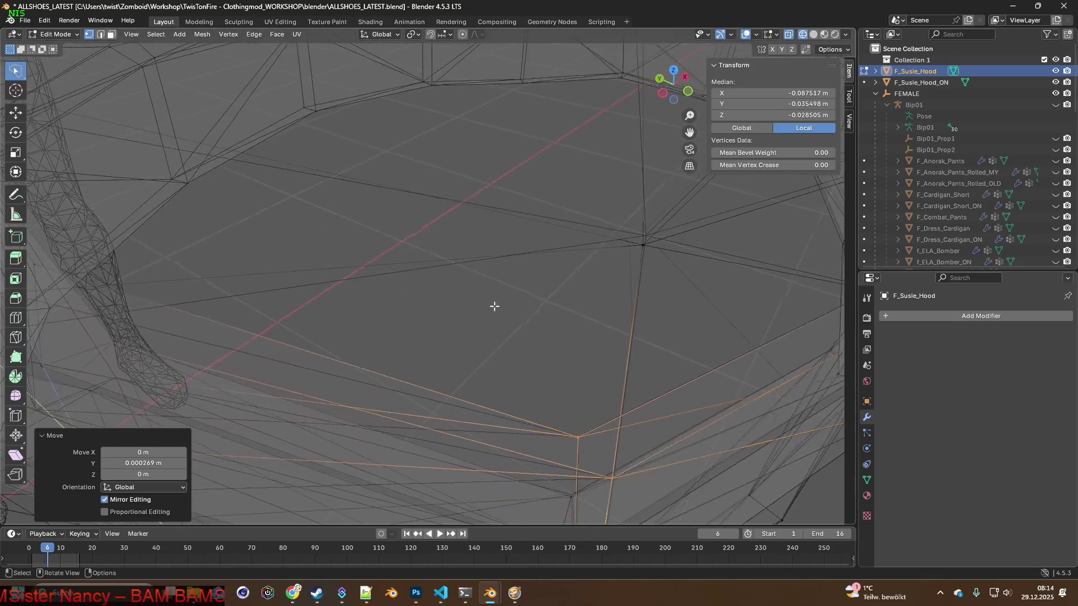
click(641, 246)
middle_drag(693, 269, 609, 270)
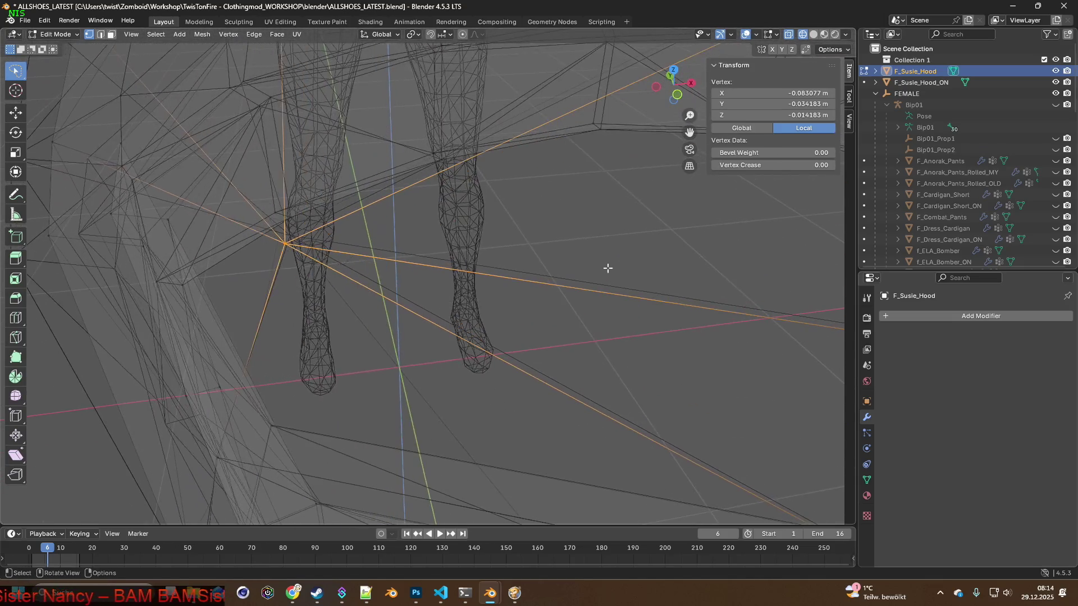
key(g)
key(x)
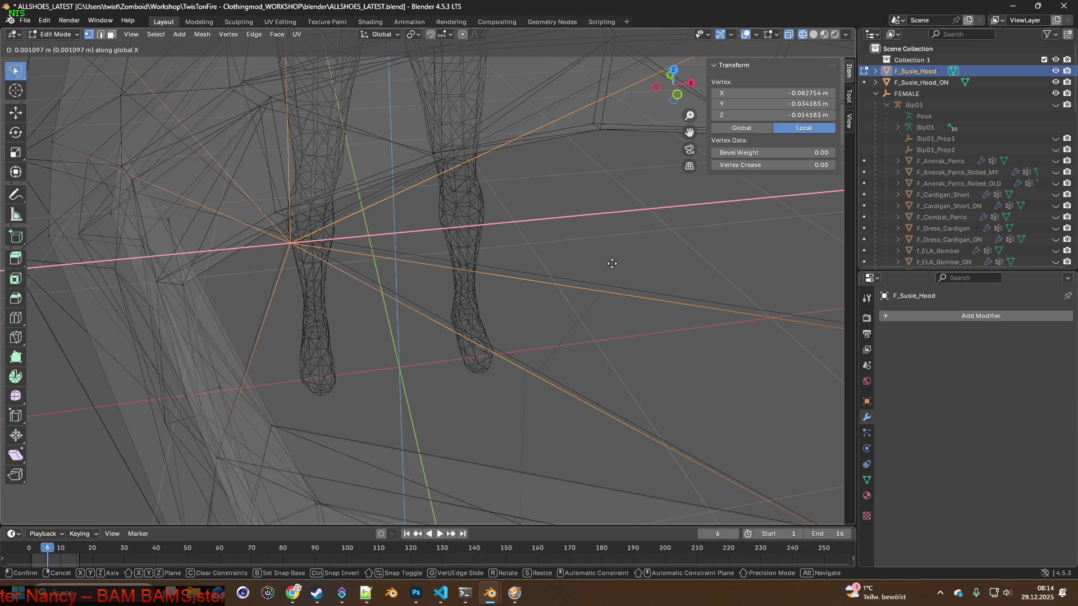
click(609, 263)
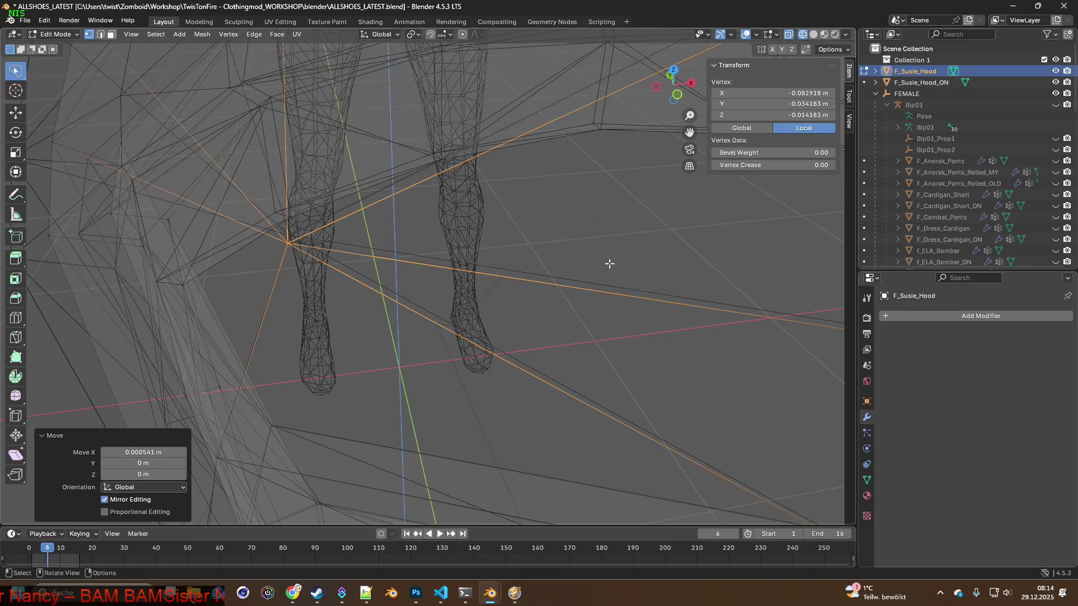
key(g)
key(z)
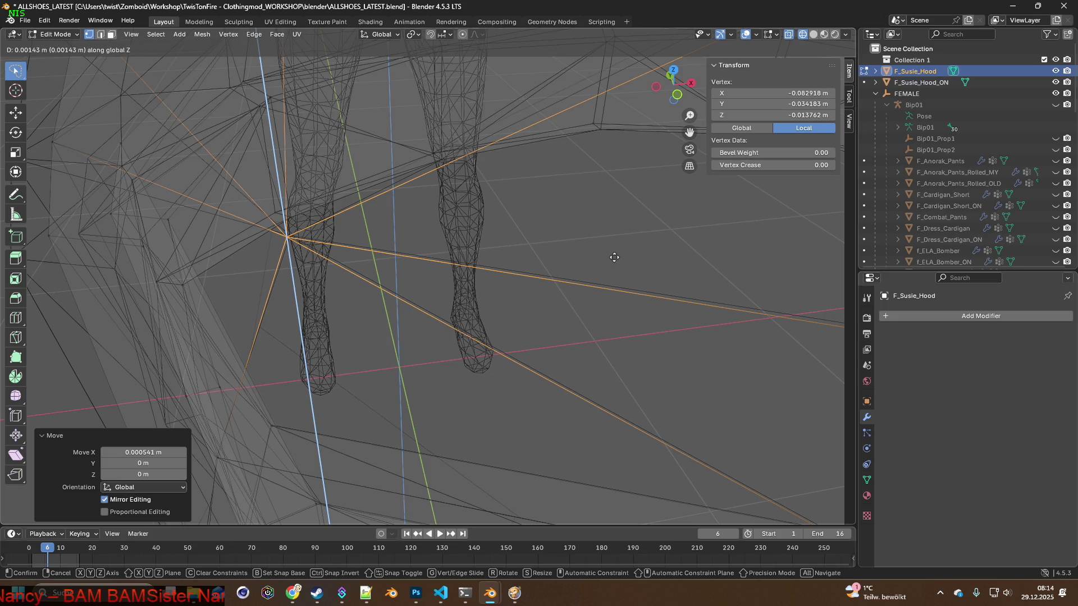
click(618, 256)
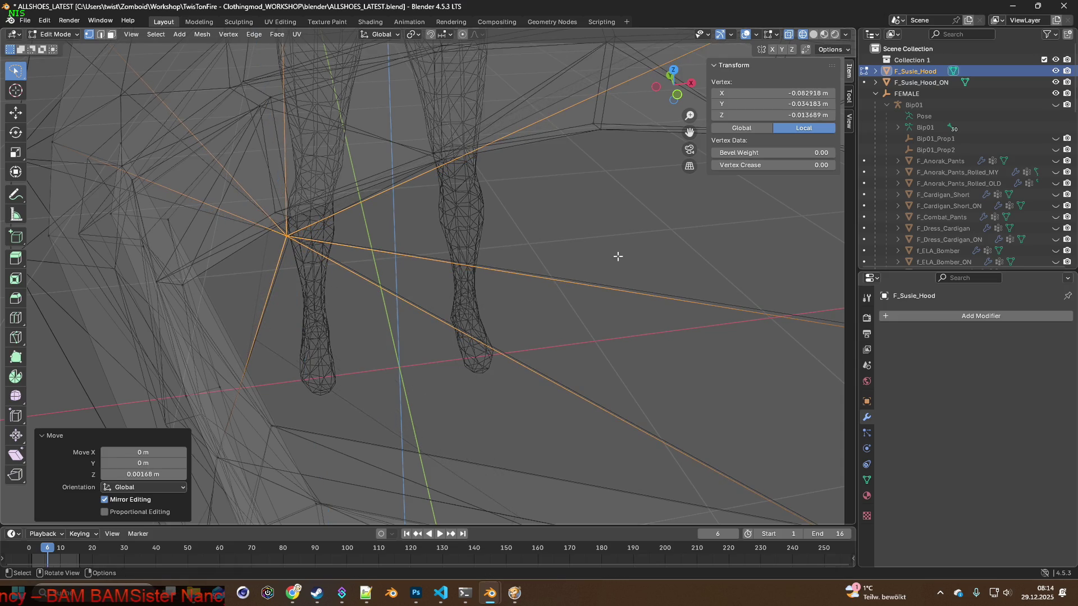
Give that vertex one more small X offset, then lasso-select a fresh group of hood vertices.
key(g)
key(y)
key(x)
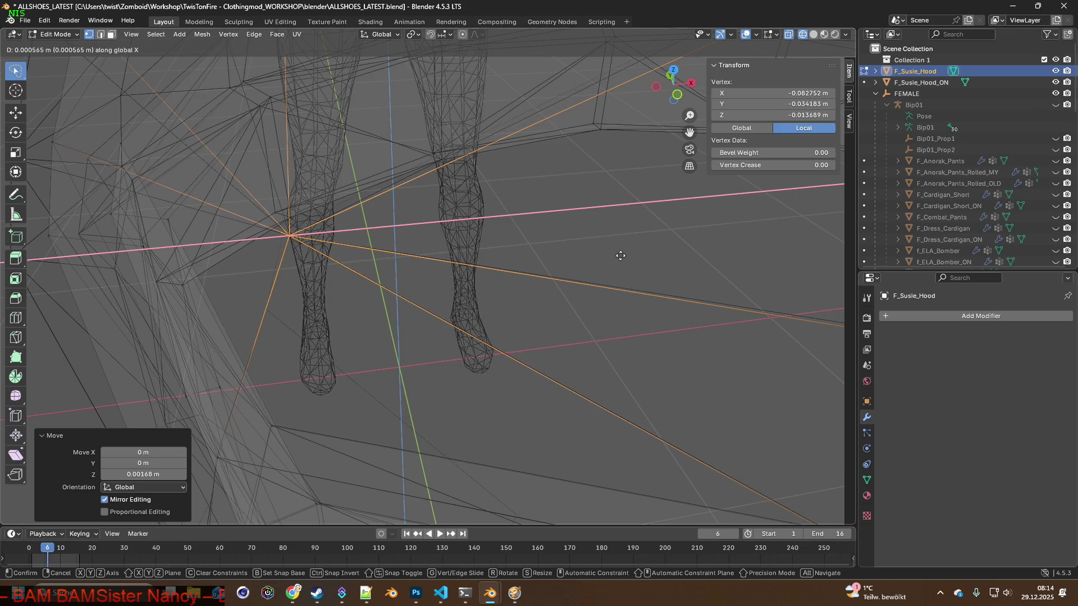
click(621, 255)
scroll(595, 258, up, 3)
mouse_move(505, 253)
middle_down()
mouse_move(452, 279)
mouse_move(499, 258)
mouse_move(409, 356)
mouse_move(476, 236)
mouse_move(461, 329)
mouse_move(420, 338)
middle_up()
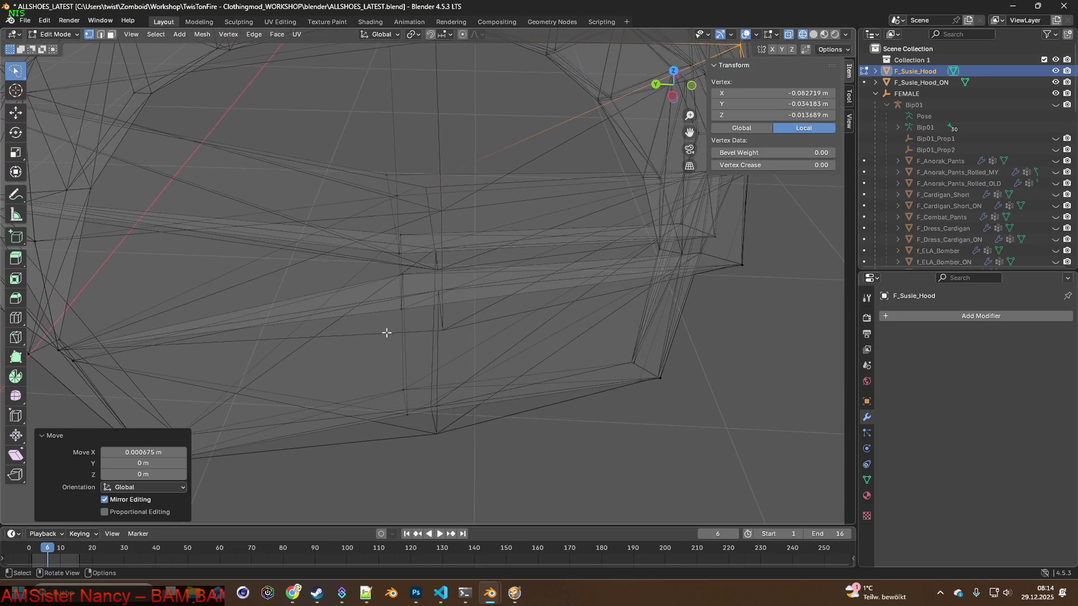
mouse_move(375, 136)
mouse_down()
mouse_move(433, 469)
mouse_move(514, 338)
mouse_up()
Extend the lasso selection and nudge those hood vertices along Y, then along X.
mouse_move(471, 278)
middle_down()
mouse_move(432, 307)
mouse_move(425, 293)
middle_up()
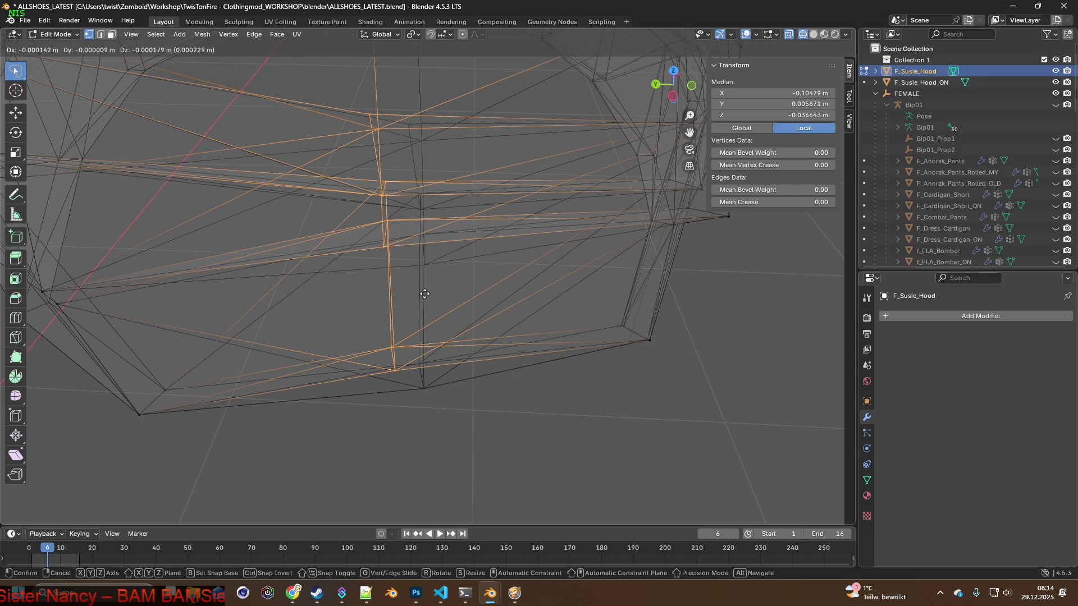
click(458, 299)
key(g)
key(x)
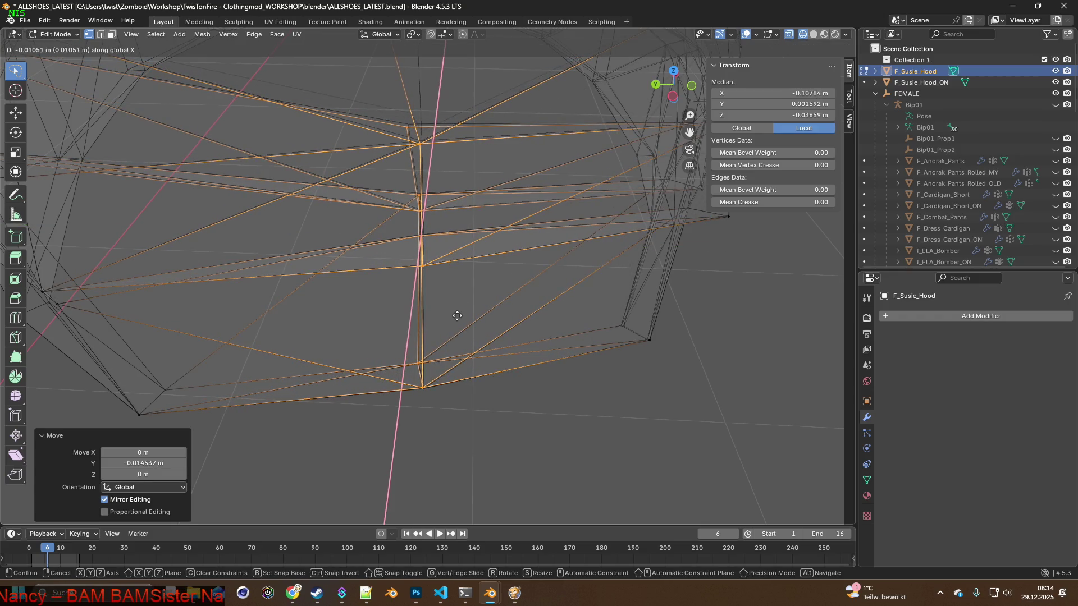
click(457, 315)
mouse_move(458, 315)
middle_down()
mouse_move(467, 306)
mouse_move(469, 325)
mouse_move(458, 253)
mouse_move(449, 336)
mouse_move(414, 292)
mouse_move(439, 334)
mouse_move(512, 294)
middle_up()
Select a single hood vertex and give it a free move followed by a small Y shift.
click(515, 291)
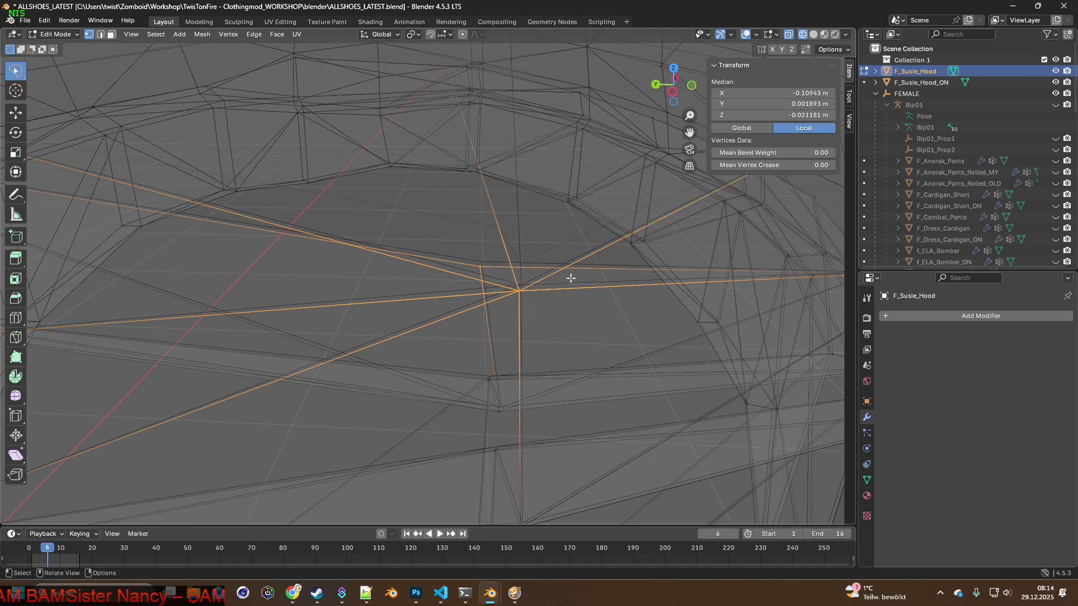
key(g)
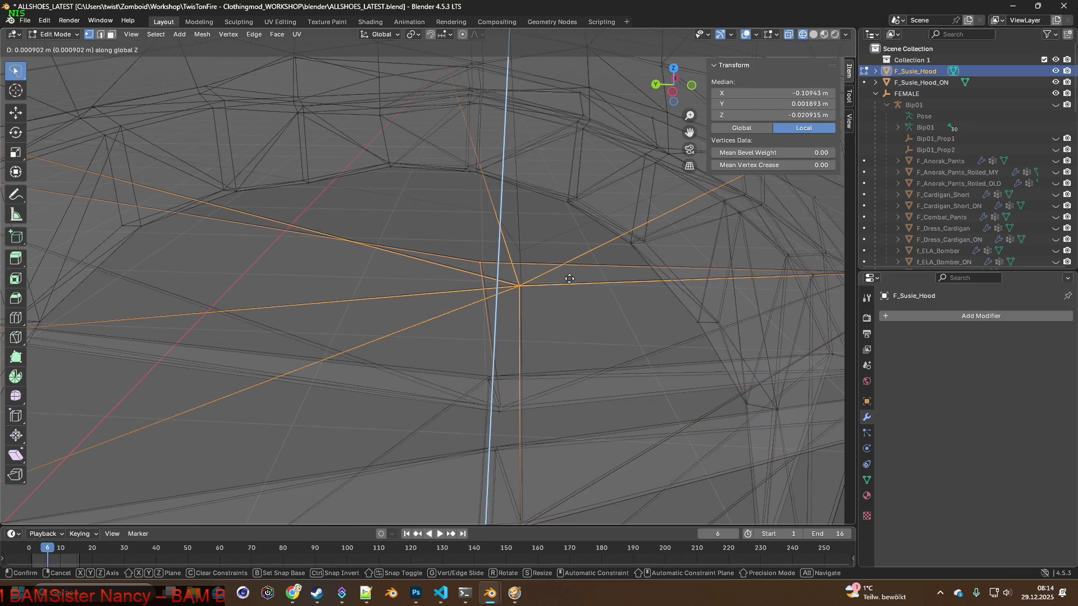
click(570, 279)
middle_drag(554, 282, 529, 280)
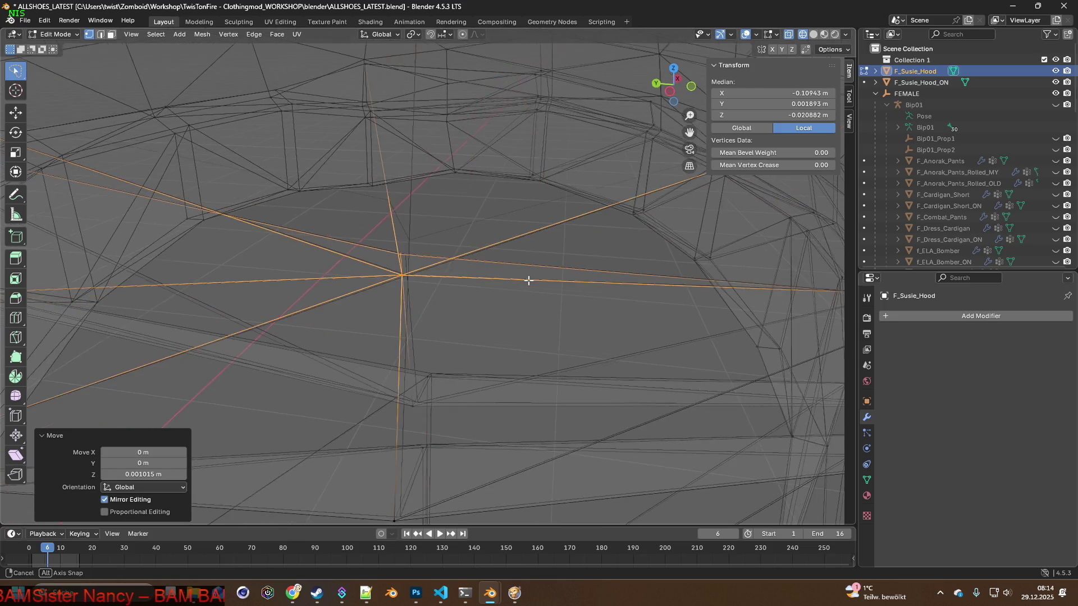
key(g)
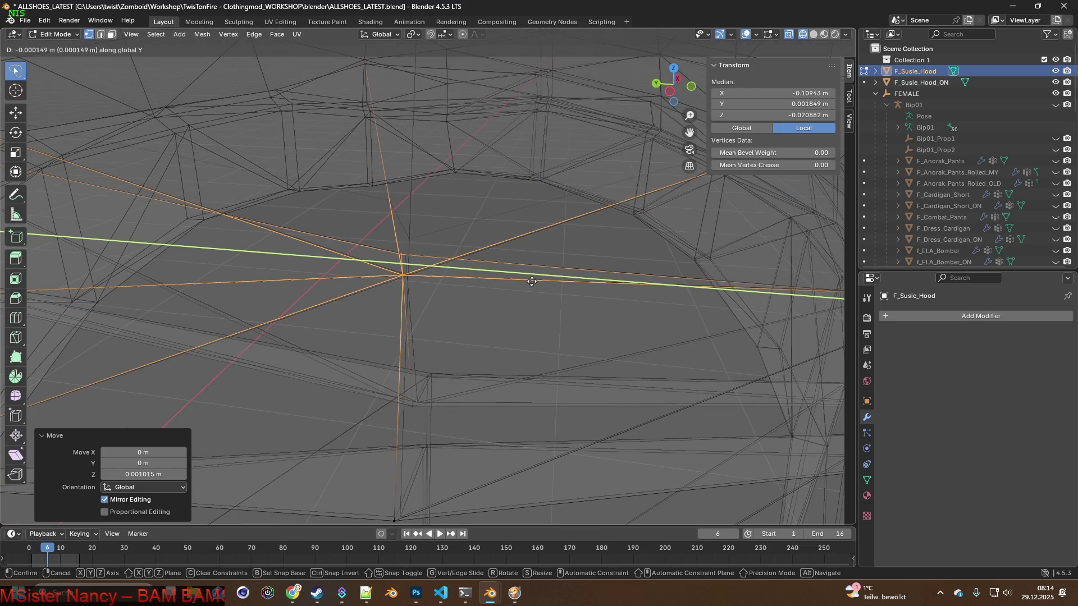
click(566, 288)
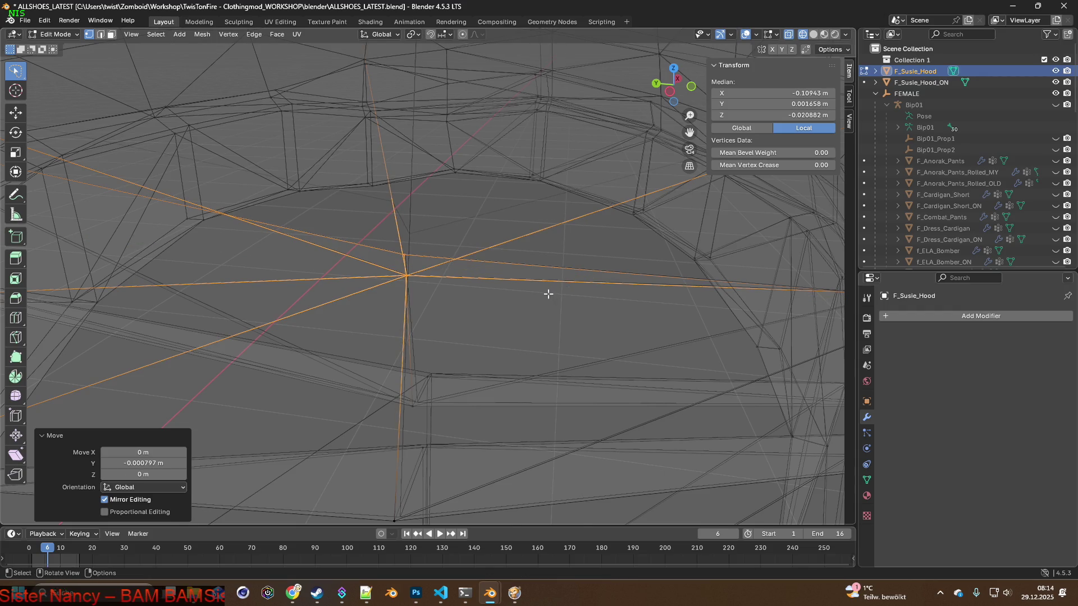
middle_drag(548, 294, 505, 322)
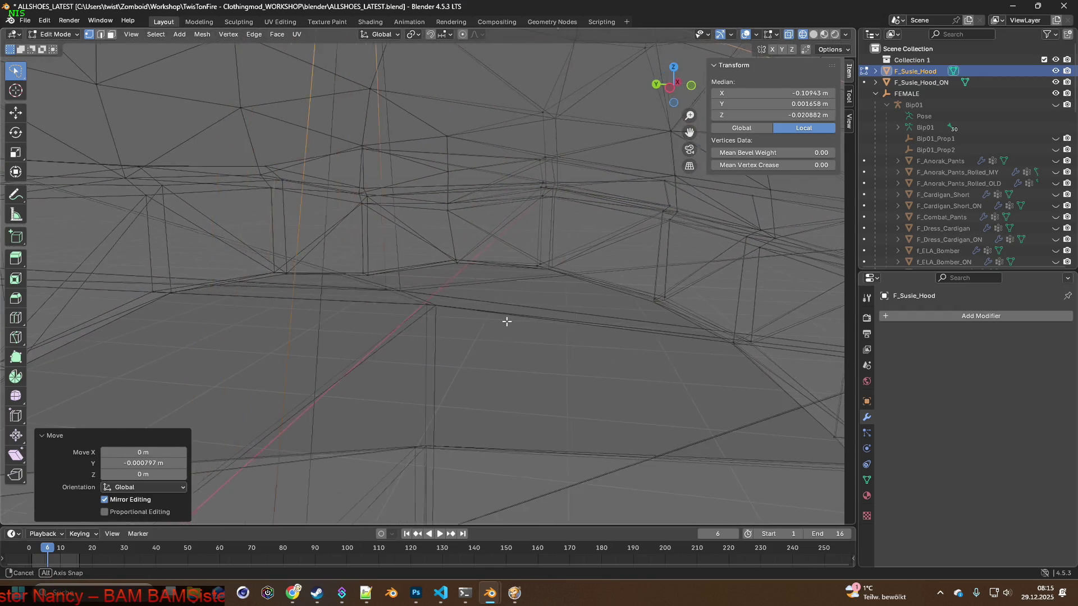
scroll(500, 326, down, 3)
scroll(444, 332, down, 3)
middle_drag(478, 330, 505, 332)
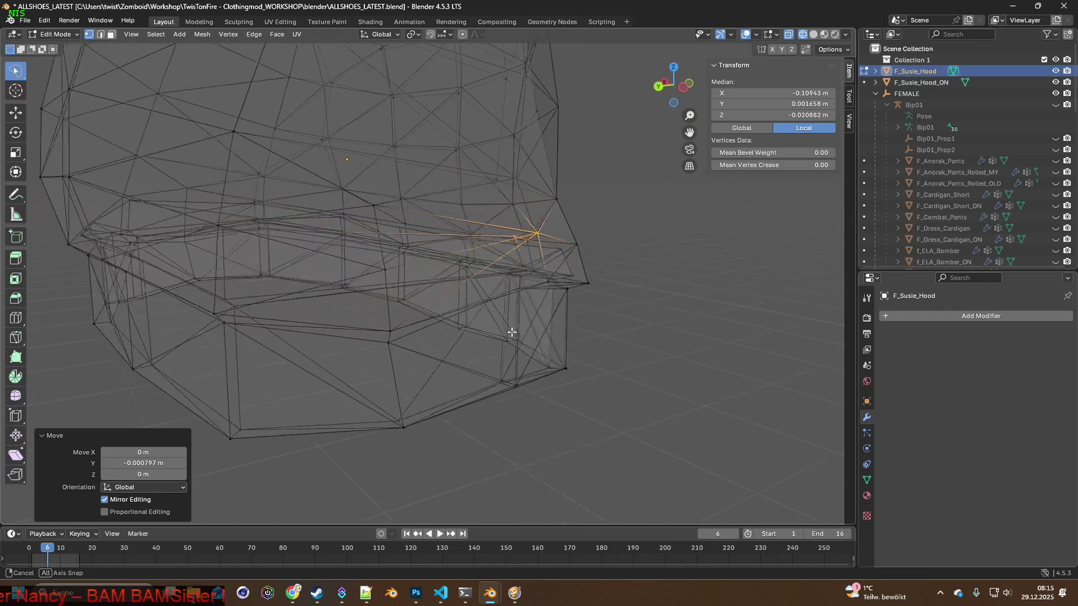
scroll(512, 354, up, 2)
scroll(530, 378, up, 2)
scroll(498, 373, up, 2)
middle_drag(497, 374, 542, 343)
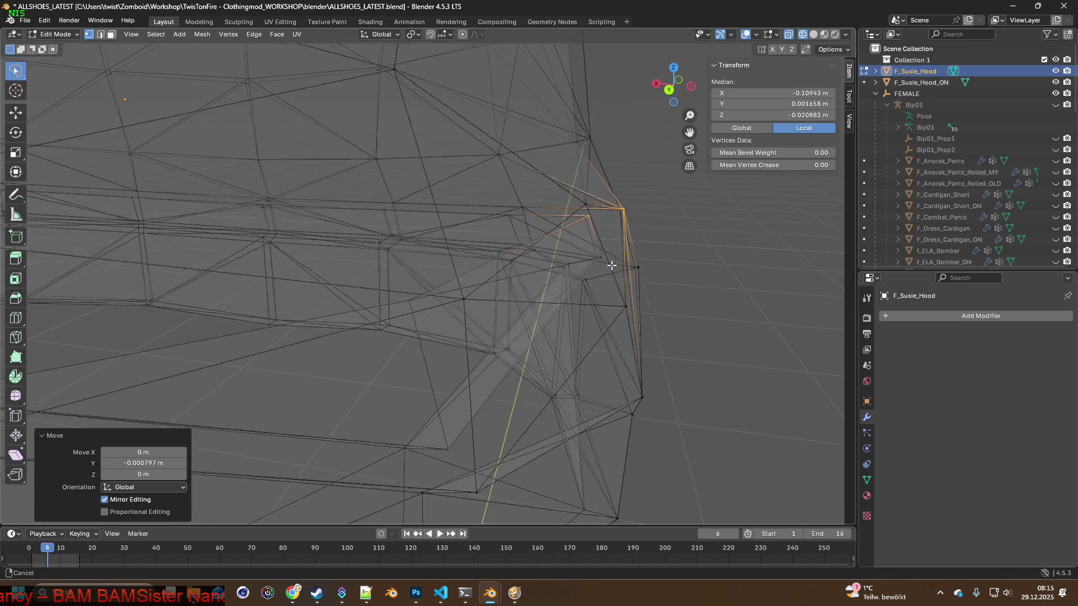
middle_drag(542, 343, 466, 302)
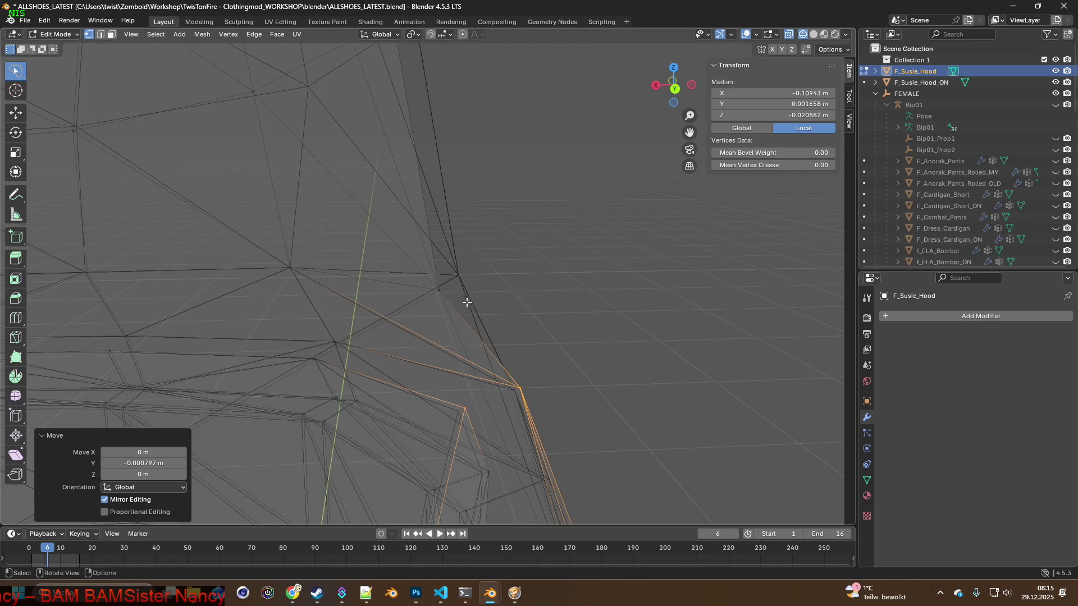
Select a vertex on the hood rim and move it slightly along global X, then Y.
click(444, 281)
key(KP_Decimal)
key(g)
key(x)
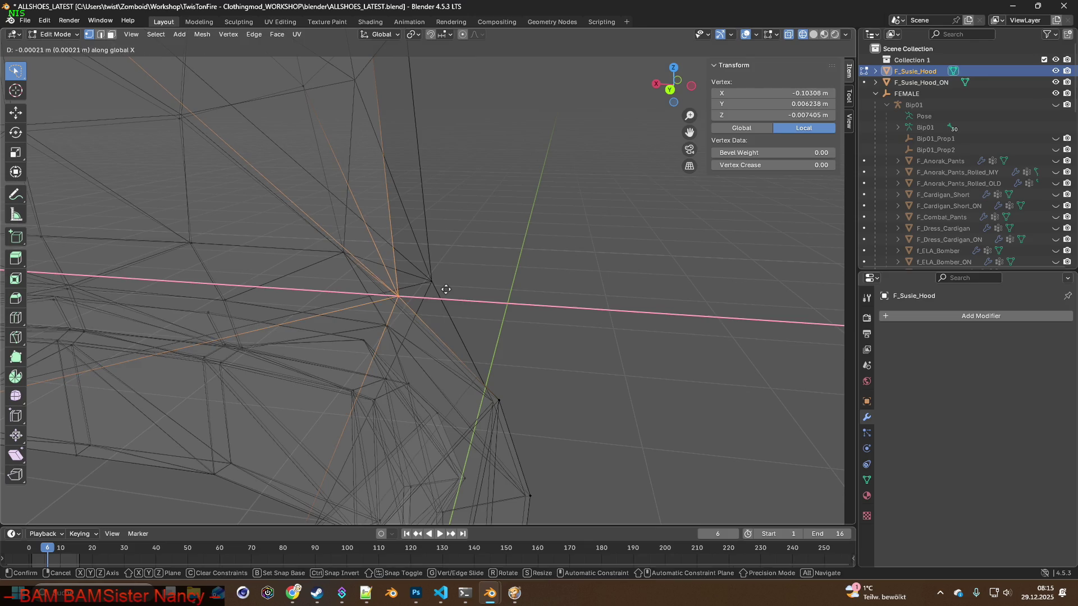
click(468, 289)
key(g)
key(y)
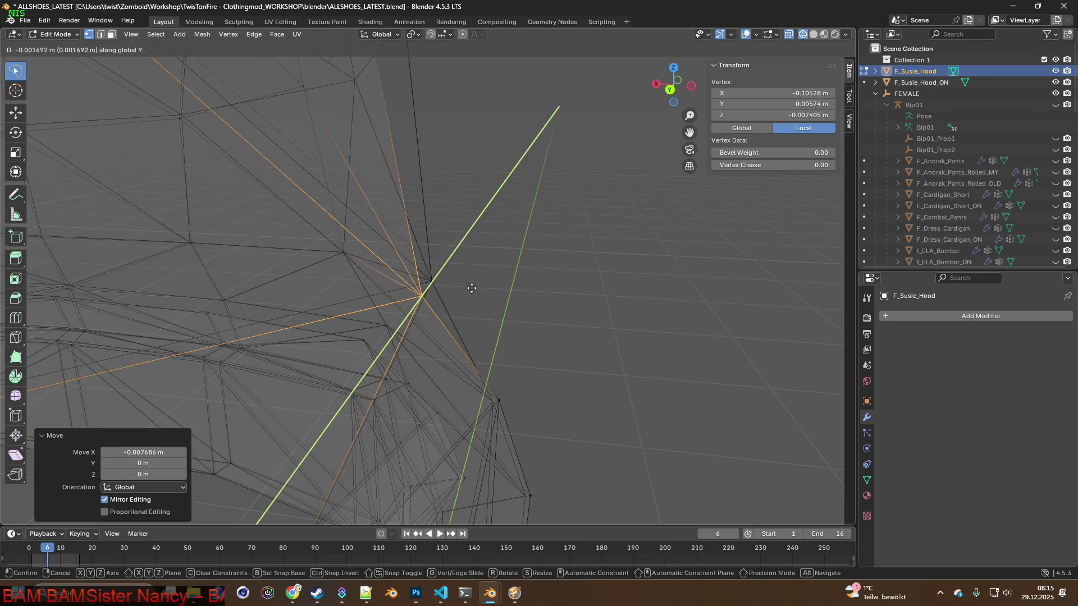
click(484, 276)
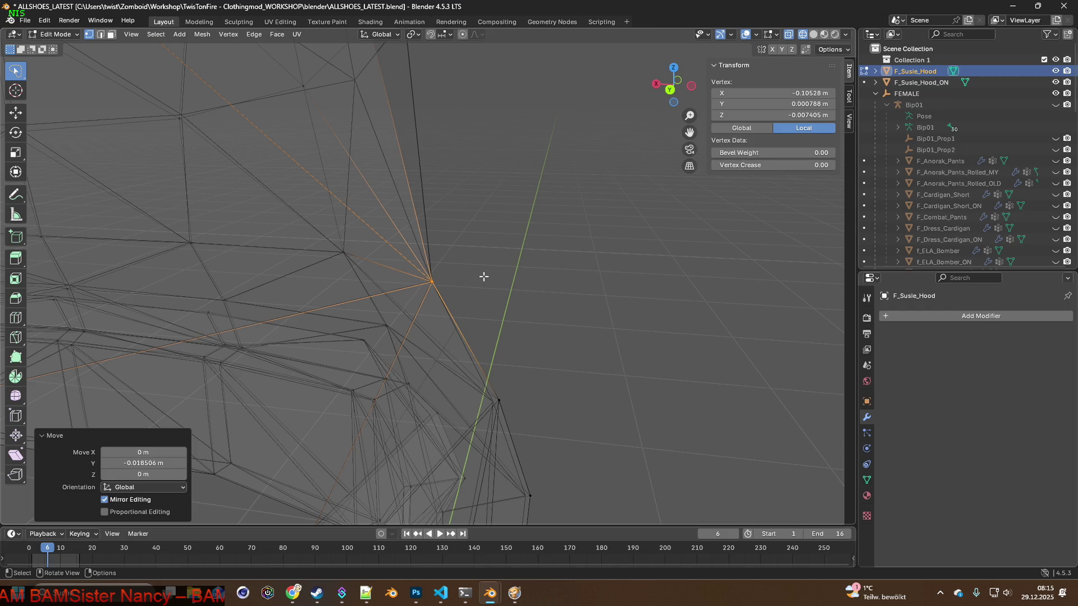
mouse_move(491, 276)
middle_down()
mouse_move(481, 281)
mouse_move(469, 246)
mouse_move(460, 310)
middle_up()
mouse_move(395, 280)
middle_down()
mouse_move(481, 242)
mouse_move(467, 269)
mouse_move(477, 265)
middle_up()
Move the rim vertex freely, then refine it with a move locked to global X.
key(g)
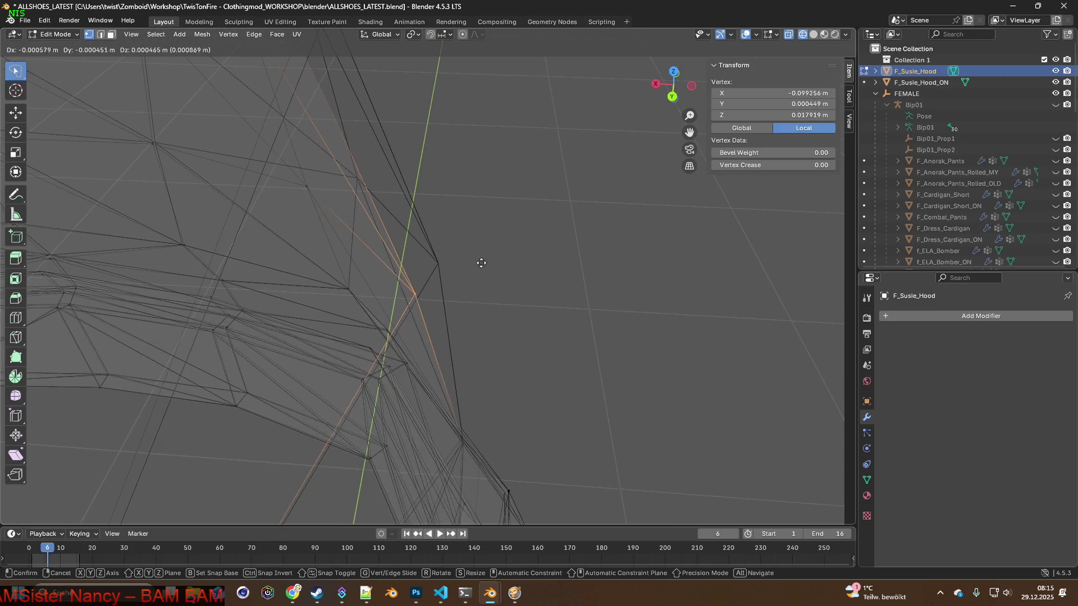
click(501, 230)
middle_drag(486, 238, 444, 238)
key(g)
key(y)
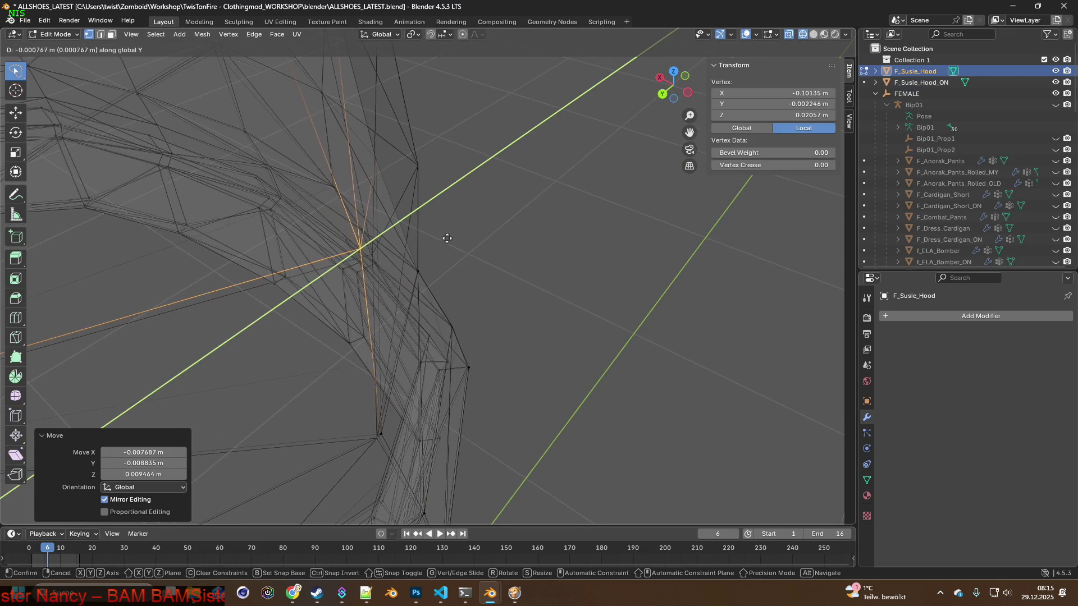
key(y)
key(x)
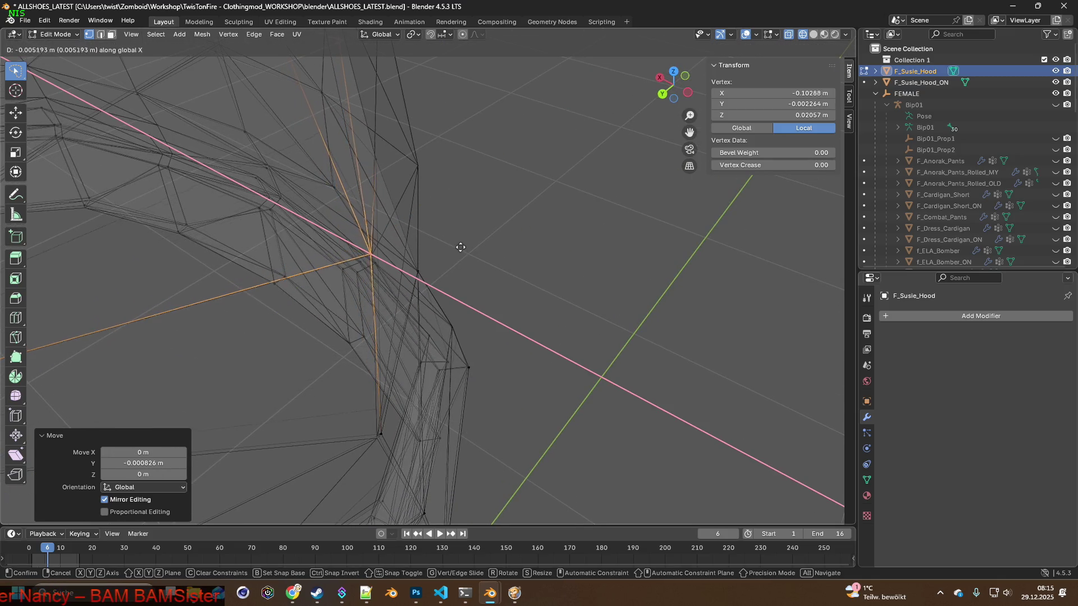
click(462, 247)
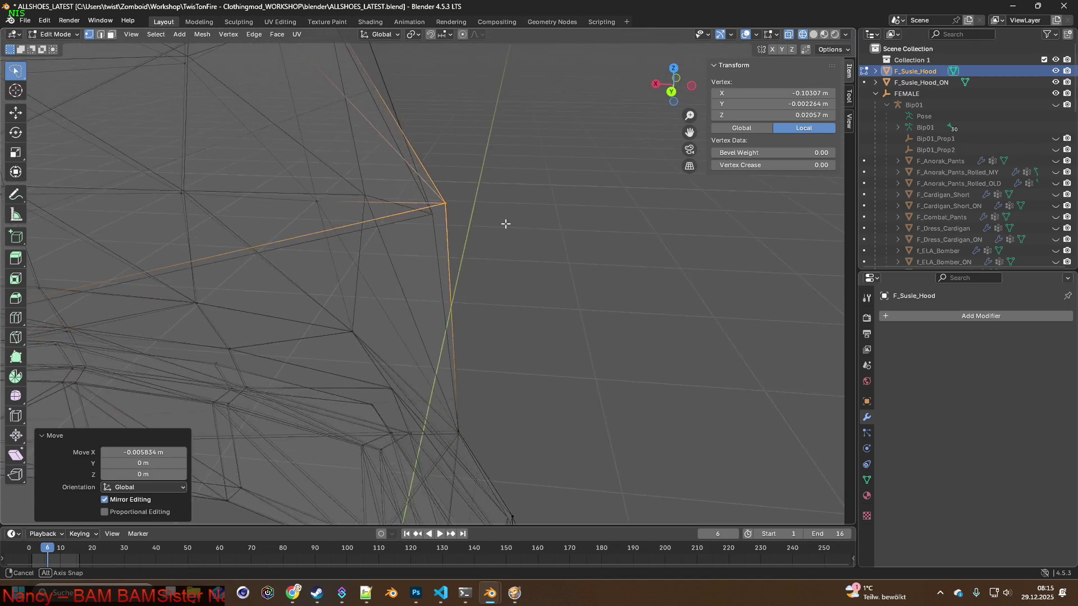
middle_drag(467, 244, 520, 215)
Shift the vertex again along a single axis, settling on the X direction.
key(g)
key(x)
key(x)
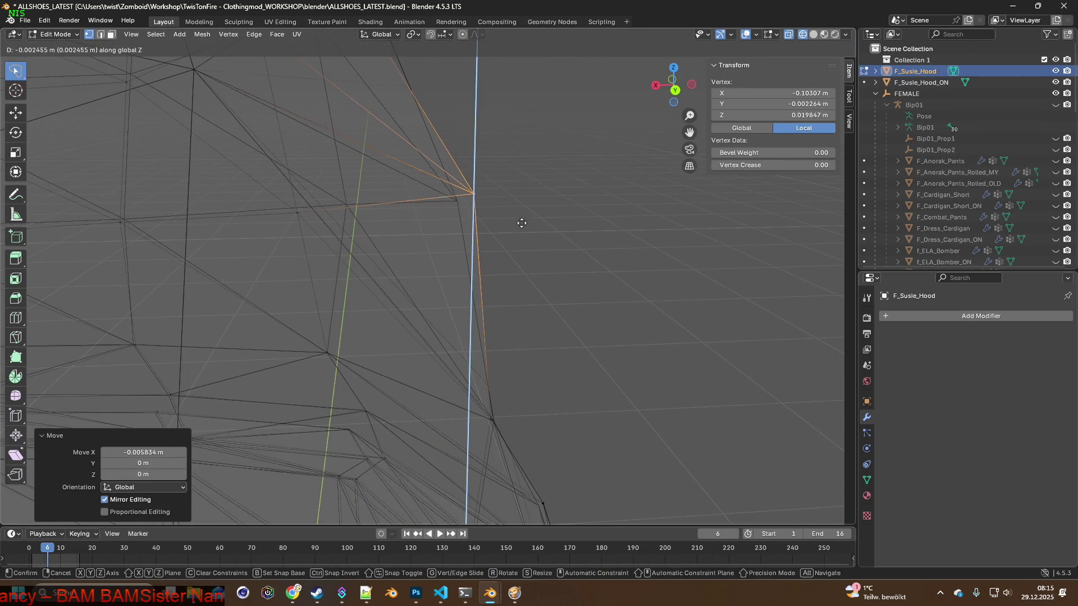
key(y)
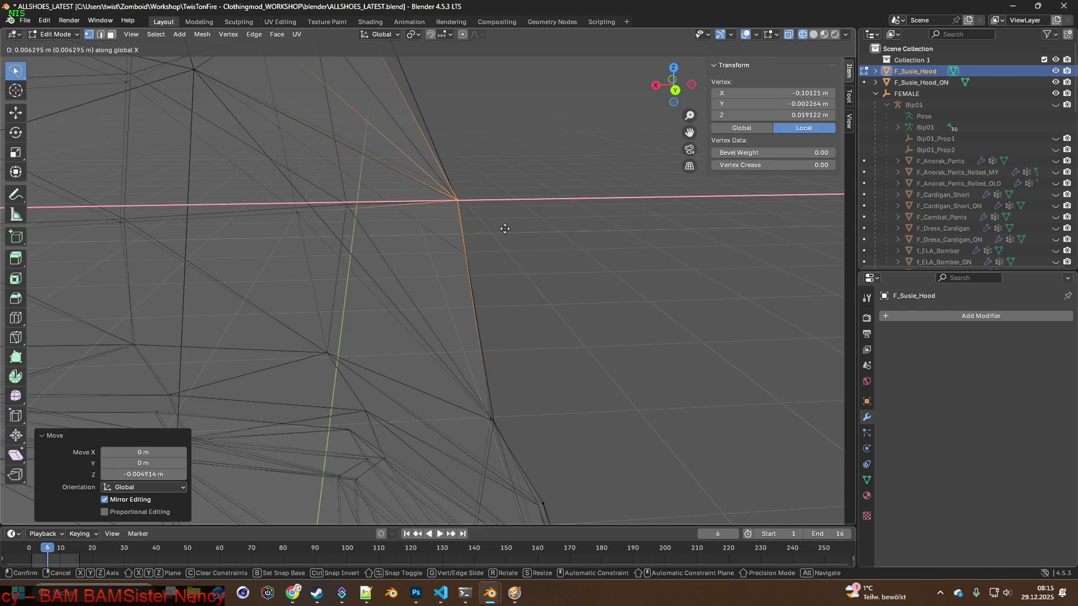
click(504, 229)
middle_drag(503, 228, 362, 226)
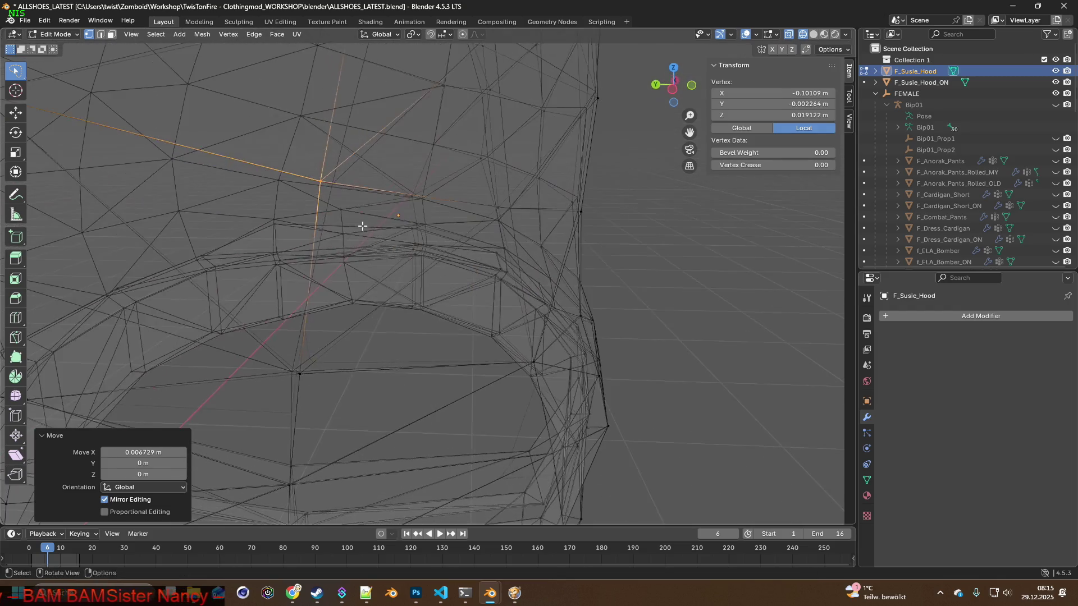
Adjust the same vertex with small single-axis moves along Y, Z and Y again.
key(g)
key(x)
click(375, 226)
key(g)
key(z)
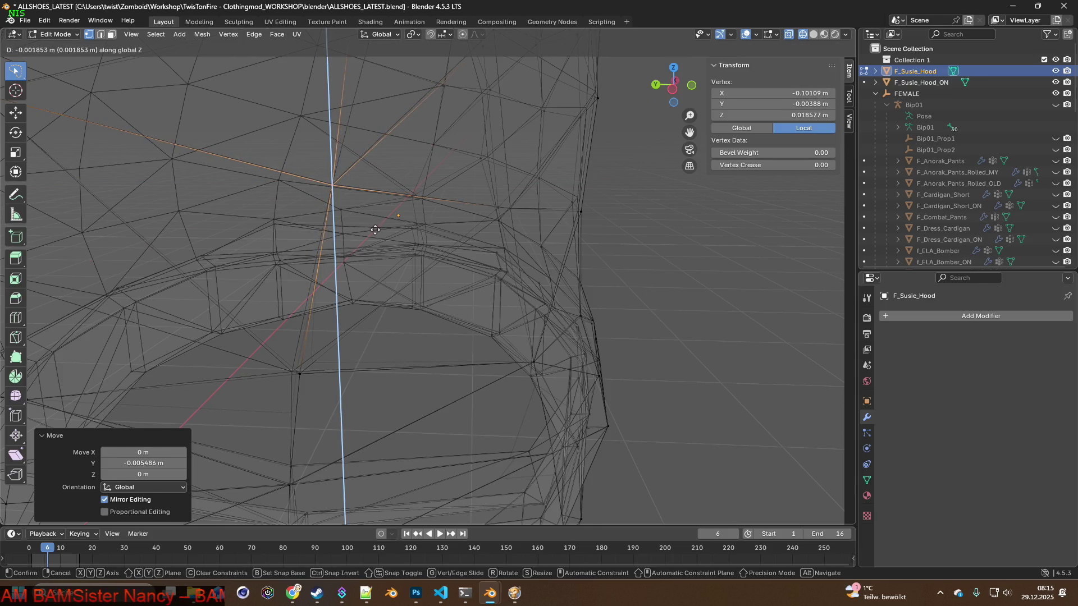
click(375, 229)
middle_drag(272, 378, 393, 351)
key(g)
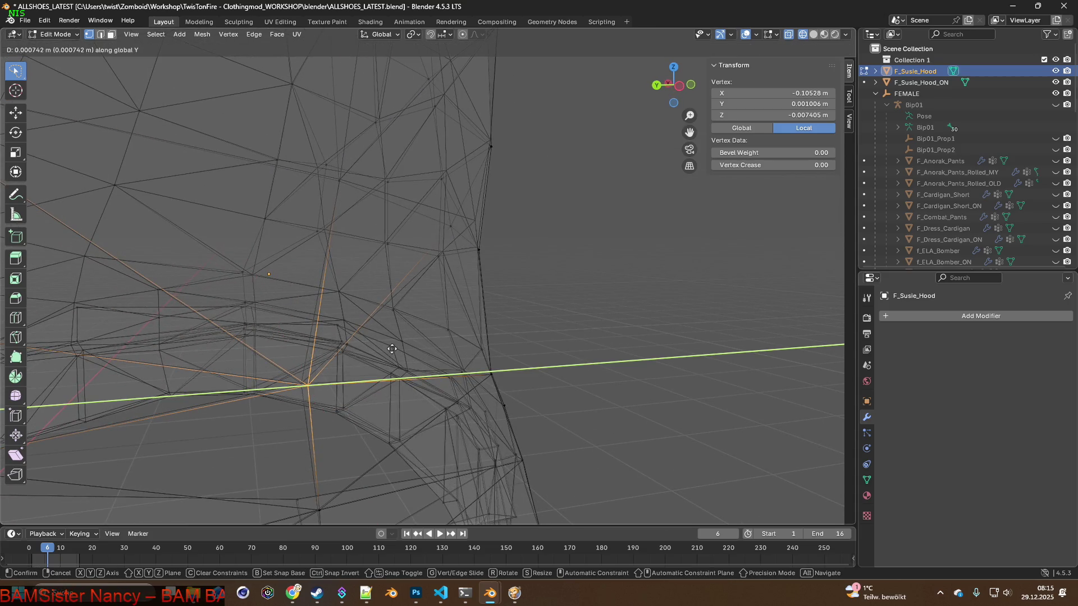
click(386, 349)
mouse_move(386, 350)
middle_down()
mouse_move(350, 332)
mouse_move(349, 312)
mouse_move(463, 317)
mouse_move(486, 260)
mouse_move(513, 379)
mouse_move(590, 345)
mouse_move(352, 361)
middle_up()
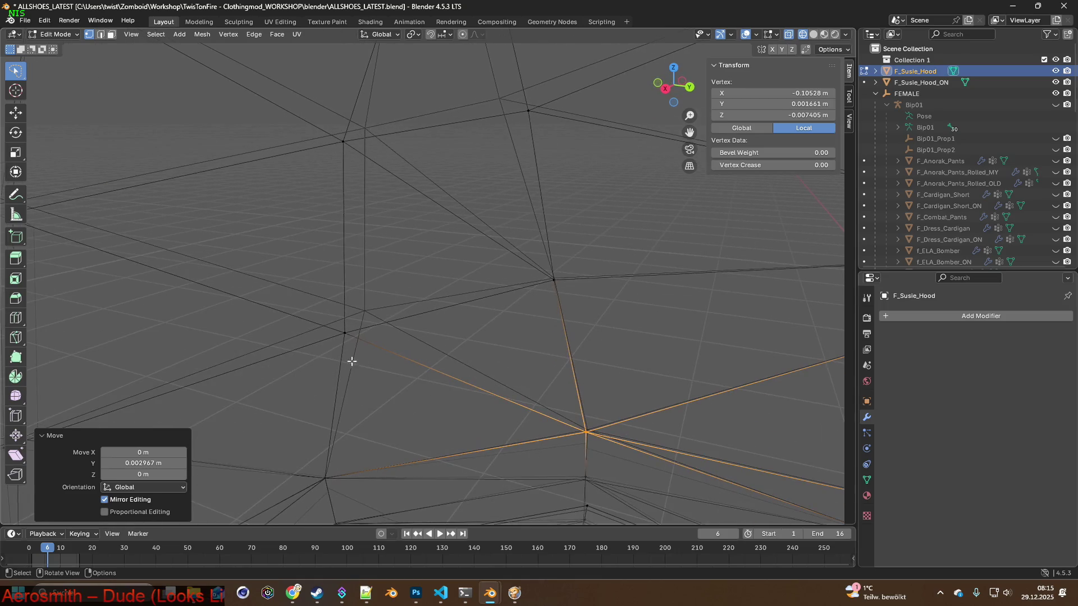
Select a different hood vertex and nudge it twice along the X axis.
click(341, 339)
key(g)
key(x)
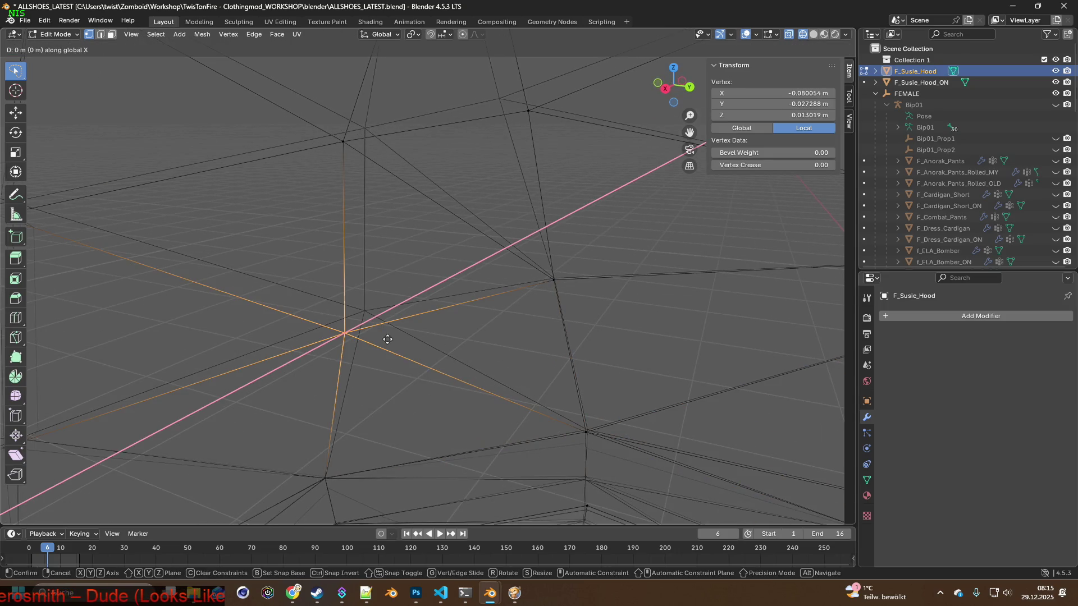
key(x)
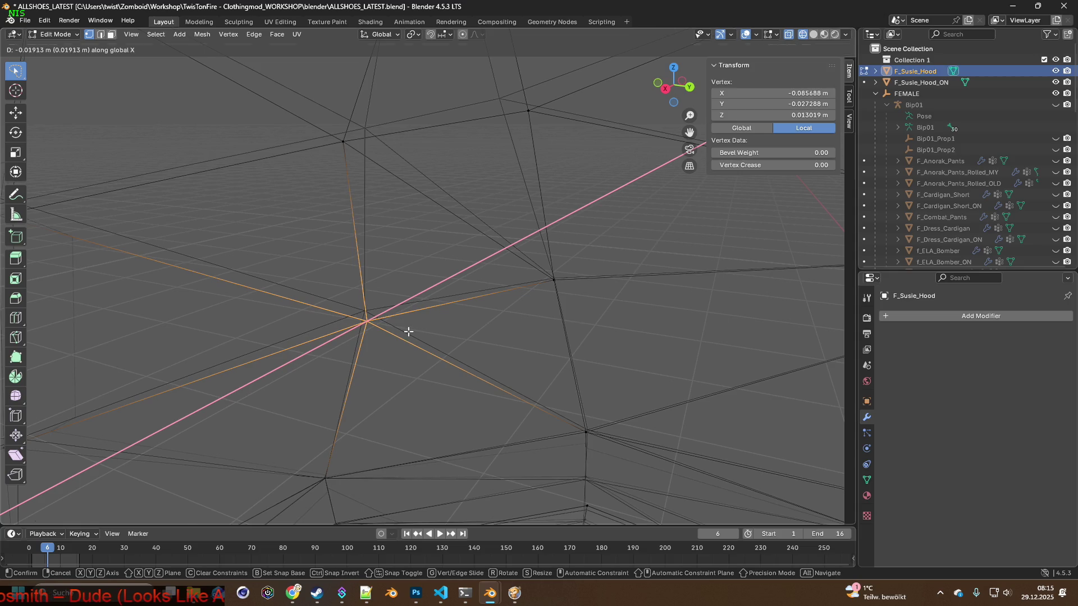
click(408, 331)
mouse_move(408, 332)
middle_down()
mouse_move(445, 330)
mouse_move(382, 340)
middle_up()
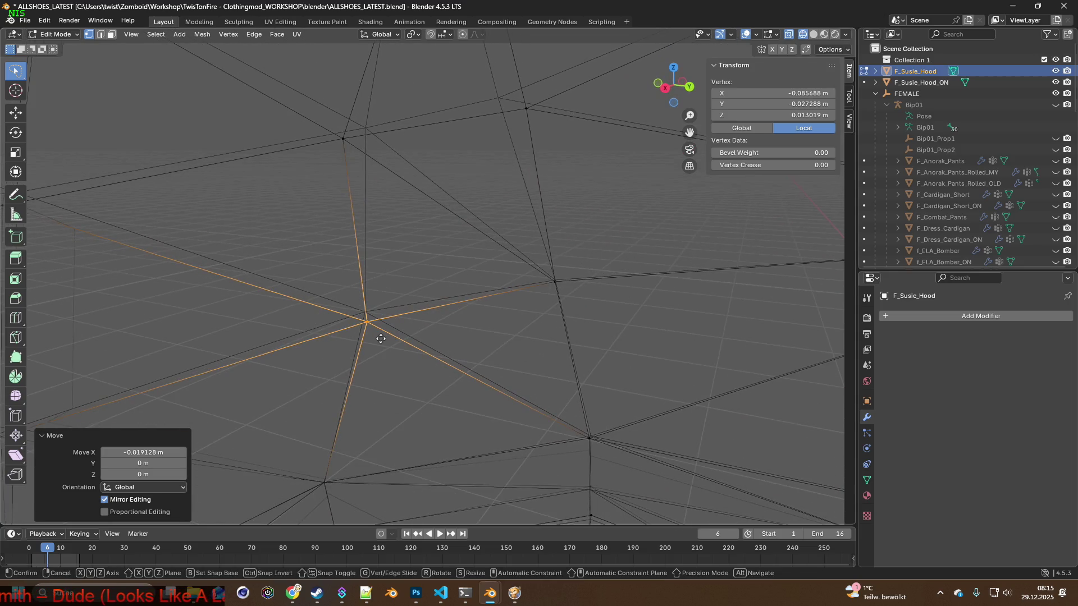
key(g)
key(x)
click(396, 334)
Shift that vertex along Y, then reposition it with a free move.
key(g)
key(y)
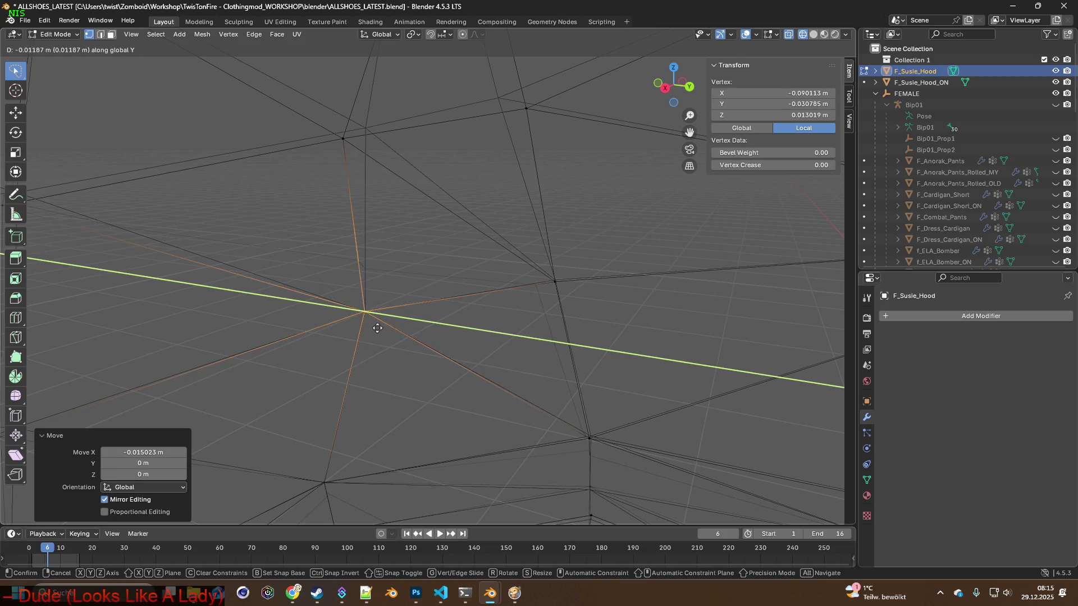
click(377, 327)
middle_drag(361, 306, 359, 320)
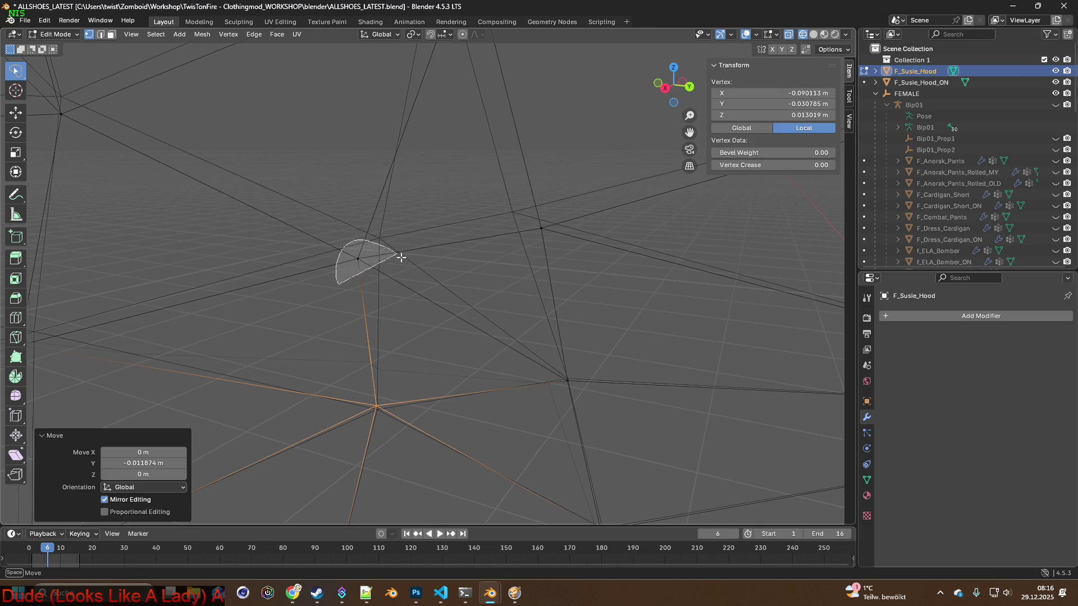
middle_drag(402, 258, 421, 301)
key(g)
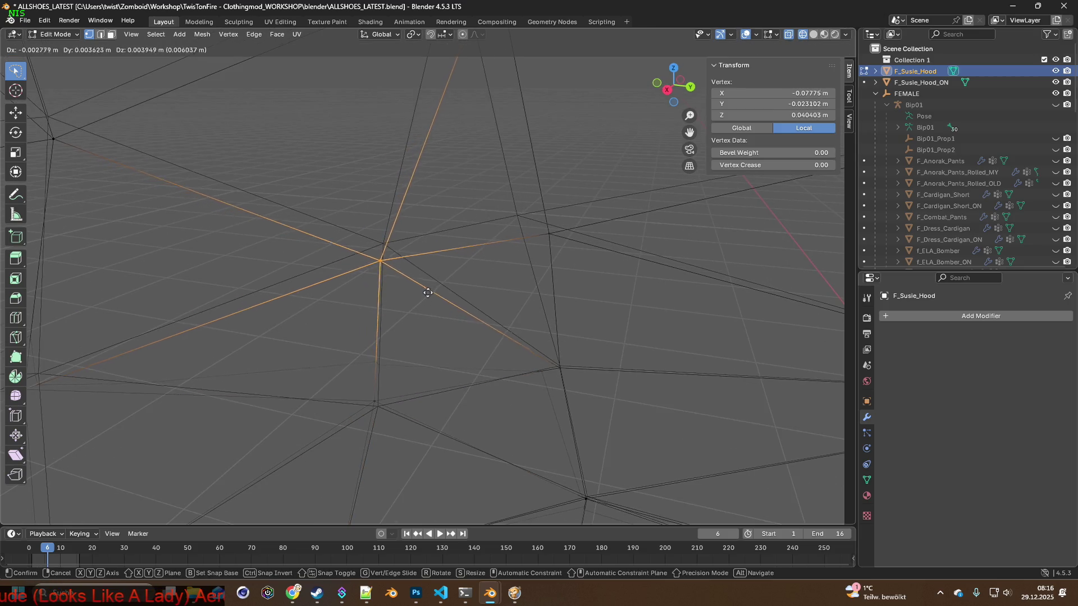
click(431, 278)
middle_drag(460, 295, 517, 284)
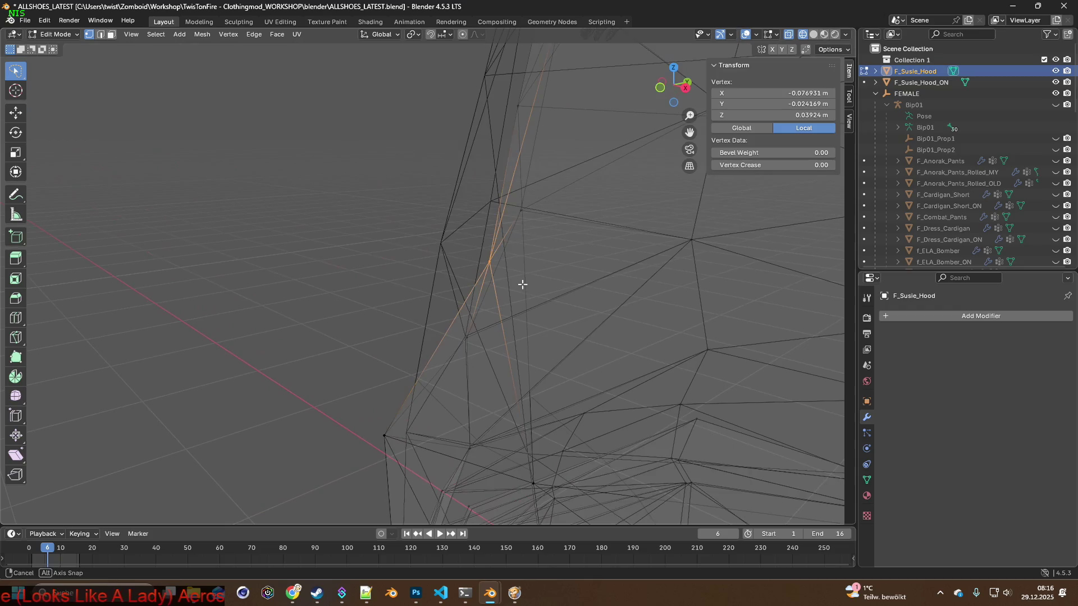
Move the vertex about 3 cm along X to its final position.
key(g)
key(y)
key(x)
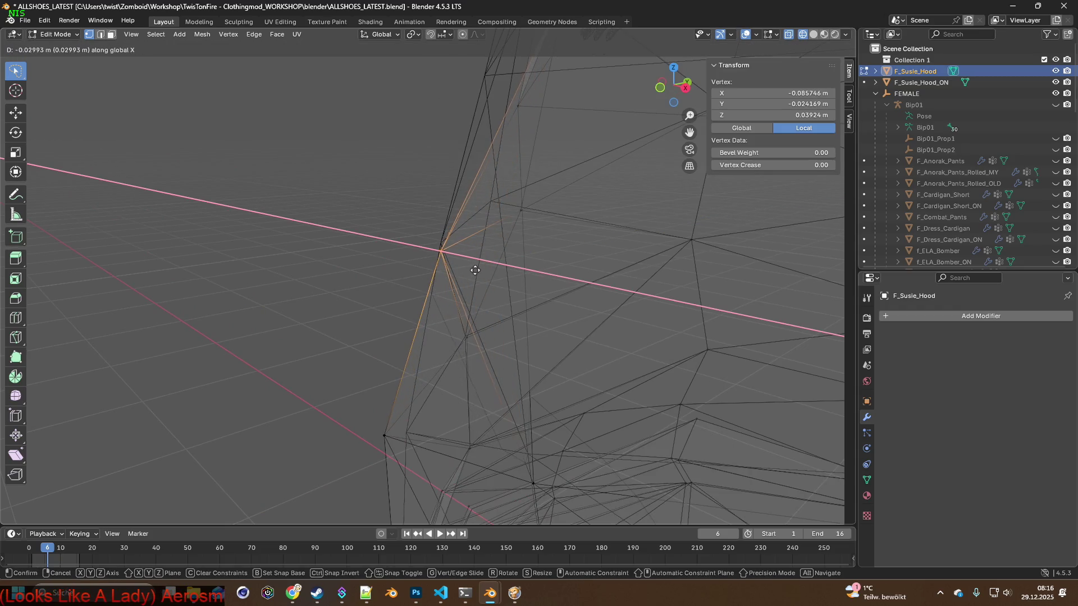
click(475, 270)
mouse_move(489, 272)
middle_down()
mouse_move(473, 265)
mouse_move(481, 312)
mouse_move(470, 309)
middle_up()
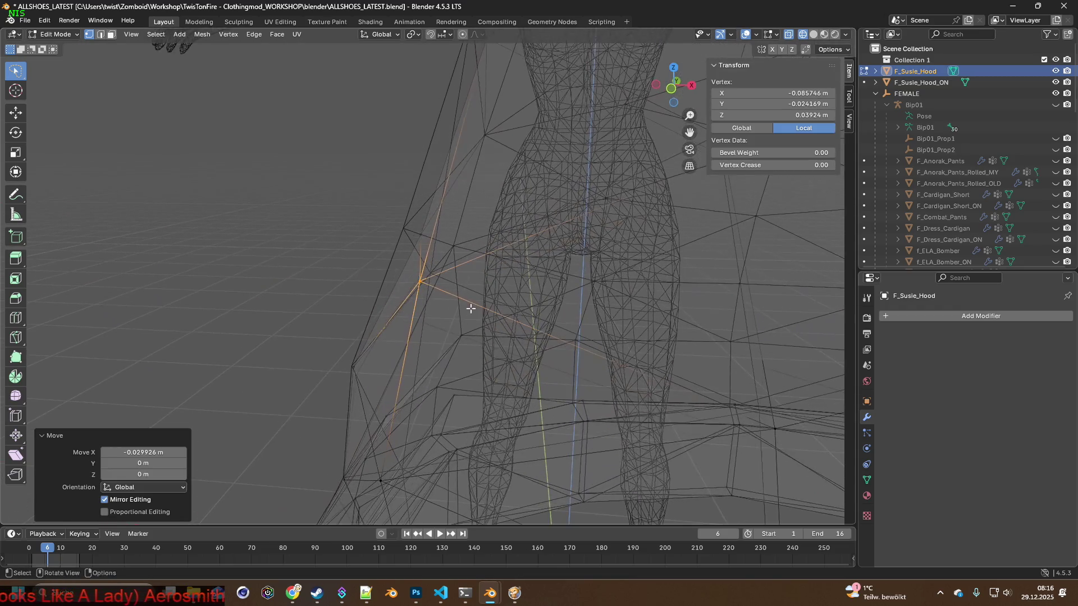
Nudge the current hood vertex slightly along Z, then along X, inspecting from different angles.
key(g)
key(x)
key(z)
click(485, 297)
mouse_move(481, 299)
middle_down()
mouse_move(604, 301)
mouse_move(466, 292)
middle_up()
scroll(506, 289, up, 3)
scroll(329, 289, up, 2)
scroll(250, 300, up, 3)
mouse_move(250, 301)
middle_down()
mouse_move(443, 312)
mouse_move(359, 312)
middle_up()
mouse_move(250, 336)
middle_down()
mouse_move(306, 345)
mouse_move(224, 351)
mouse_move(275, 345)
middle_up()
key(g)
key(x)
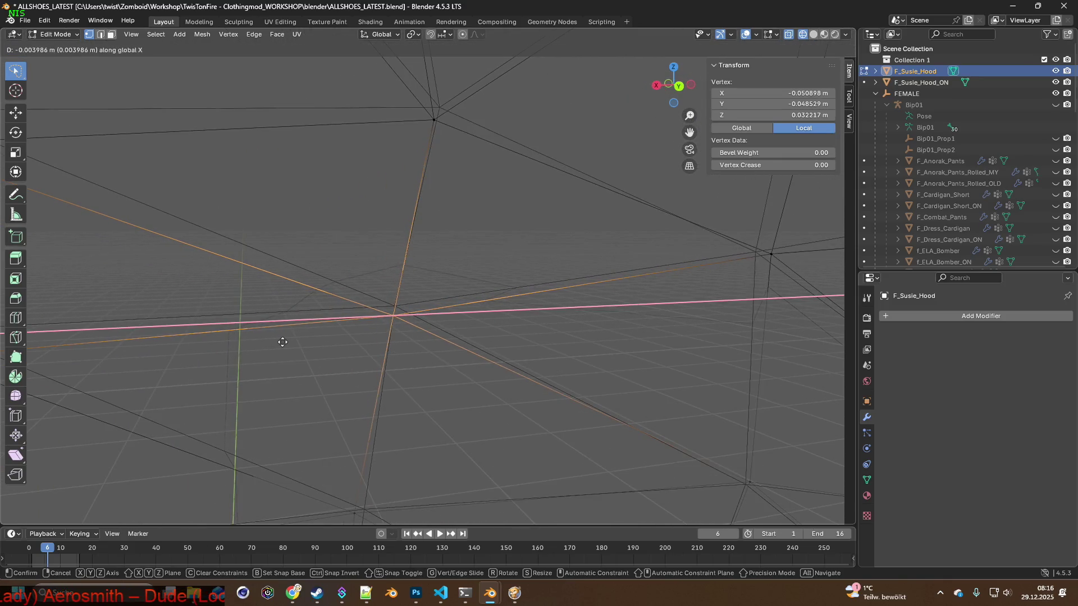
click(283, 342)
Shift one neighbouring vertex slightly along X and another slightly along Z.
shift+middle_drag(328, 369, 374, 206)
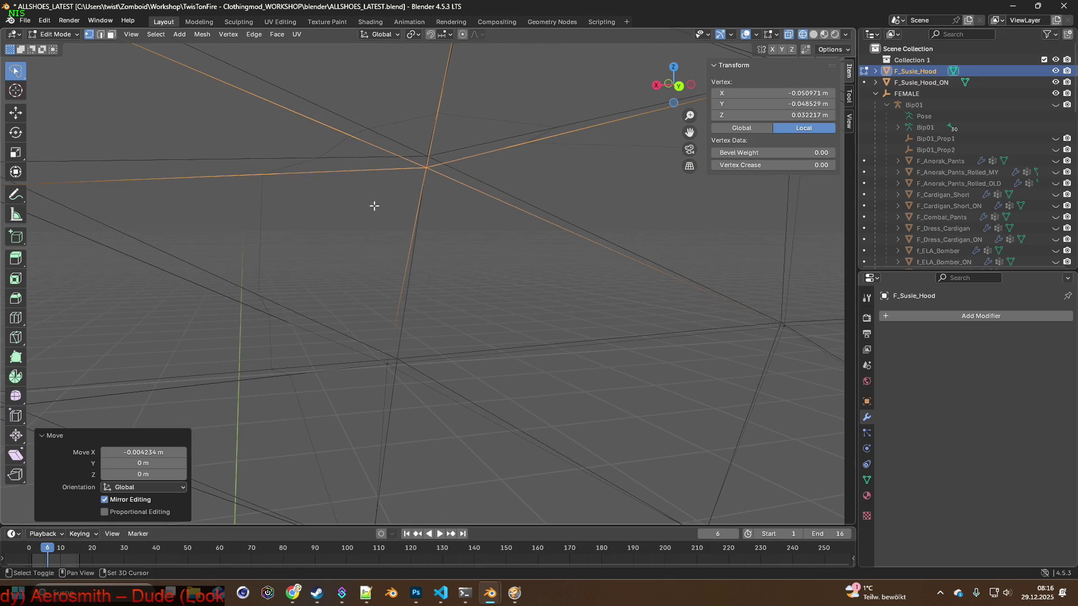
click(394, 353)
key(g)
key(x)
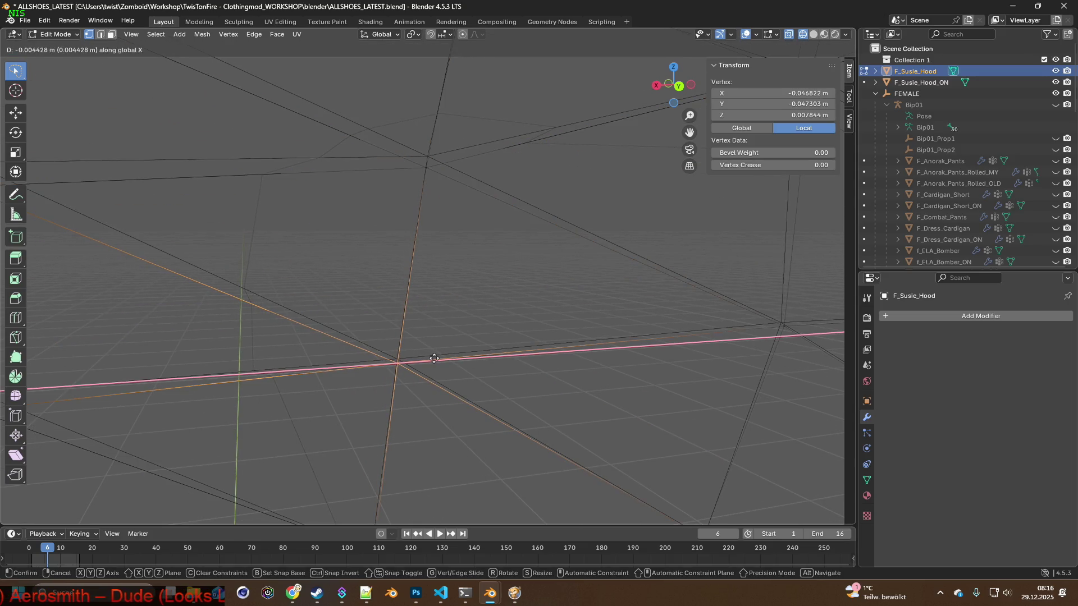
click(434, 359)
mouse_move(301, 350)
middle_down()
mouse_move(268, 344)
mouse_move(456, 344)
middle_up()
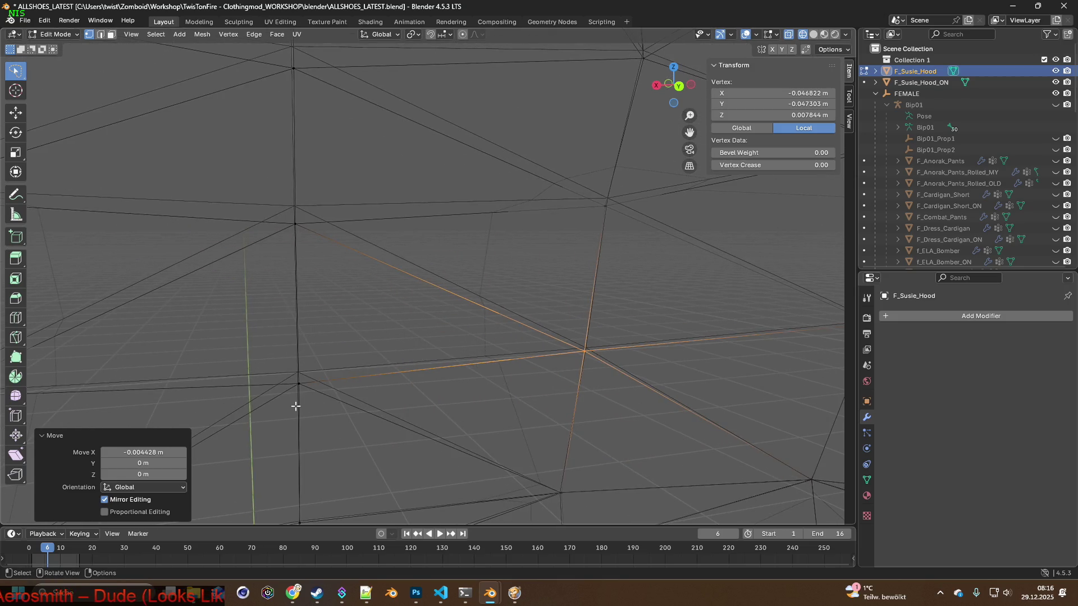
click(302, 386)
key(g)
key(z)
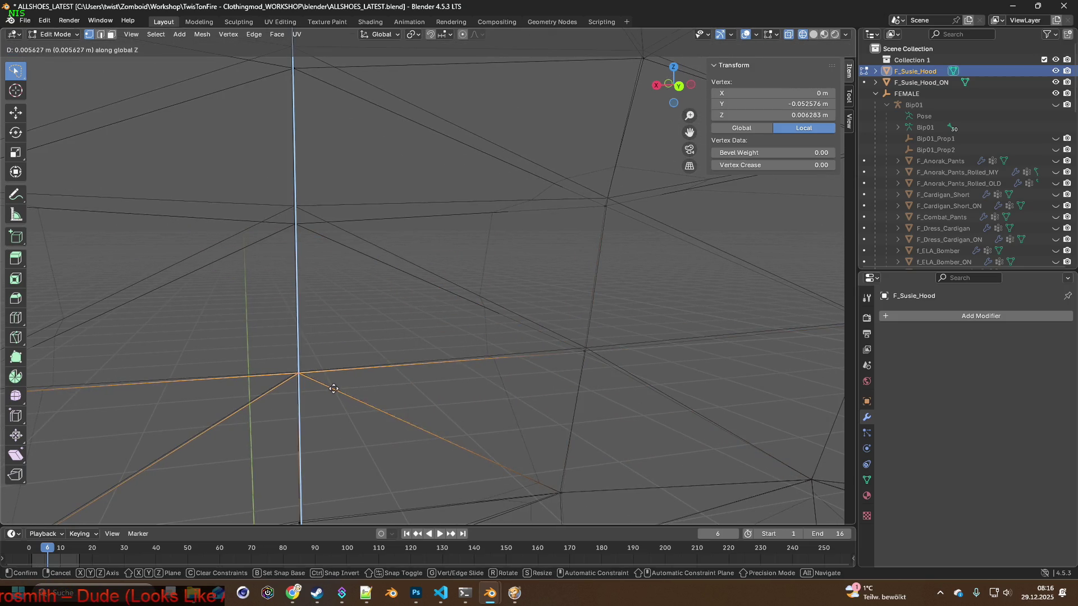
click(334, 389)
Box-select a small cluster of hood vertices and move it slightly along Y and then Z.
mouse_move(313, 369)
middle_down()
mouse_move(243, 334)
mouse_move(356, 338)
mouse_move(409, 294)
mouse_move(379, 290)
mouse_move(337, 329)
middle_up()
ctrl+right_drag(308, 316, 413, 282)
shift+middle_drag(413, 282, 385, 301)
scroll(367, 301, up, 3)
key(g)
key(y)
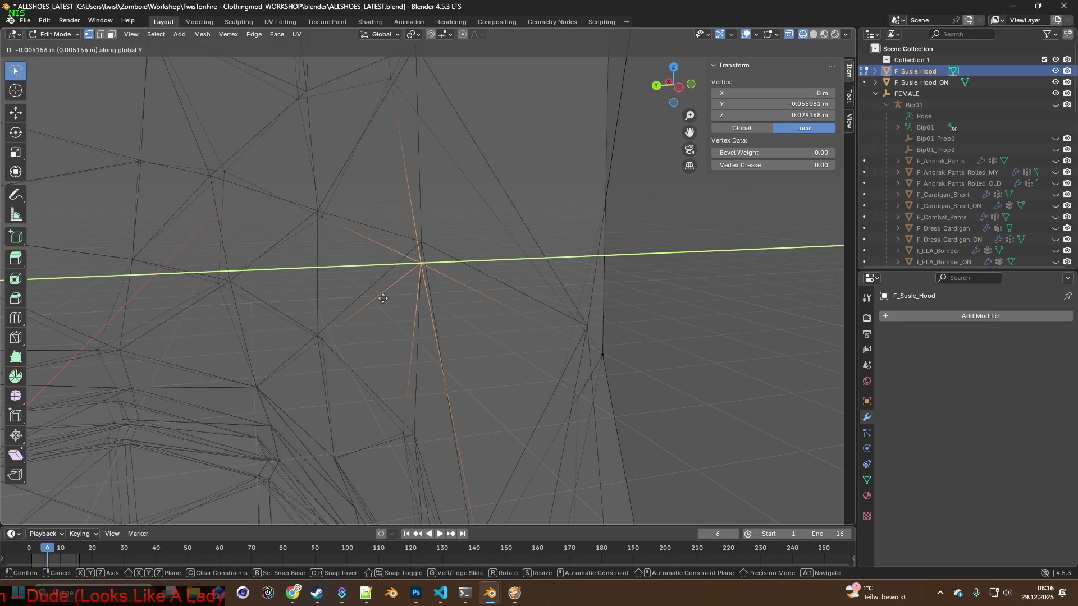
click(382, 298)
key(g)
key(z)
click(384, 277)
Move another vertex slightly along Y and lower it a little along Z.
mouse_move(385, 277)
middle_down()
mouse_move(357, 285)
mouse_move(468, 274)
mouse_move(510, 361)
mouse_move(426, 410)
middle_up()
click(392, 393)
mouse_move(486, 381)
middle_down()
mouse_move(435, 365)
mouse_move(416, 409)
mouse_move(386, 258)
mouse_move(512, 289)
mouse_move(267, 289)
mouse_move(414, 293)
mouse_move(457, 275)
mouse_move(358, 335)
mouse_move(332, 321)
mouse_move(365, 294)
mouse_move(330, 292)
middle_up()
key(g)
key(x)
key(y)
click(447, 366)
key(g)
key(z)
click(457, 281)
Adjust a further vertex slightly along X and then along Z.
click(332, 321)
key(g)
key(x)
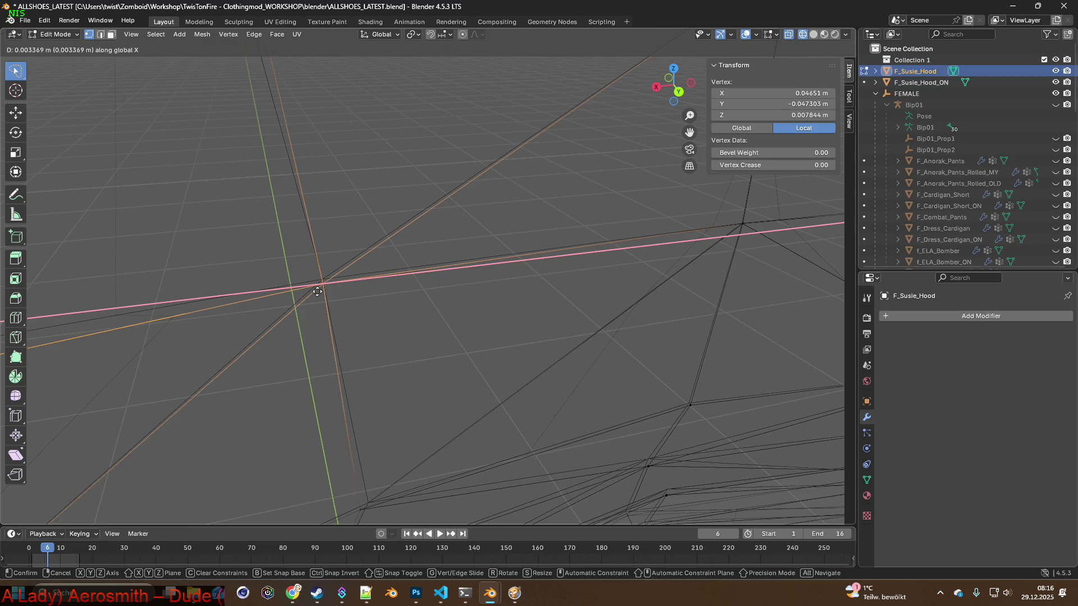
key(z)
click(317, 292)
key(g)
key(z)
click(317, 290)
Select another hood vertex, dismiss the accidental delete menu and bring up its vertex context menu.
mouse_move(318, 291)
middle_down()
mouse_move(237, 283)
mouse_move(512, 281)
mouse_move(397, 296)
mouse_move(328, 268)
middle_up()
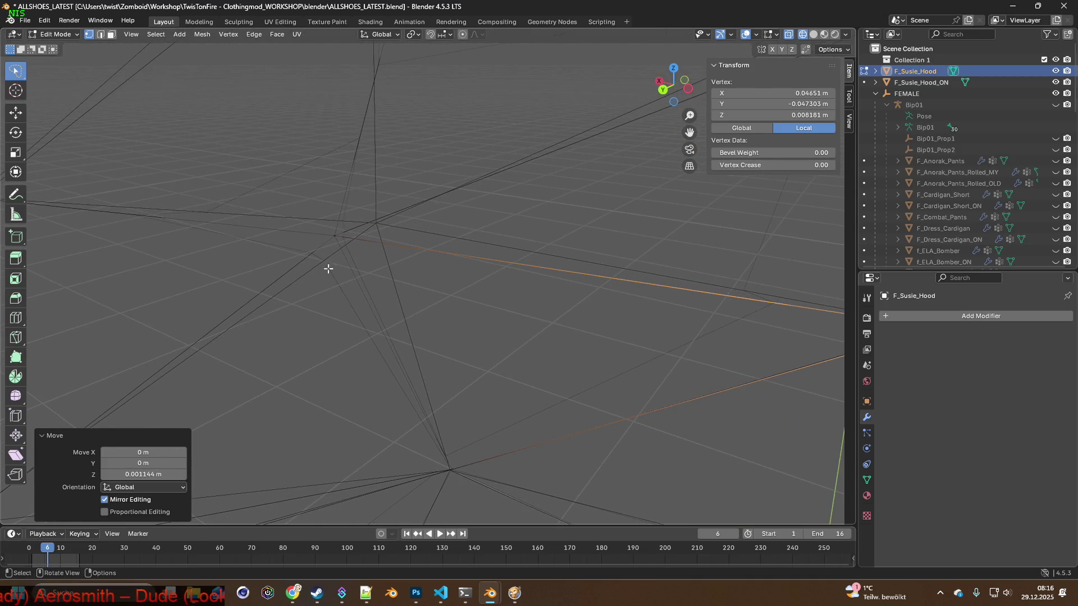
click(337, 239)
mouse_move(392, 267)
middle_down()
mouse_move(404, 280)
mouse_move(346, 292)
mouse_move(344, 320)
mouse_move(329, 315)
middle_up()
key(x)
key(Escape)
right_click(427, 276)
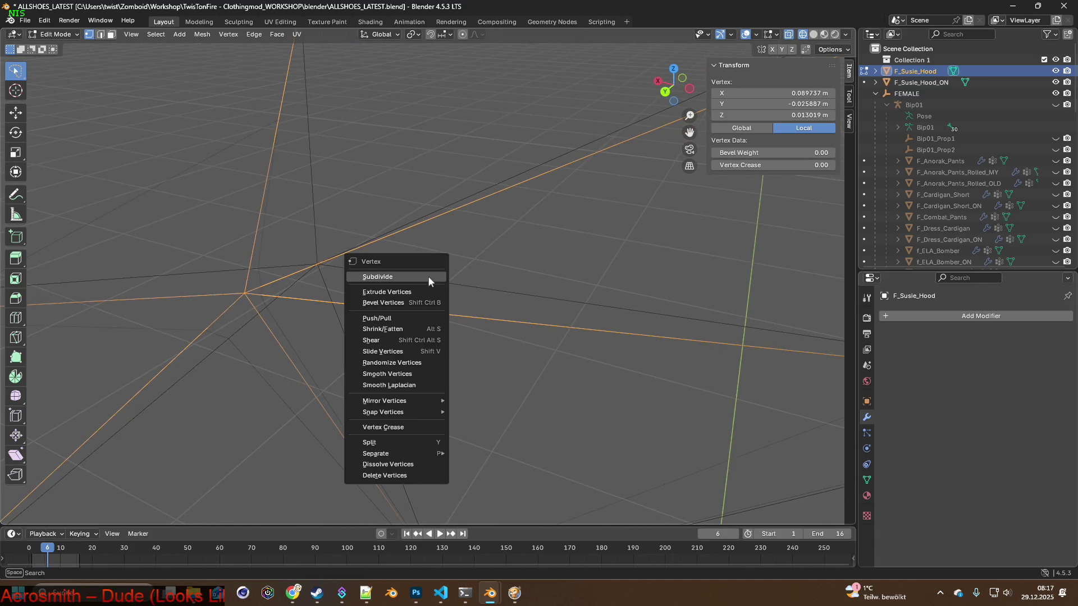
Nudge the selected hood vertex along Y, slightly down in Z, then along X and Y again.
key(g)
key(x)
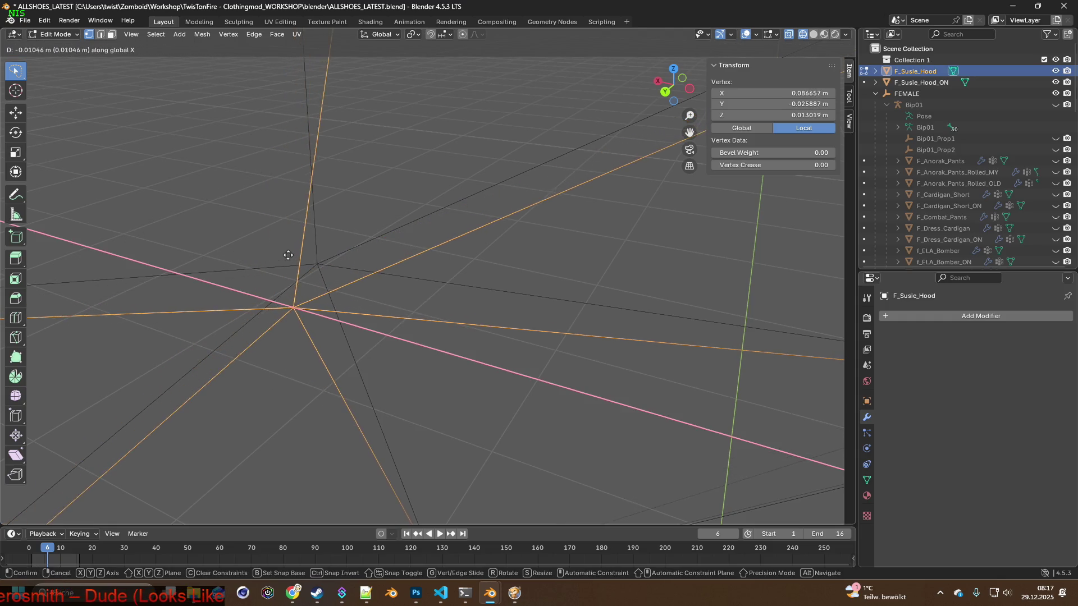
key(y)
click(317, 251)
key(g)
key(z)
click(327, 263)
middle_drag(327, 263, 329, 281)
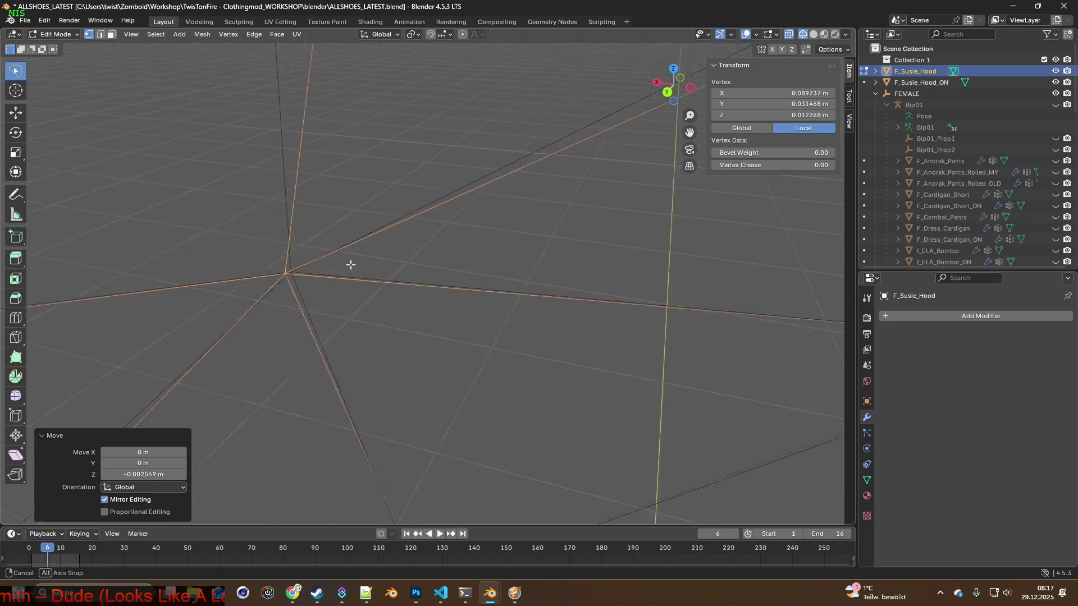
key(g)
key(x)
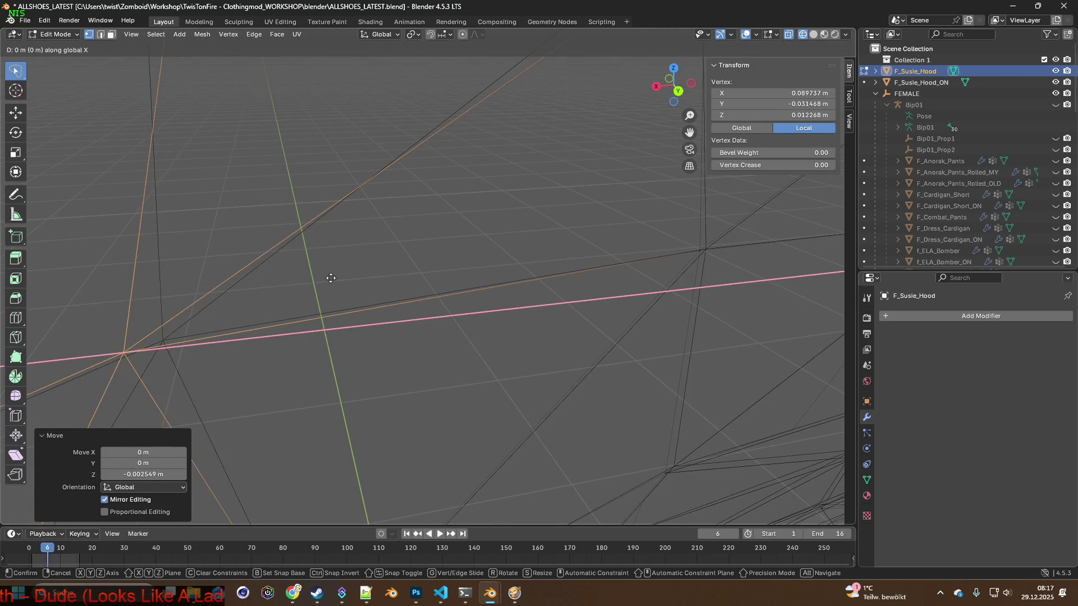
click(363, 278)
key(g)
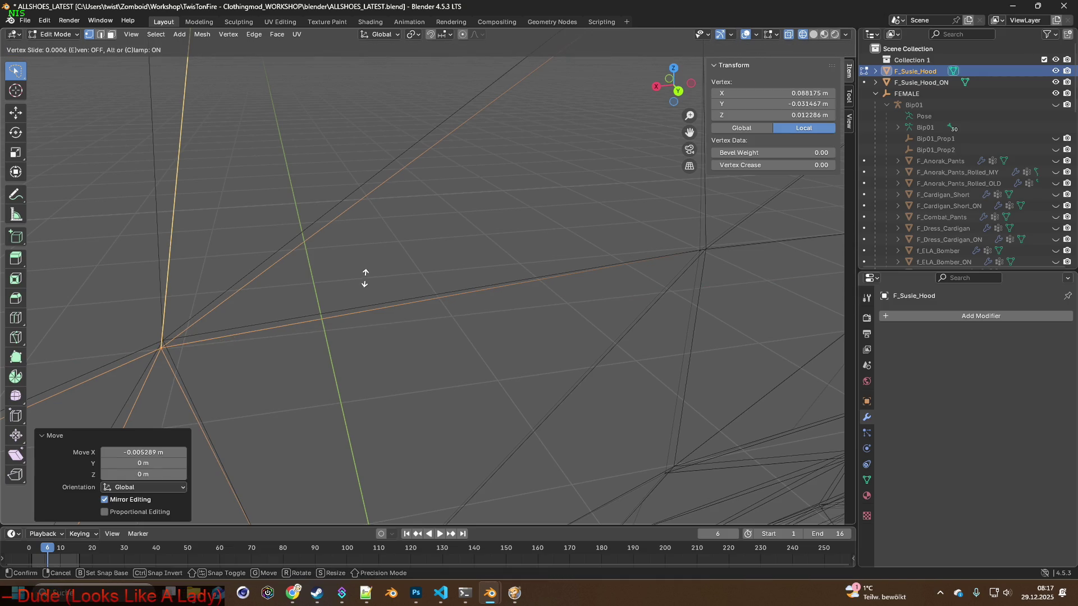
key(g)
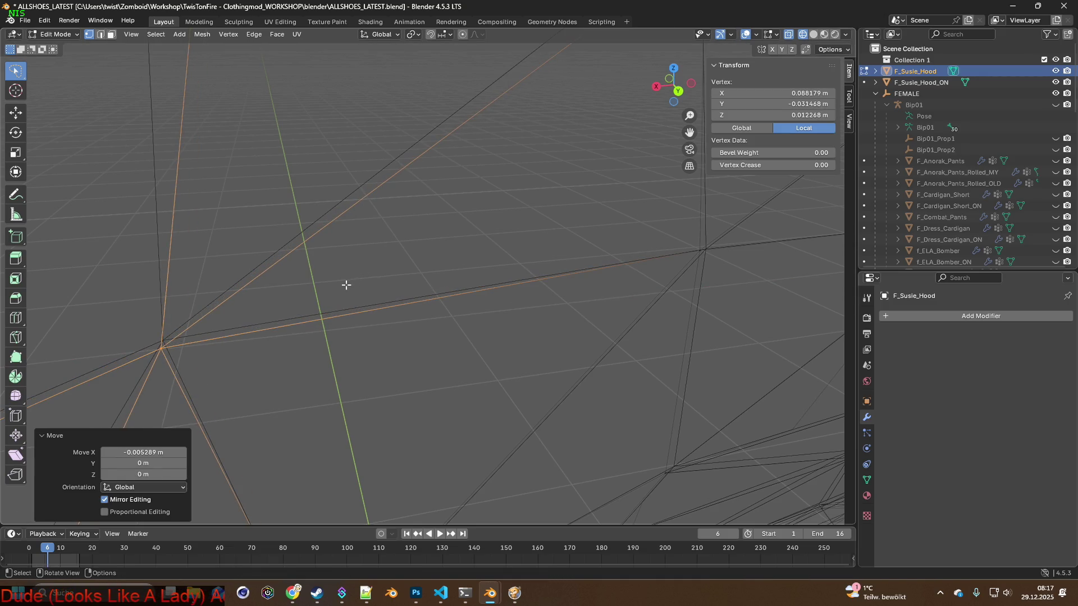
key(y)
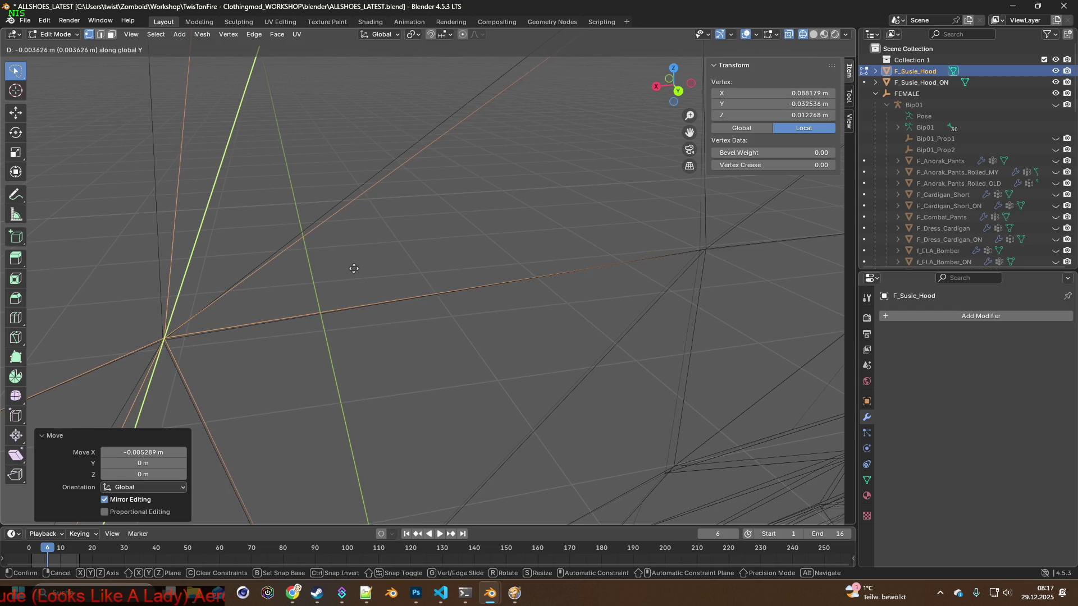
click(351, 272)
mouse_move(345, 277)
middle_down()
mouse_move(263, 343)
mouse_move(272, 180)
middle_up()
Select a second vertex, shift it along X and lower it along Z, cancelling a further X move.
click(276, 116)
key(g)
key(x)
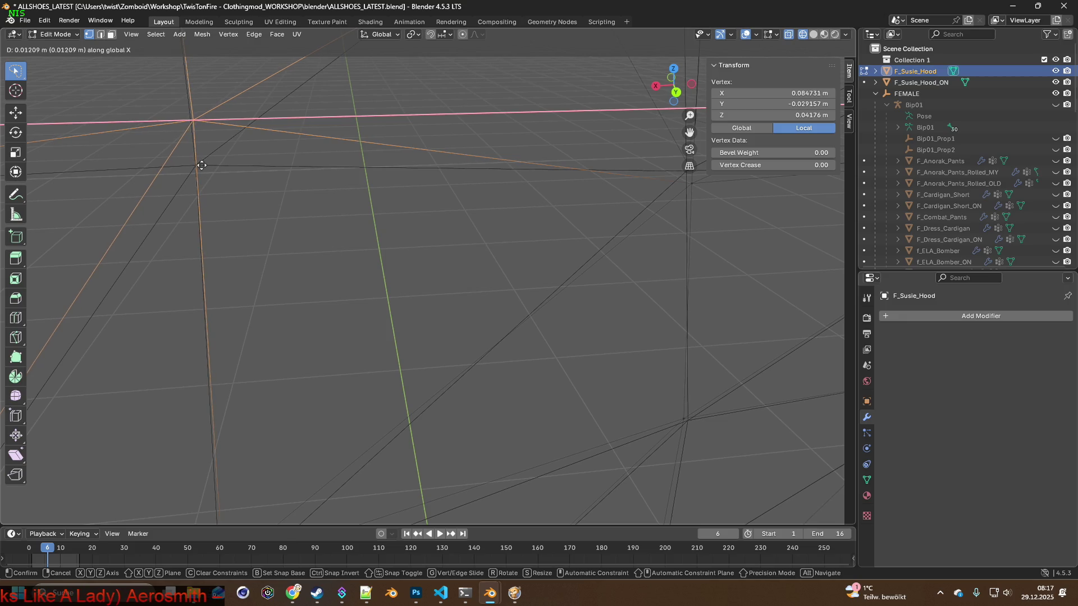
click(201, 165)
key(g)
key(z)
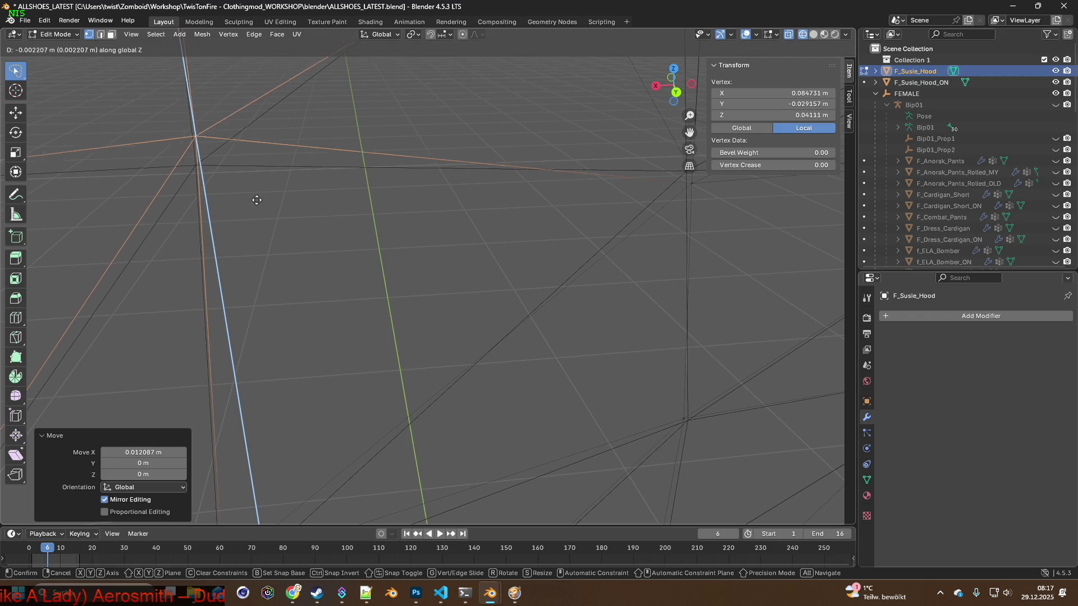
click(251, 226)
key(g)
key(x)
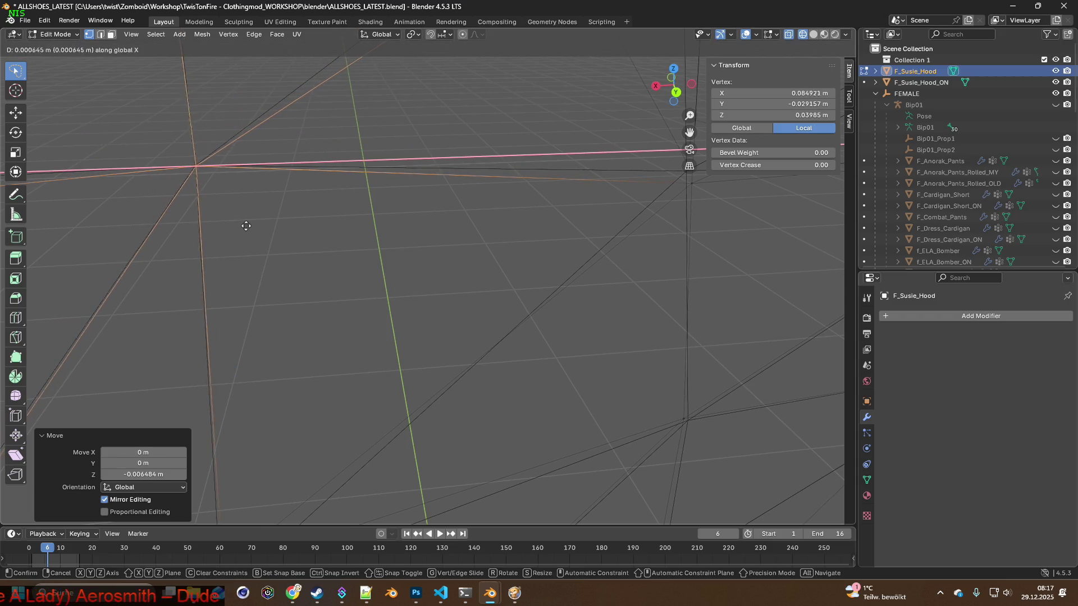
key(Escape)
mouse_move(429, 238)
middle_down()
mouse_move(604, 235)
mouse_move(581, 220)
middle_up()
Select a third vertex, shift it along X and raise it along Z in two small steps.
click(593, 201)
key(g)
key(x)
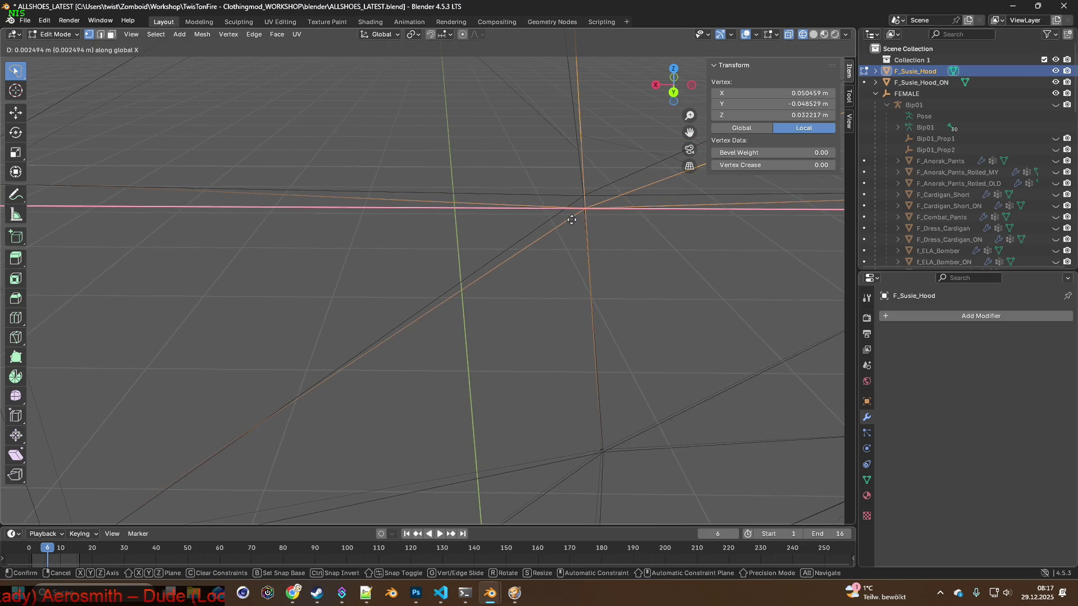
click(572, 220)
key(g)
key(z)
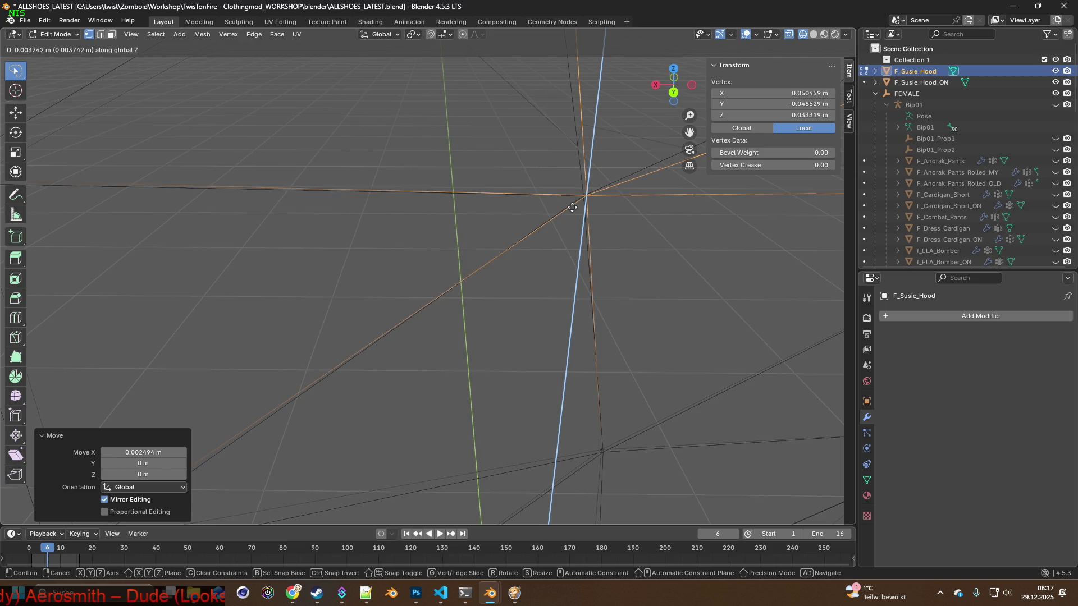
click(571, 208)
mouse_move(573, 205)
middle_down()
mouse_move(426, 243)
mouse_move(366, 313)
mouse_move(527, 243)
mouse_move(549, 197)
middle_up()
key(g)
key(z)
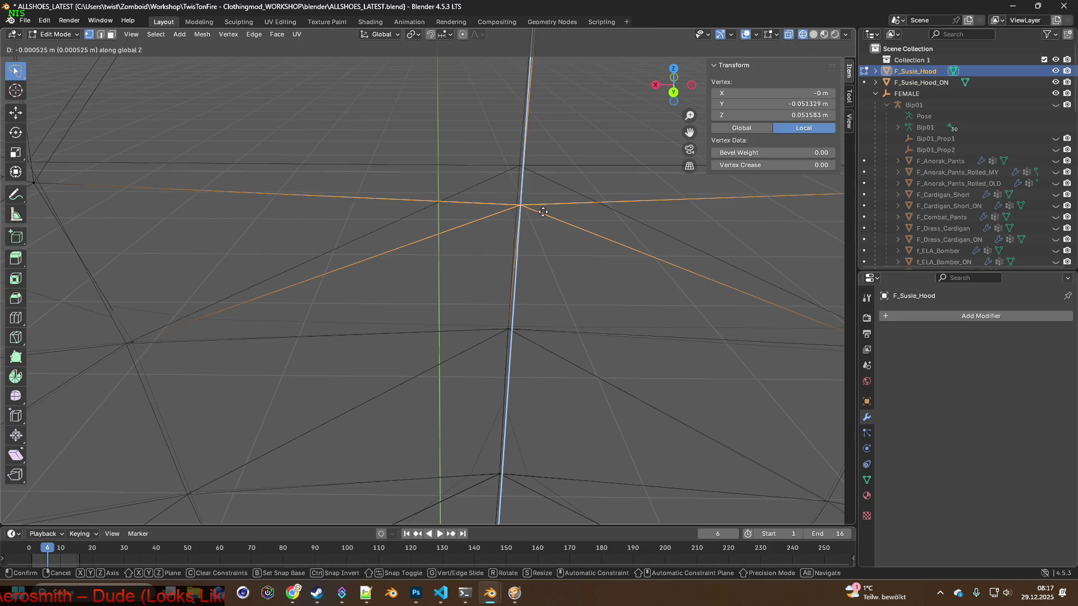
click(536, 177)
mouse_move(508, 195)
middle_down()
mouse_move(456, 192)
mouse_move(513, 229)
mouse_move(372, 173)
mouse_move(474, 224)
middle_up()
Select another vertex, adjust its height along Z, then clear the selection.
click(401, 177)
key(g)
key(z)
click(441, 165)
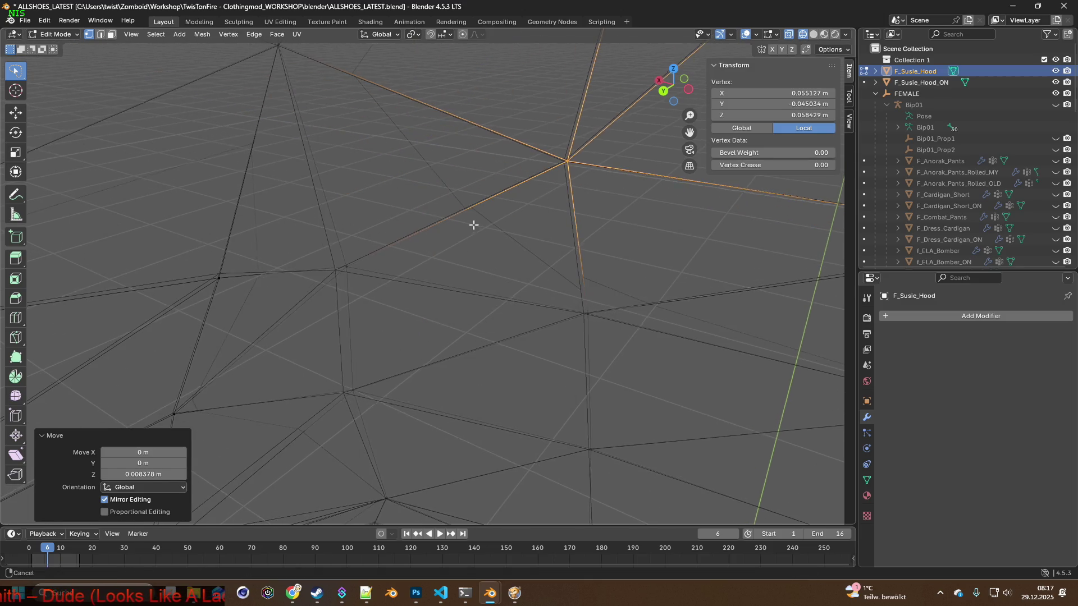
click(403, 257)
Select the next vertex, shift it along X and lower it slightly along Z.
click(344, 270)
key(g)
key(x)
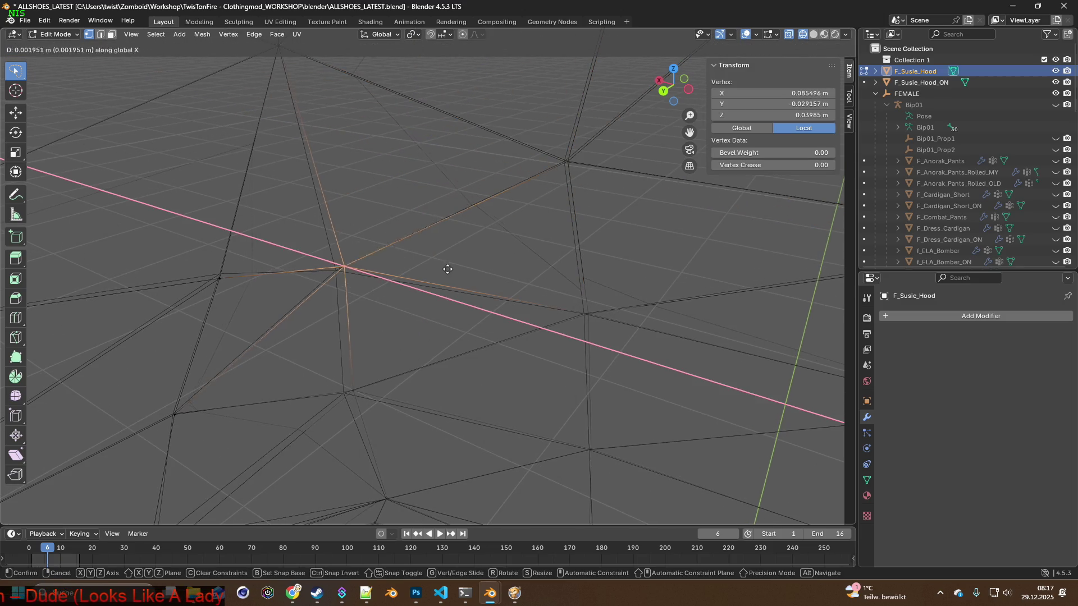
click(441, 270)
key(g)
key(z)
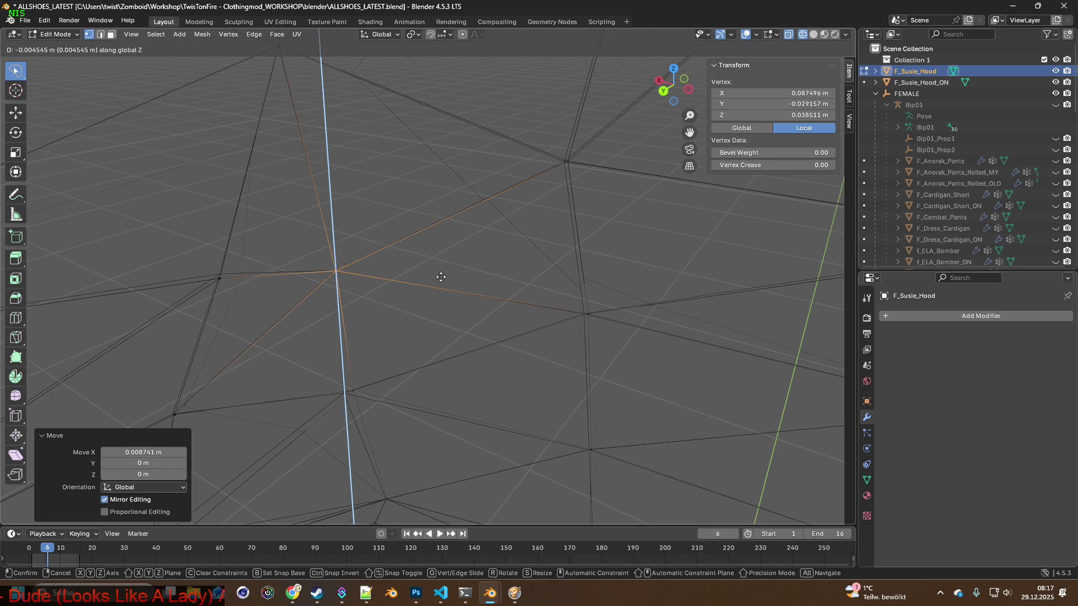
click(440, 276)
With the arm in view, nudge that vertex further along X, slightly up in Z, and along X once more.
mouse_move(360, 276)
middle_down()
mouse_move(334, 277)
mouse_move(378, 242)
middle_up()
middle_drag(394, 302, 447, 314)
key(g)
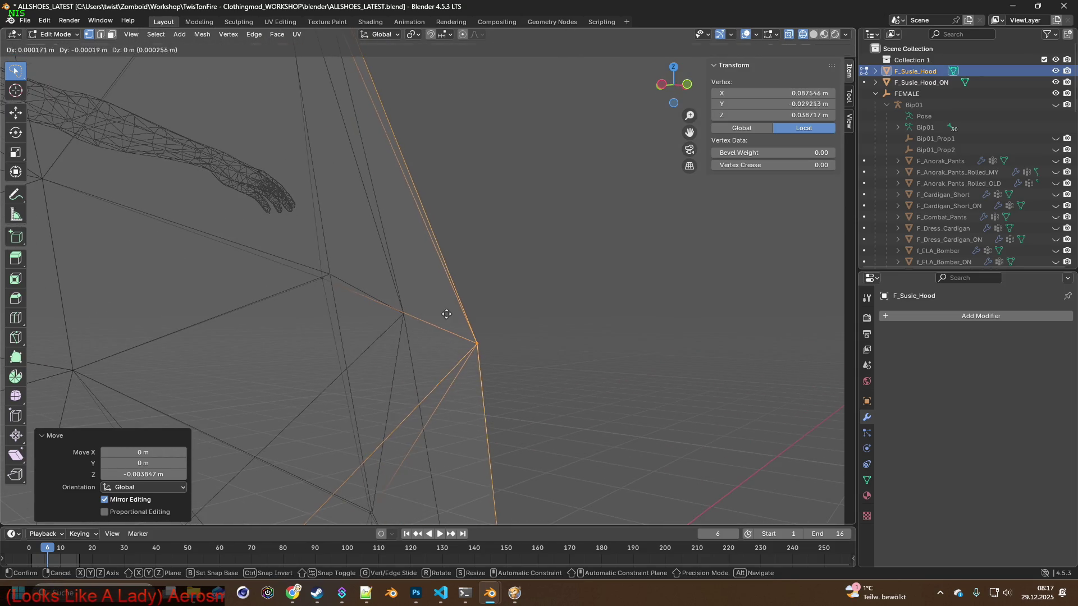
key(x)
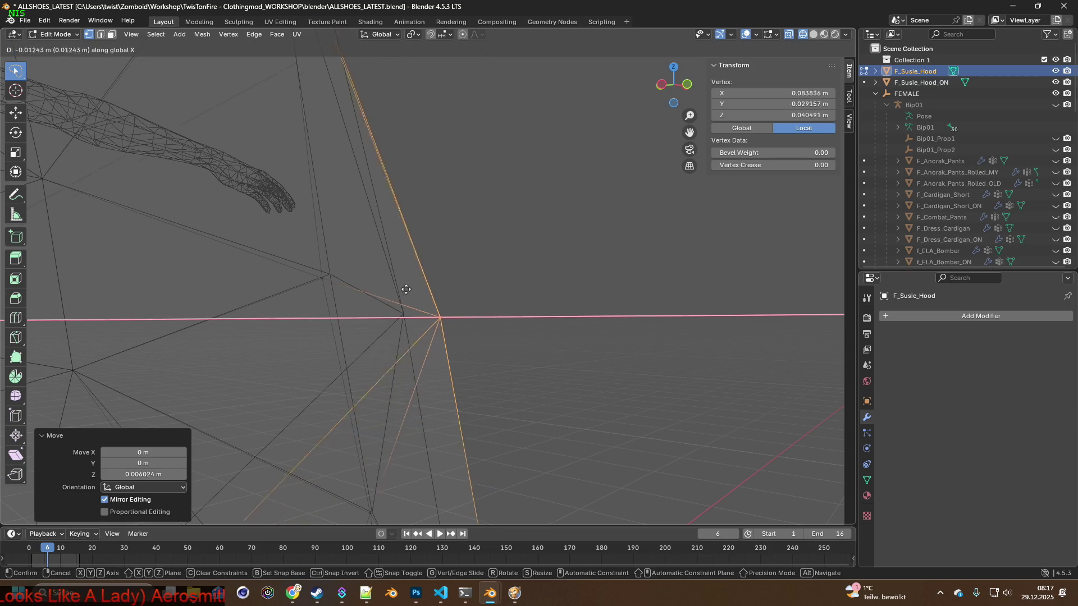
click(376, 287)
key(g)
key(z)
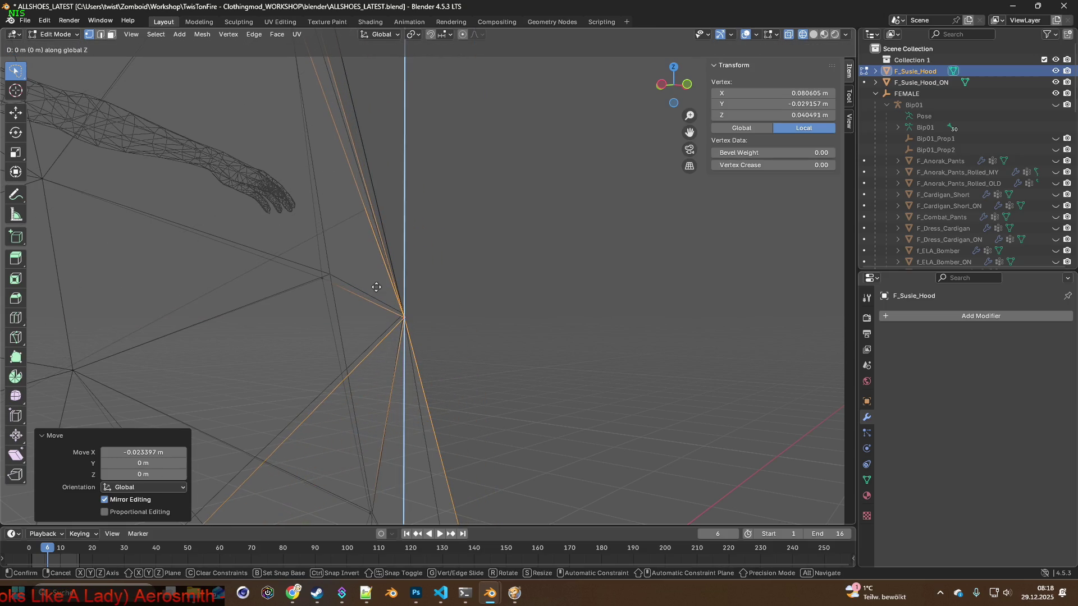
click(375, 283)
key(g)
key(x)
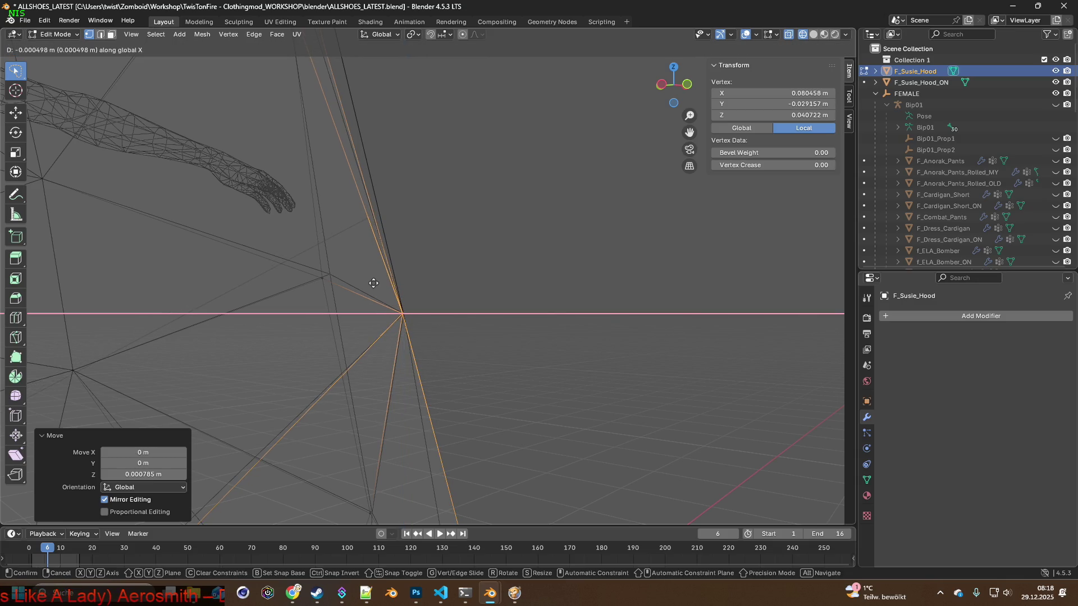
click(375, 283)
middle_drag(473, 399, 488, 403)
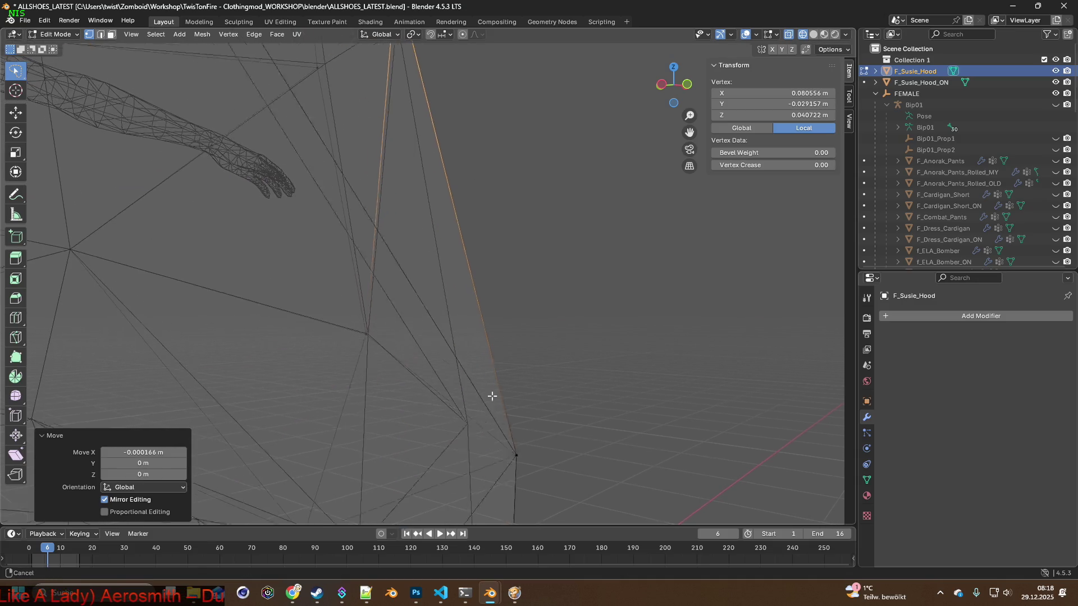
Select a different hood vertex and give it small X-axis and vertical shifts.
click(507, 371)
key(g)
key(x)
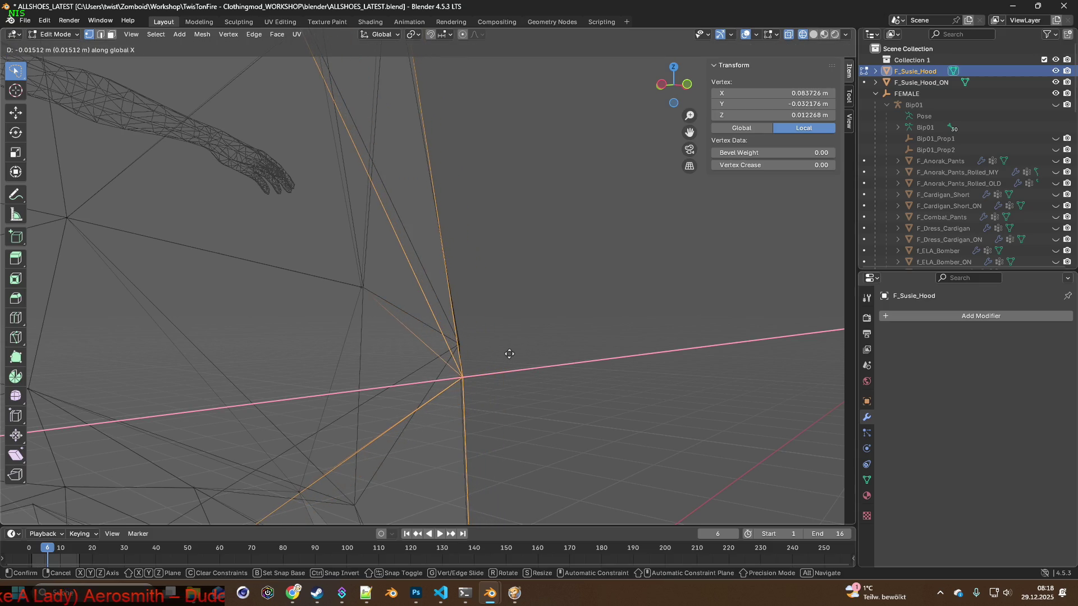
click(509, 353)
key(g)
click(496, 322)
key(g)
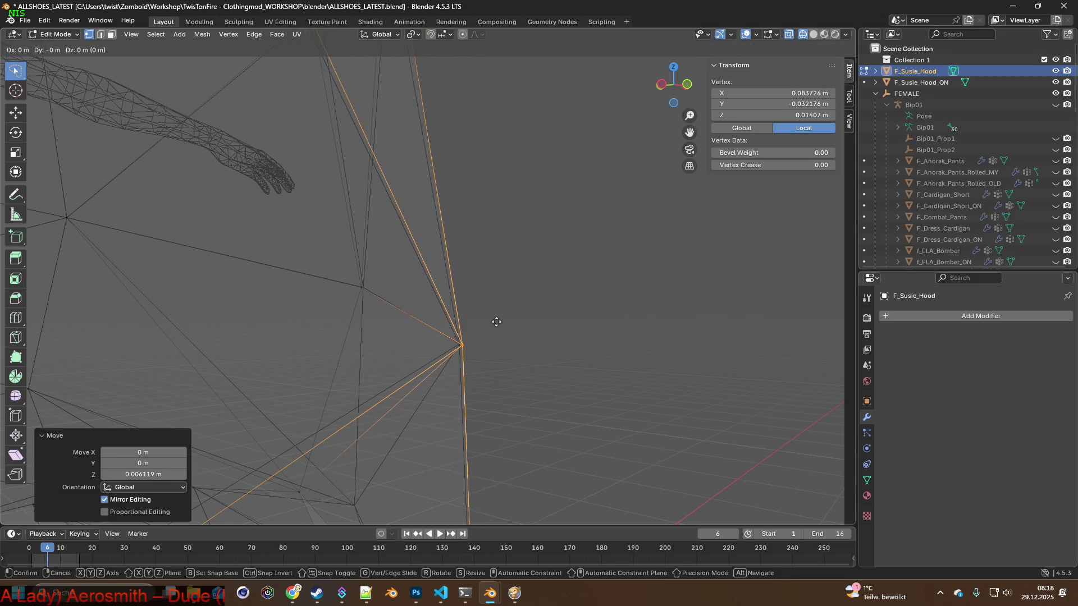
click(491, 323)
middle_drag(491, 322, 282, 301)
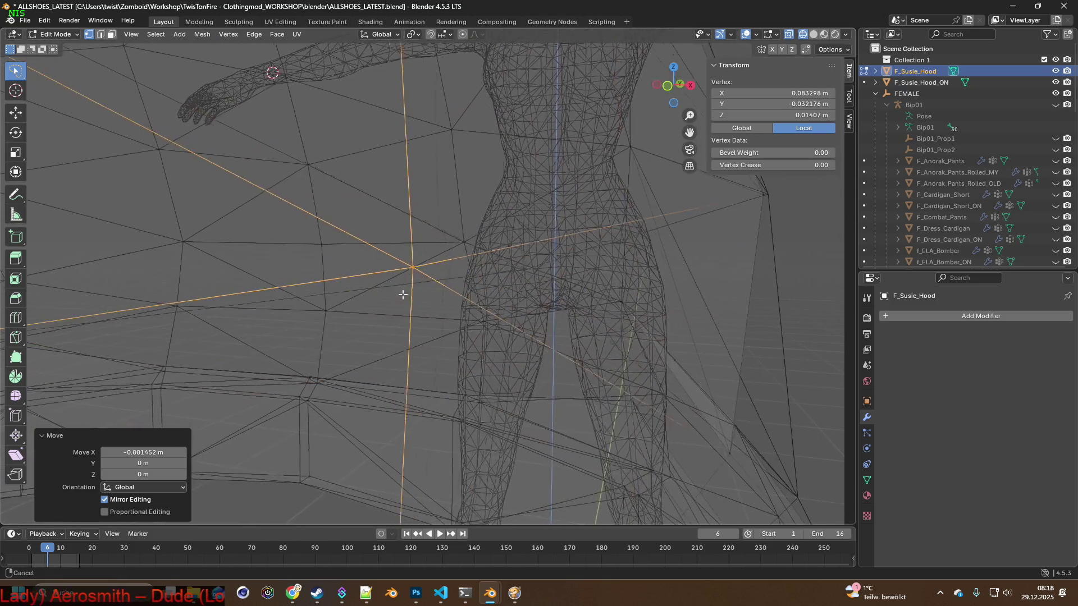
From the front, refine that vertex further along X, along Y, vertically, and along X again.
key(g)
key(x)
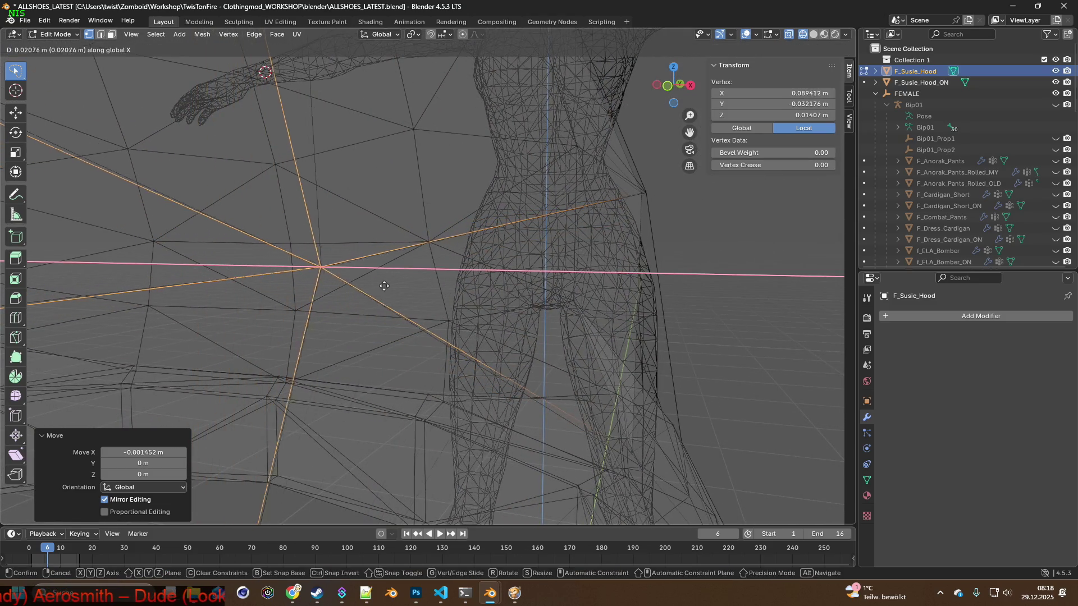
click(382, 287)
middle_drag(382, 287, 515, 287)
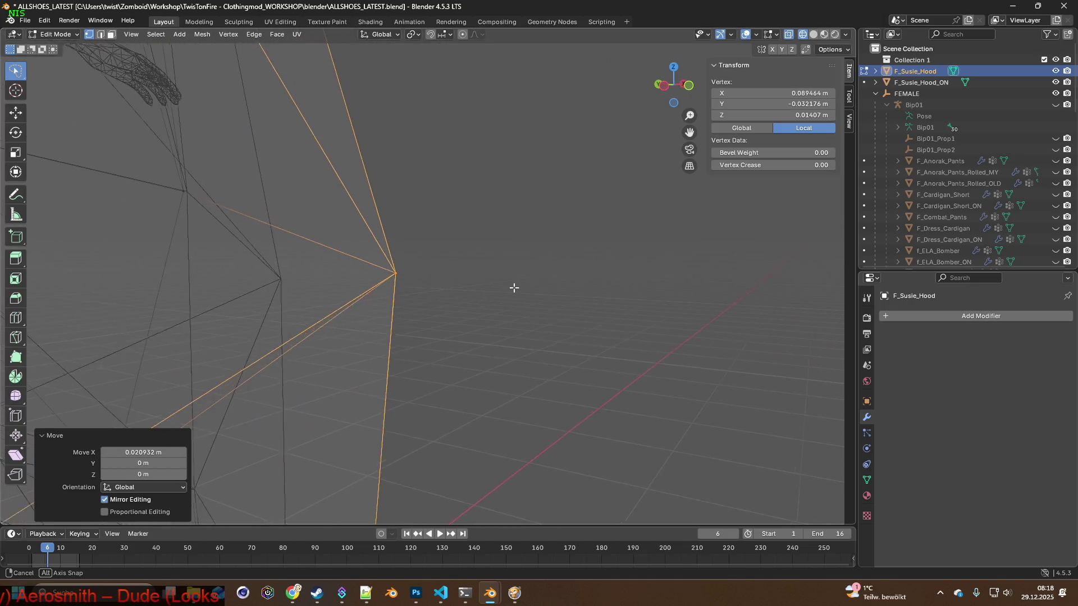
key(g)
key(y)
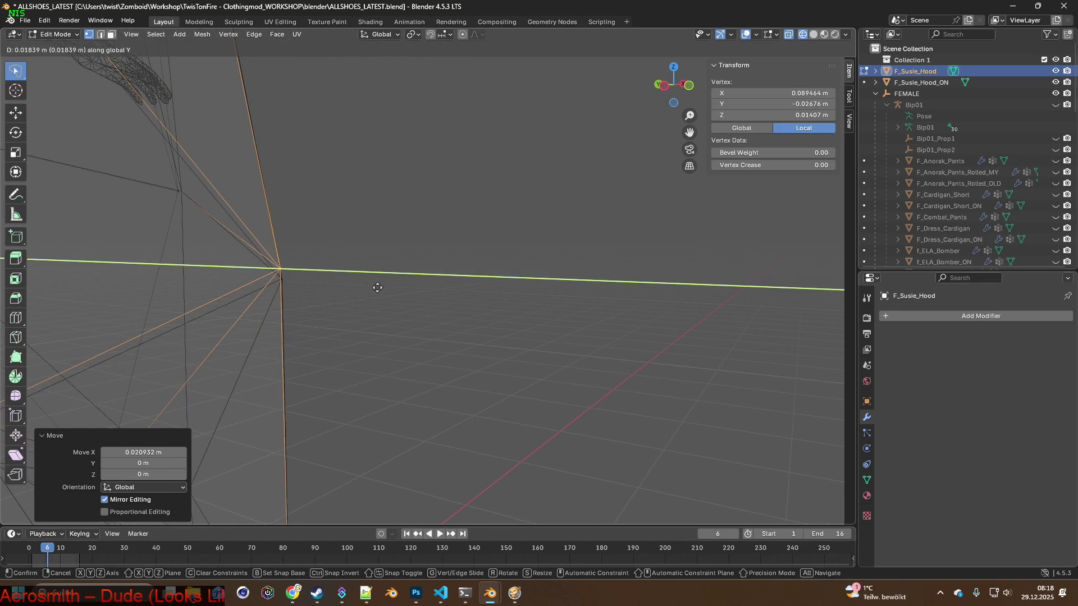
click(377, 287)
key(g)
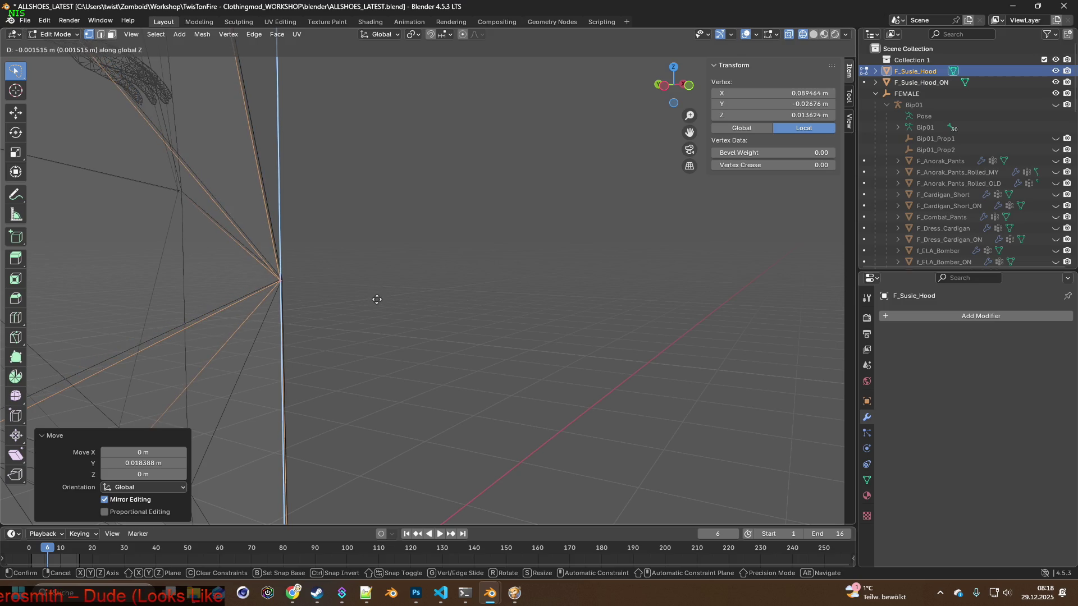
click(377, 299)
middle_drag(373, 298, 306, 298)
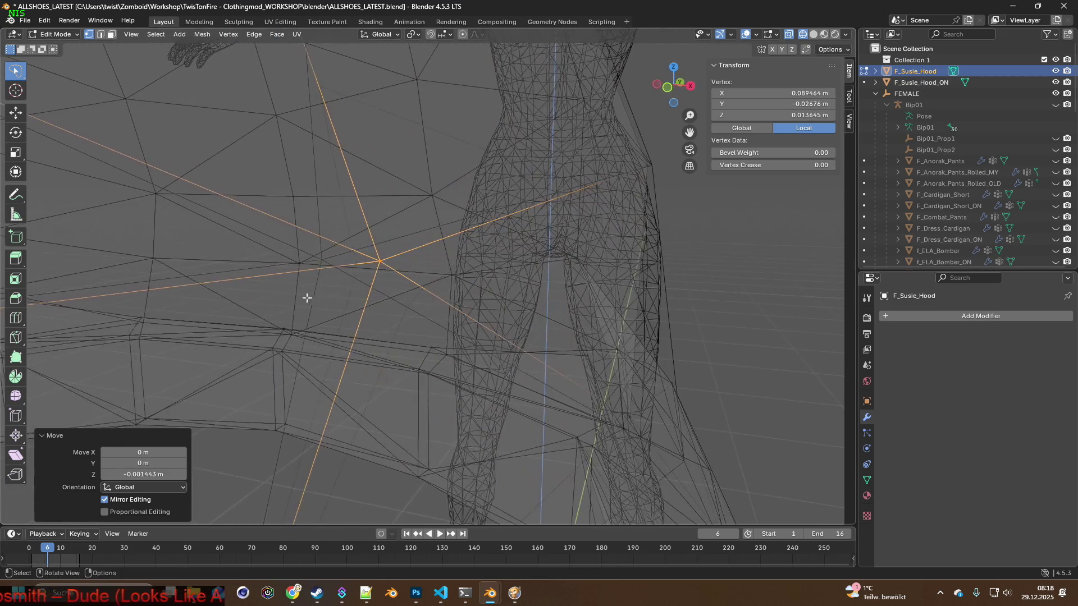
key(g)
key(x)
click(260, 293)
Shift the vertex about a centimetre along Y, then cancel two further attempted moves.
mouse_move(257, 294)
middle_down()
mouse_move(615, 301)
mouse_move(443, 310)
middle_up()
key(g)
click(459, 294)
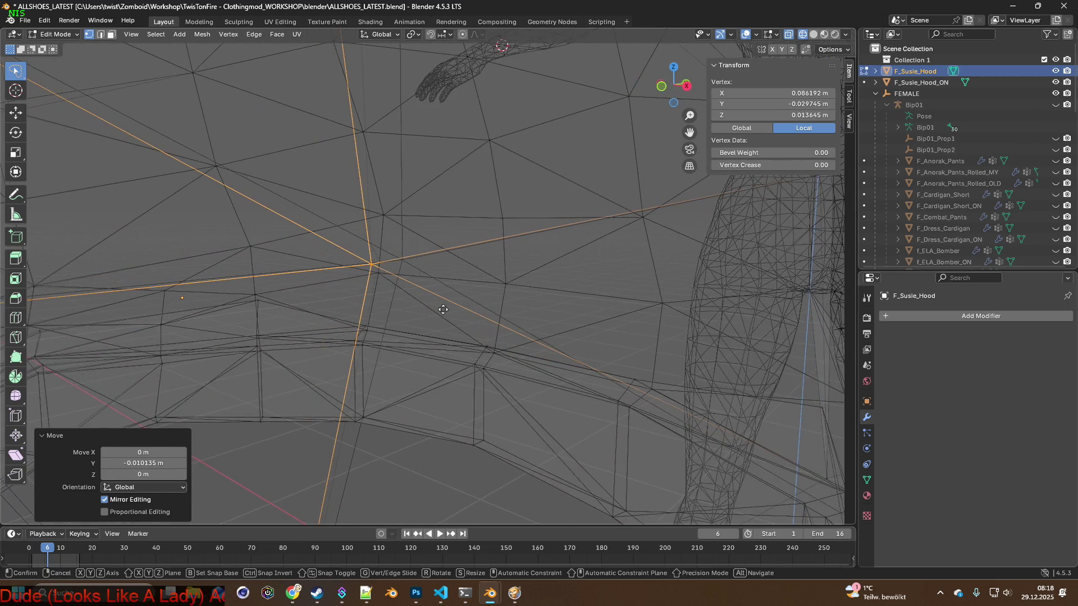
key(g)
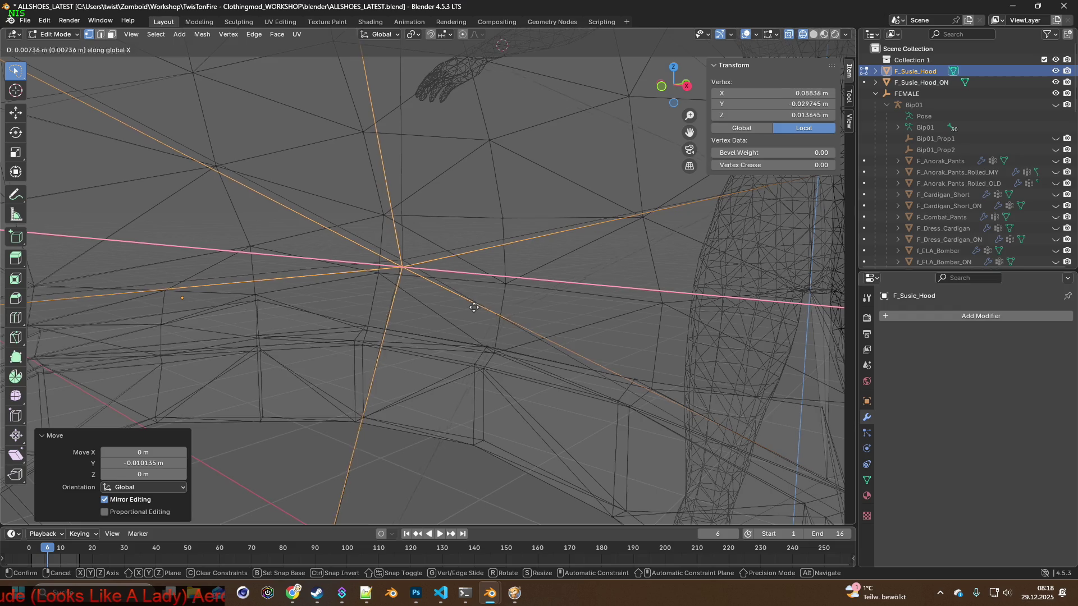
key(Escape)
mouse_move(441, 308)
middle_down()
mouse_move(571, 245)
mouse_move(398, 350)
middle_up()
key(x)
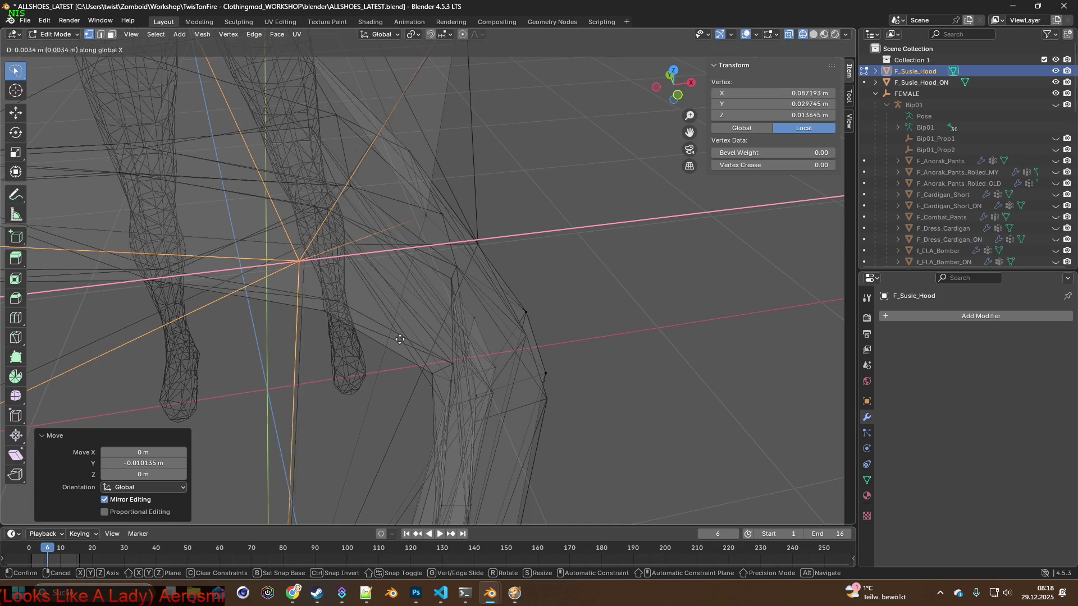
key(Escape)
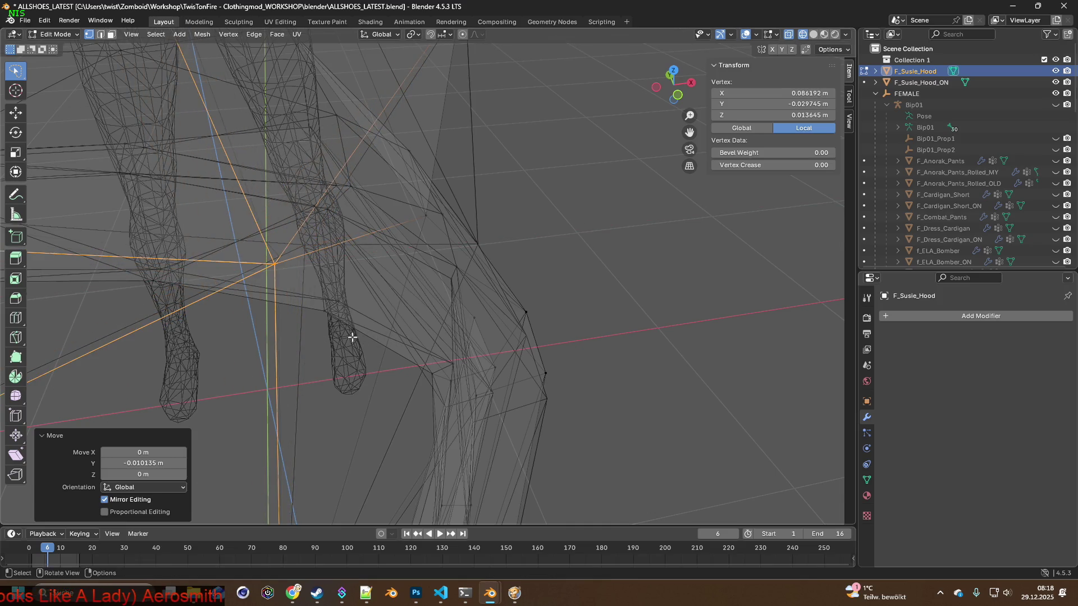
scroll(353, 336, up, 3)
scroll(349, 301, up, 2)
Nudge the hood vertex slightly along X, then Y, then vertically, checking from close up.
mouse_move(336, 301)
middle_down()
mouse_move(375, 318)
mouse_move(383, 307)
mouse_move(391, 326)
middle_up()
key(g)
key(x)
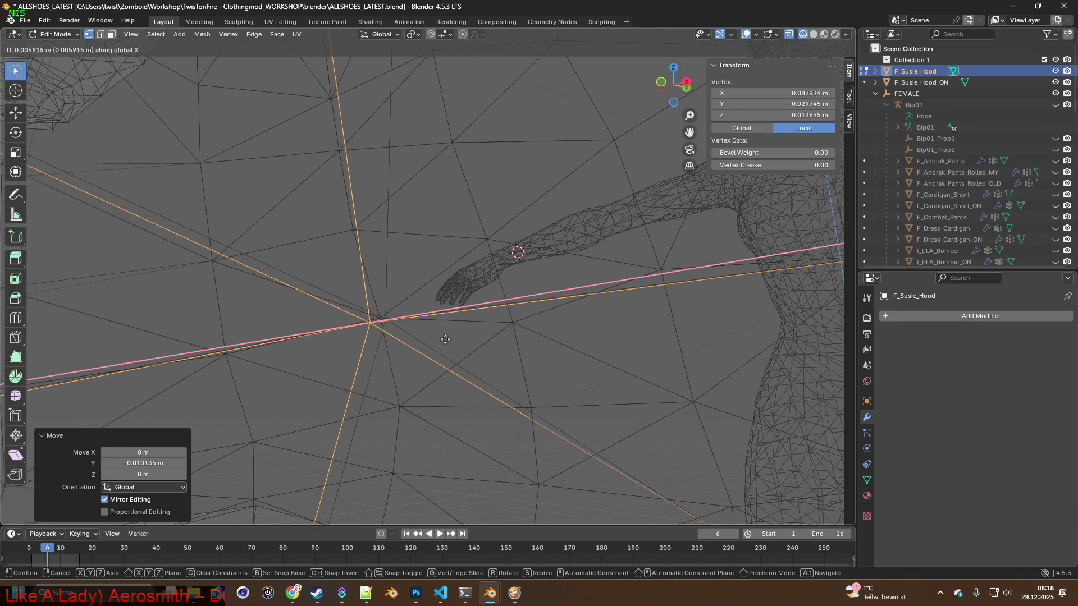
click(455, 341)
mouse_move(452, 346)
middle_down()
mouse_move(481, 393)
mouse_move(337, 326)
mouse_move(365, 330)
mouse_move(440, 294)
mouse_move(410, 304)
middle_up()
key(g)
key(y)
click(313, 301)
key(g)
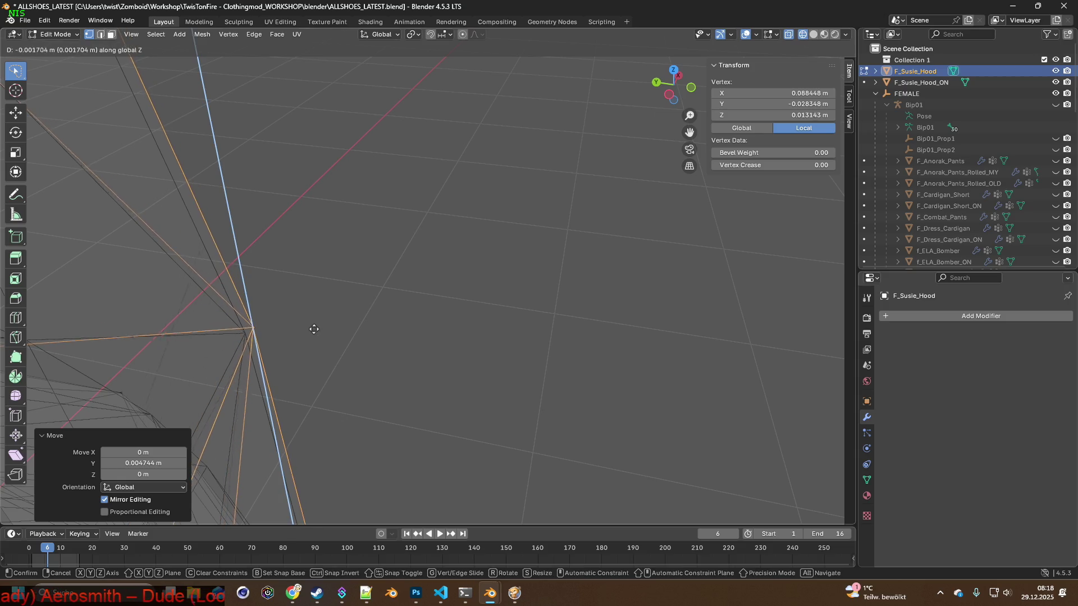
click(314, 327)
middle_drag(313, 312, 277, 296)
key(t)
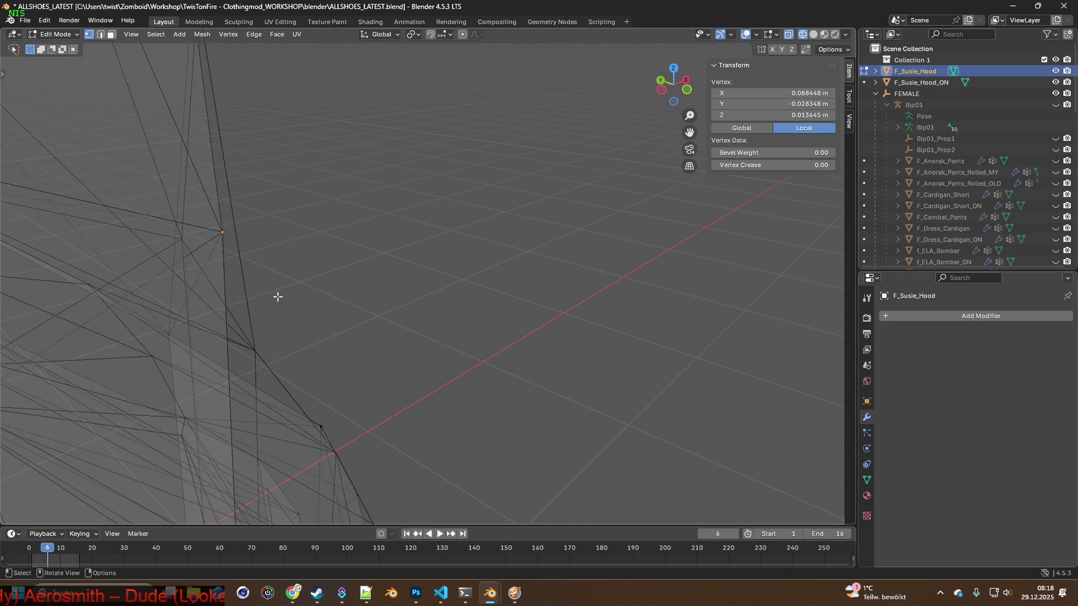
click(81, 33)
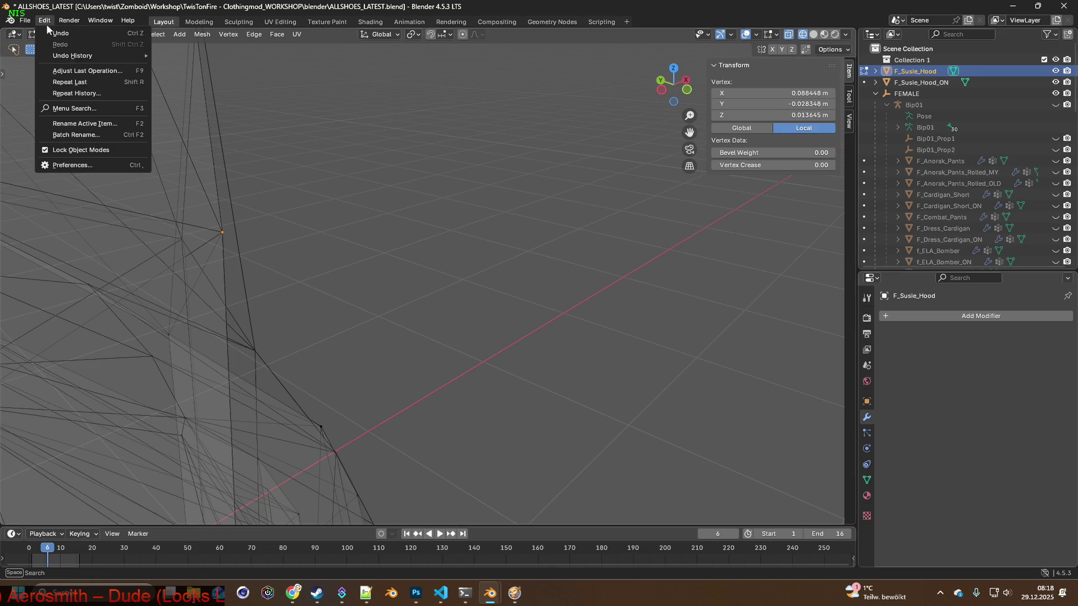
Refine the vertex further with small Y, X and Z shifts, then more X and Y nudges.
key(g)
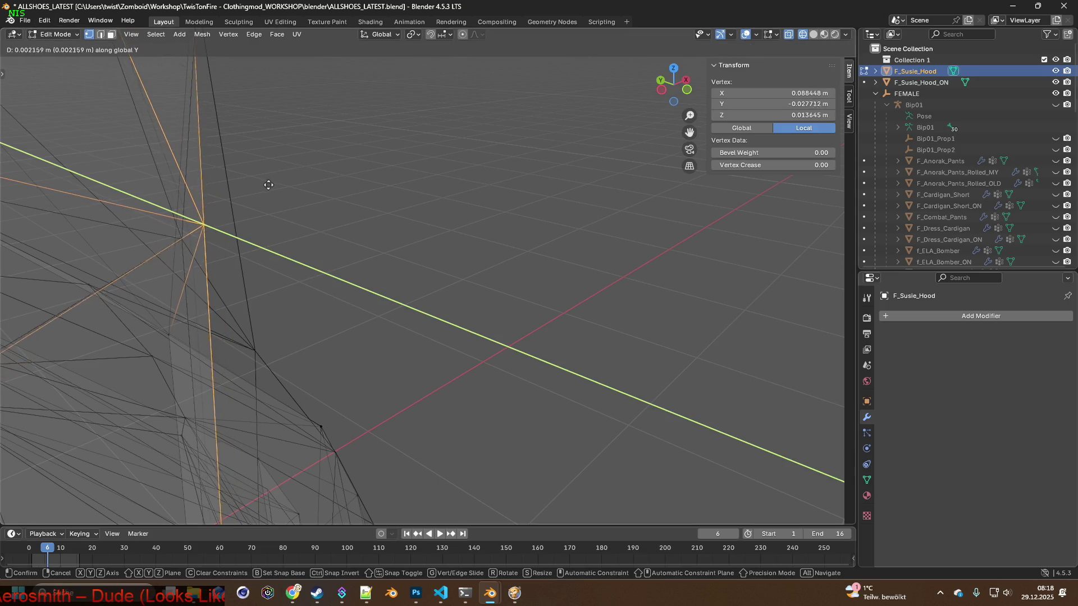
click(311, 185)
key(g)
key(x)
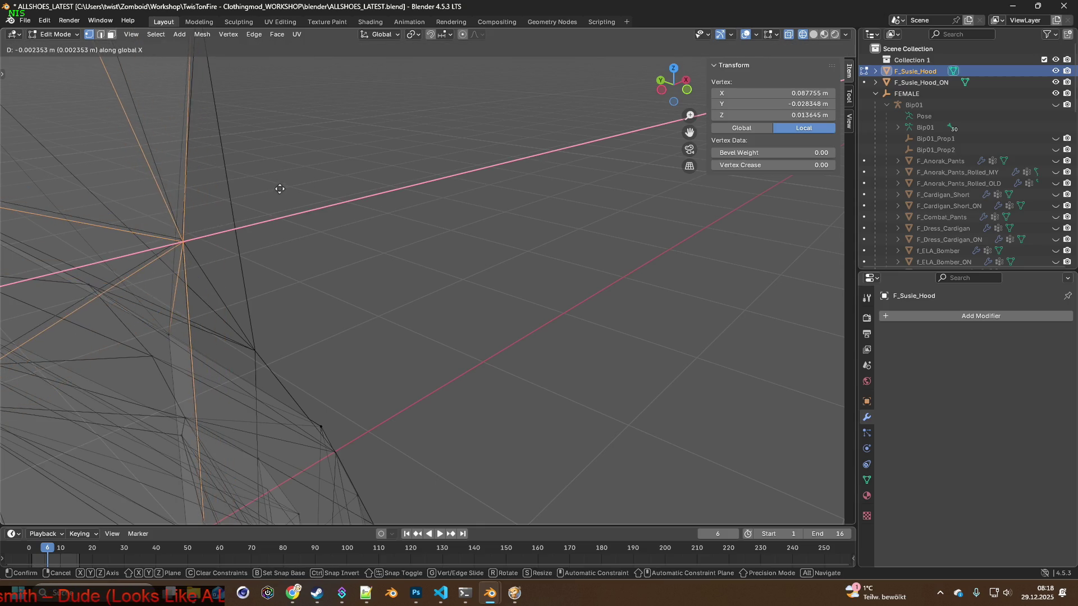
click(279, 187)
key(g)
key(z)
click(276, 186)
middle_drag(276, 187, 357, 202)
key(g)
click(332, 203)
key(g)
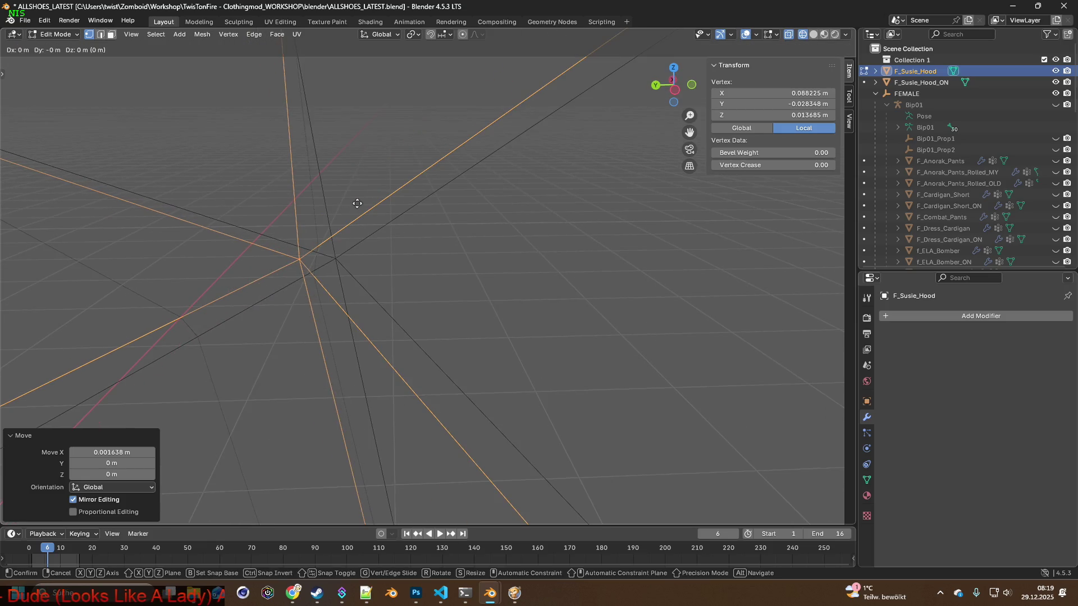
click(388, 206)
mouse_move(393, 207)
middle_down()
mouse_move(354, 210)
mouse_move(385, 209)
middle_up()
Apply another round of tiny X, Z and repeated X-axis shifts to the vertex.
key(g)
key(x)
click(326, 213)
key(g)
key(z)
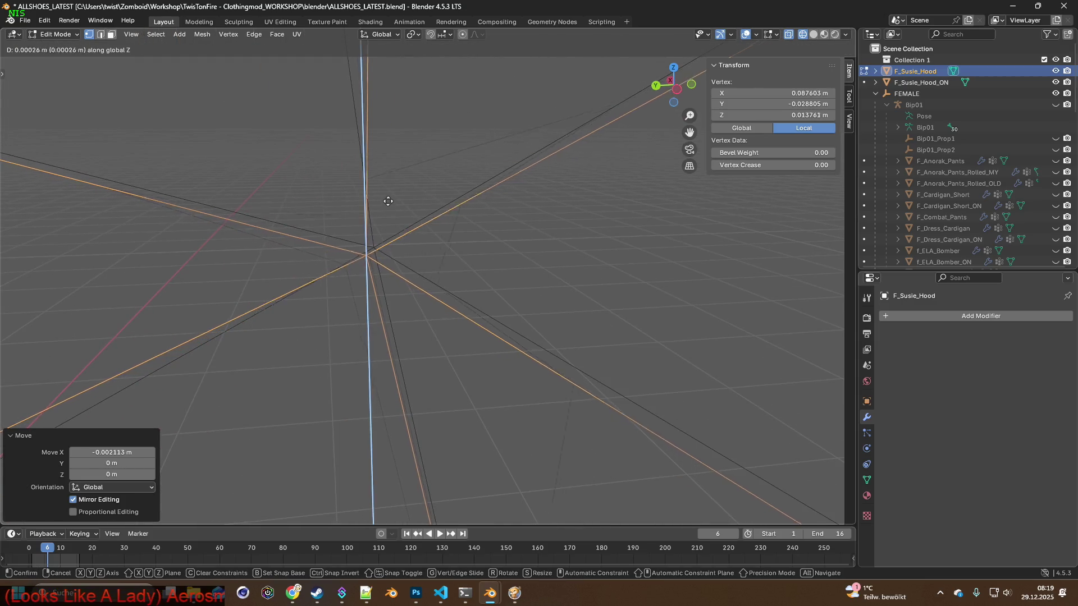
click(391, 192)
key(g)
key(x)
click(395, 193)
key(g)
key(x)
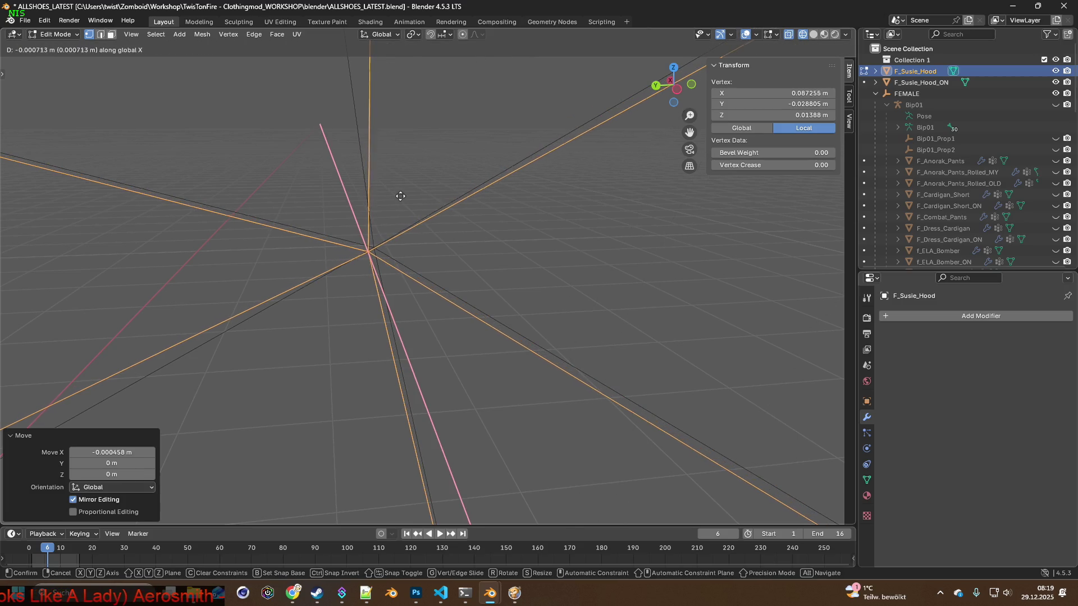
click(408, 203)
Finish with a tiny Y shift and half-millimetre X nudges, leaving it near 0.0876, −0.0288, 0.0139 m.
key(g)
key(y)
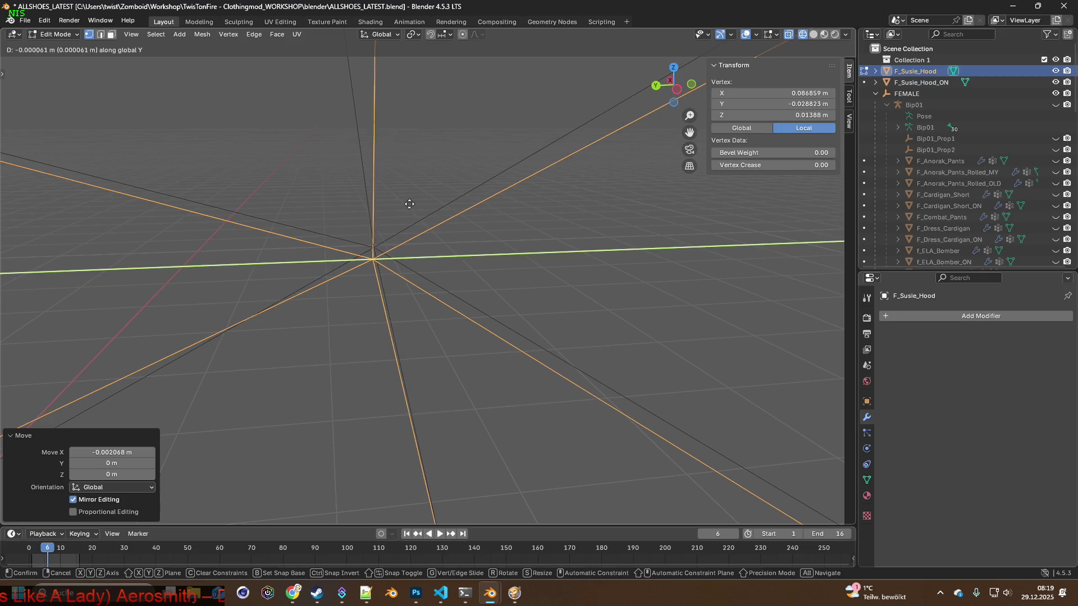
click(411, 204)
key(g)
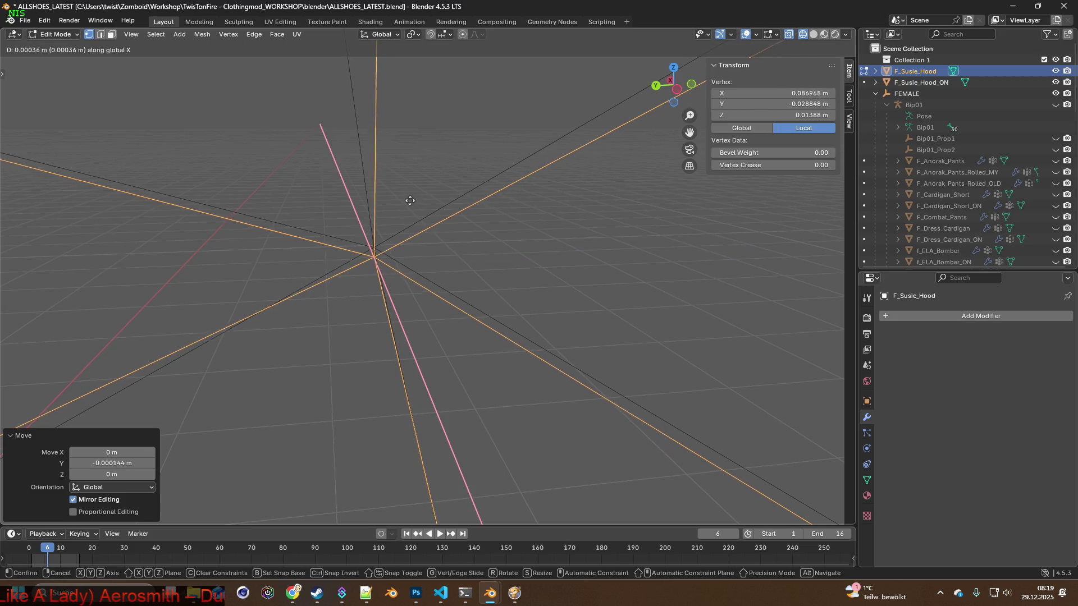
click(407, 186)
middle_drag(394, 193, 352, 194)
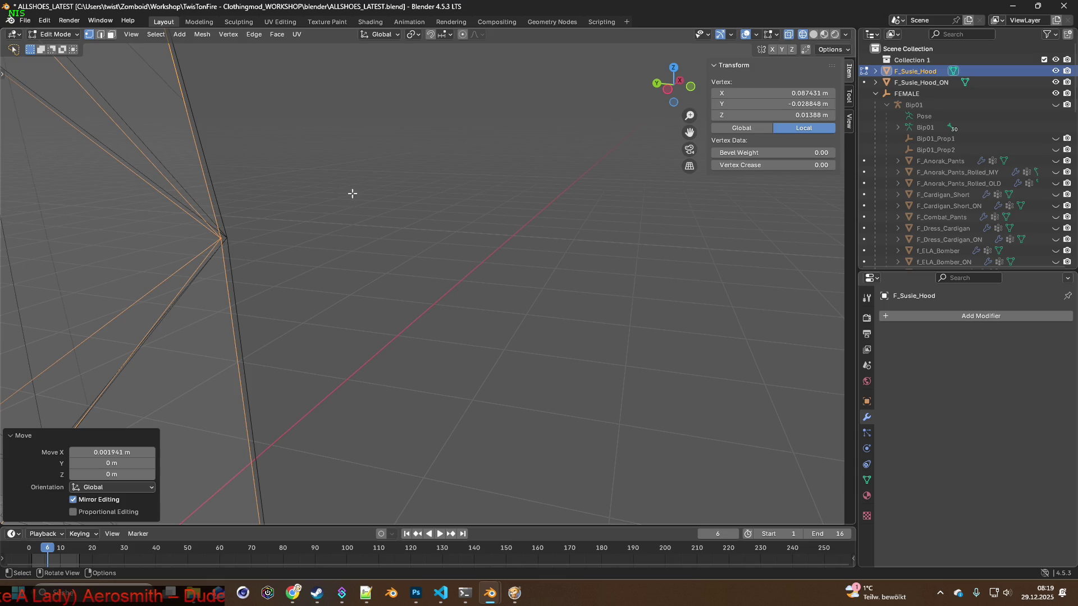
key(x)
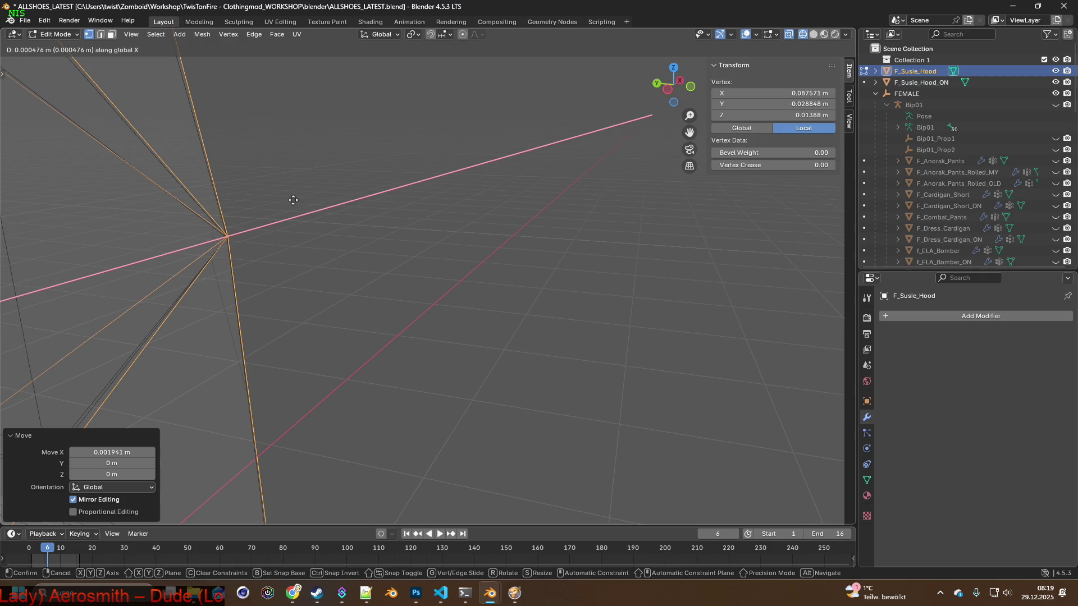
click(294, 200)
mouse_move(292, 202)
middle_down()
mouse_move(237, 210)
mouse_move(278, 233)
mouse_move(215, 283)
mouse_move(248, 272)
mouse_move(241, 301)
mouse_move(510, 244)
mouse_move(552, 253)
mouse_move(613, 243)
mouse_move(513, 270)
mouse_move(561, 270)
mouse_move(536, 289)
mouse_move(469, 255)
mouse_move(473, 233)
mouse_move(578, 296)
mouse_move(647, 294)
mouse_move(539, 269)
mouse_move(595, 271)
mouse_move(567, 253)
middle_up()
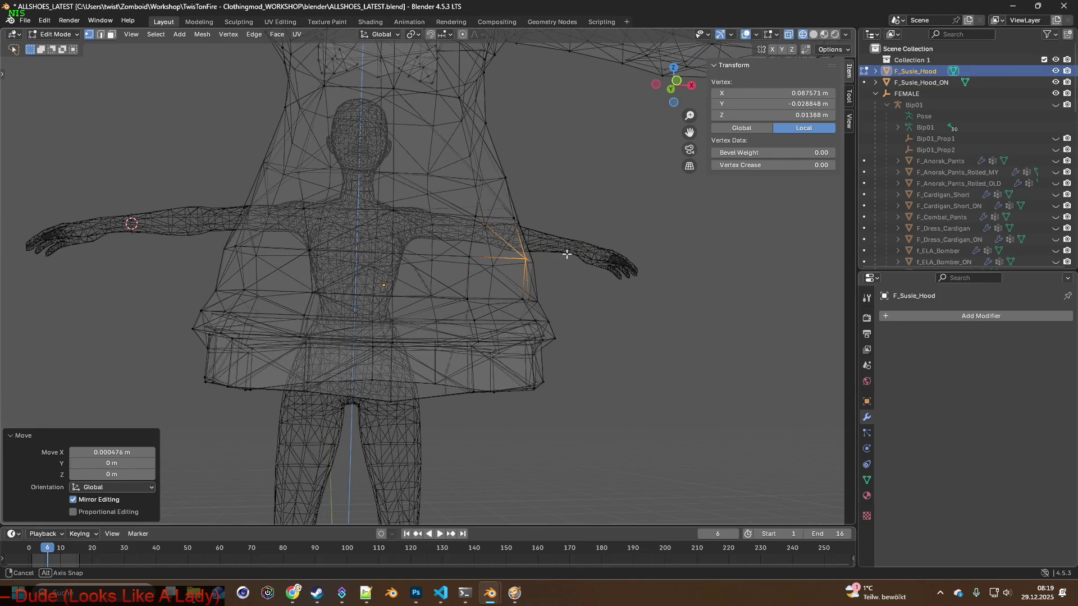
scroll(494, 289, up, 3)
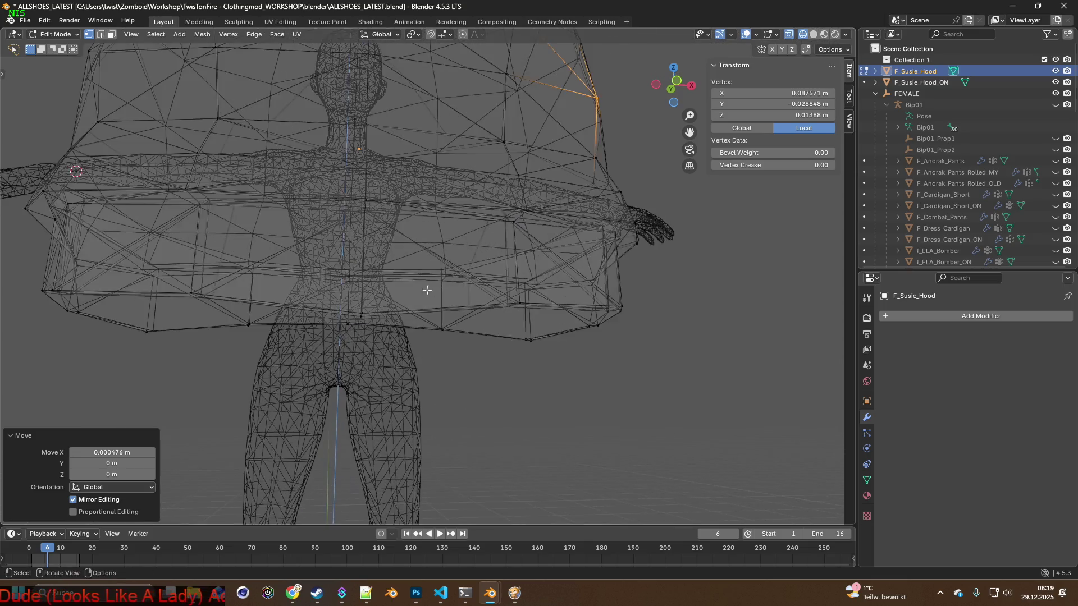
scroll(488, 309, up, 3)
scroll(559, 320, up, 2)
scroll(458, 306, up, 2)
scroll(464, 309, up, 2)
scroll(464, 308, up, 1)
scroll(460, 305, up, 2)
Orbit in close on the hood and select a nearby vertex at about 0.0002, −0.0564, −0.0350 m.
mouse_move(459, 305)
middle_down()
mouse_move(348, 296)
mouse_move(410, 279)
mouse_move(281, 274)
mouse_move(411, 278)
middle_up()
scroll(376, 221, up, 3)
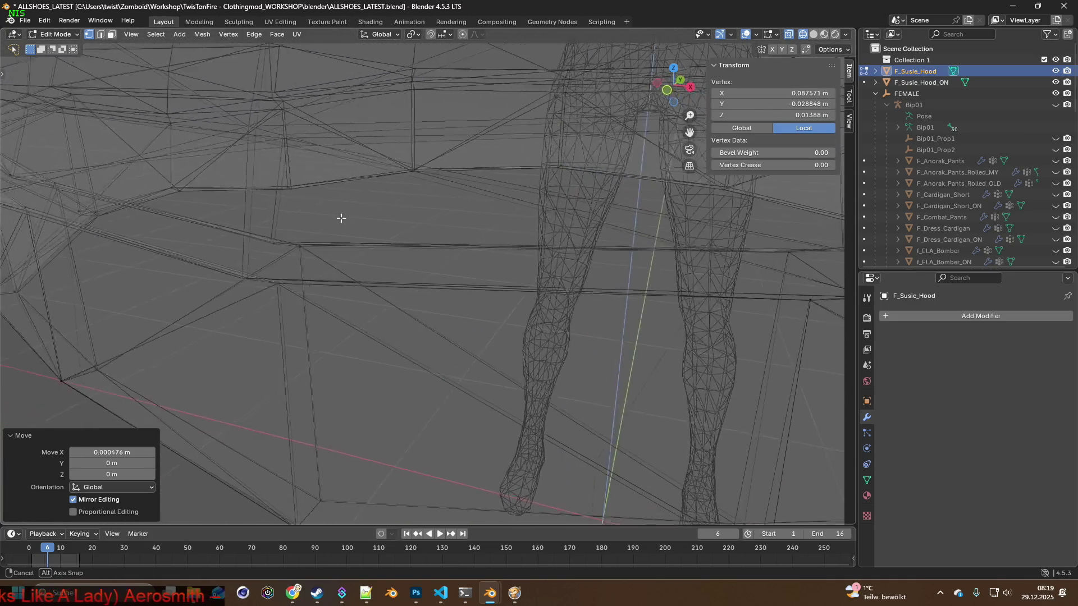
scroll(339, 218, up, 3)
scroll(306, 213, up, 2)
mouse_move(271, 202)
shift+middle_down()
mouse_move(463, 284)
mouse_move(414, 250)
mouse_move(397, 273)
shift+middle_up()
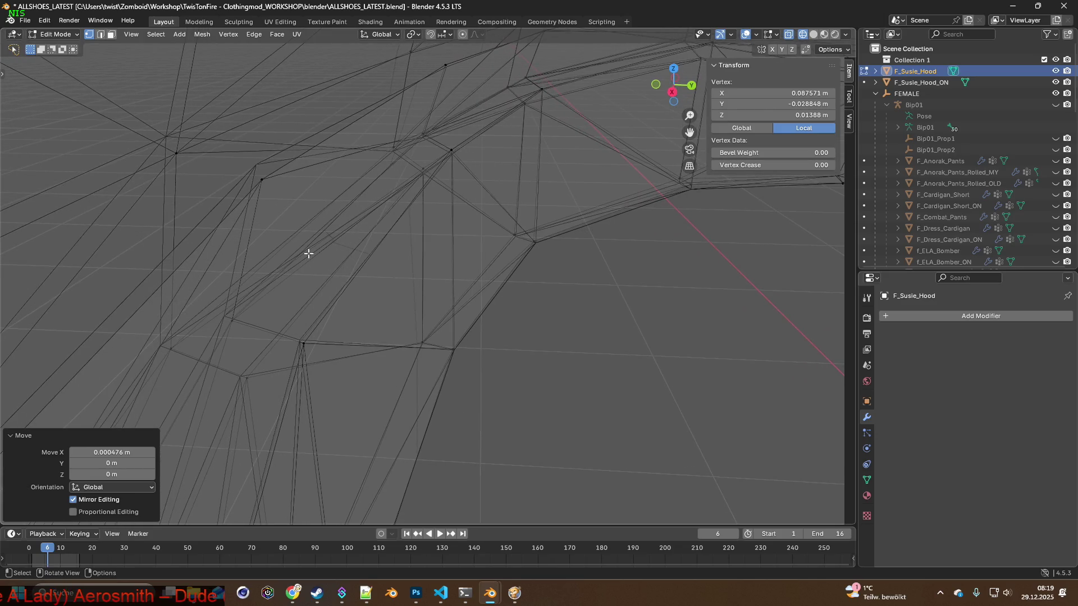
click(235, 167)
middle_drag(235, 168, 276, 190)
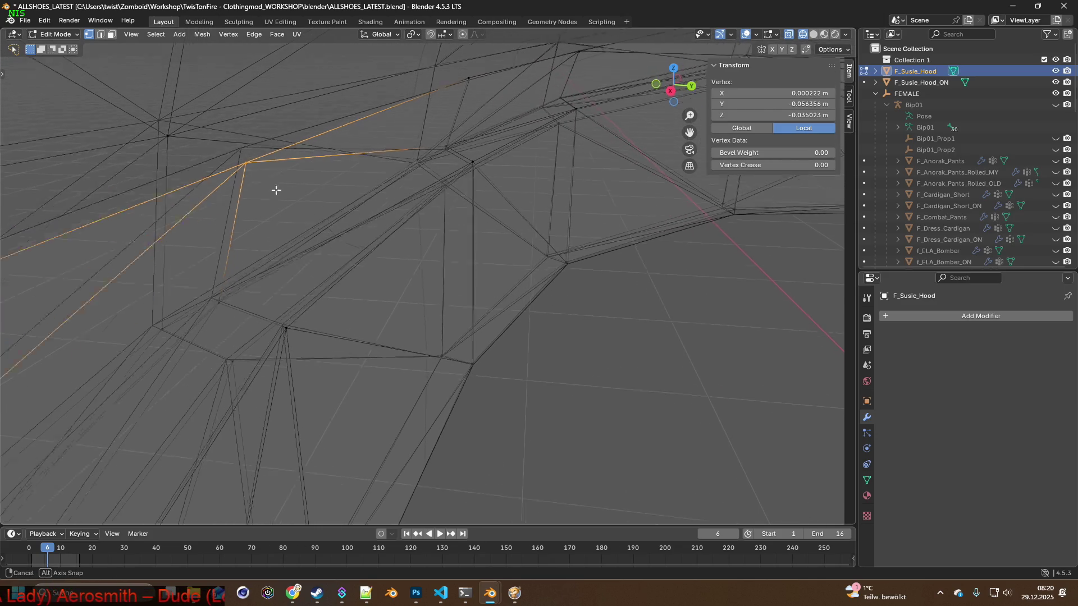
mouse_move(156, 223)
middle_down()
mouse_move(499, 305)
mouse_move(329, 248)
mouse_move(441, 318)
mouse_move(494, 301)
mouse_move(441, 309)
mouse_move(478, 301)
middle_up()
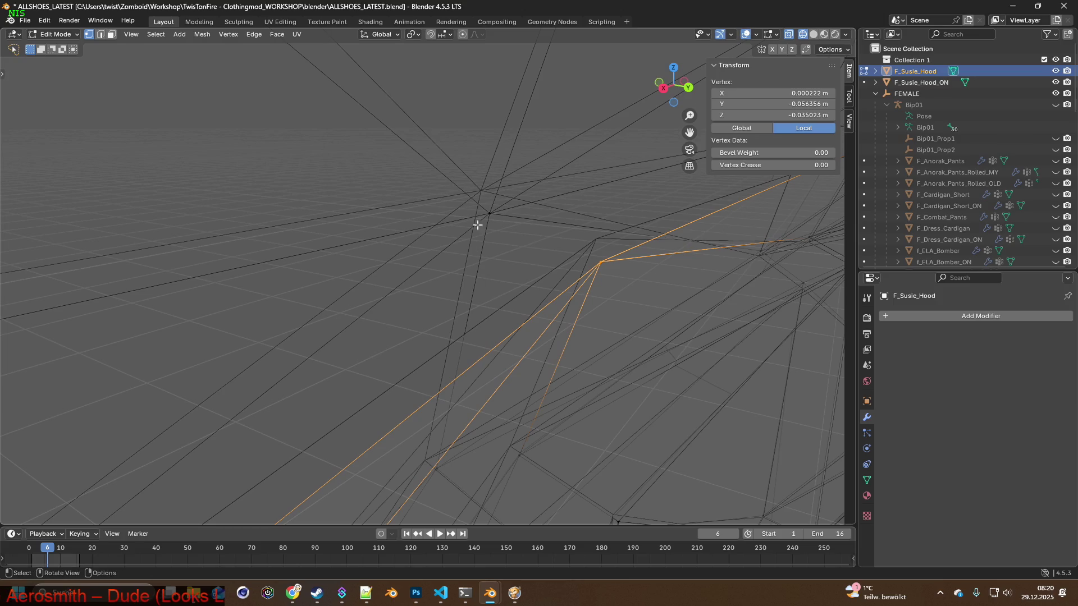
middle_drag(519, 268, 338, 260)
scroll(407, 418, down, 3)
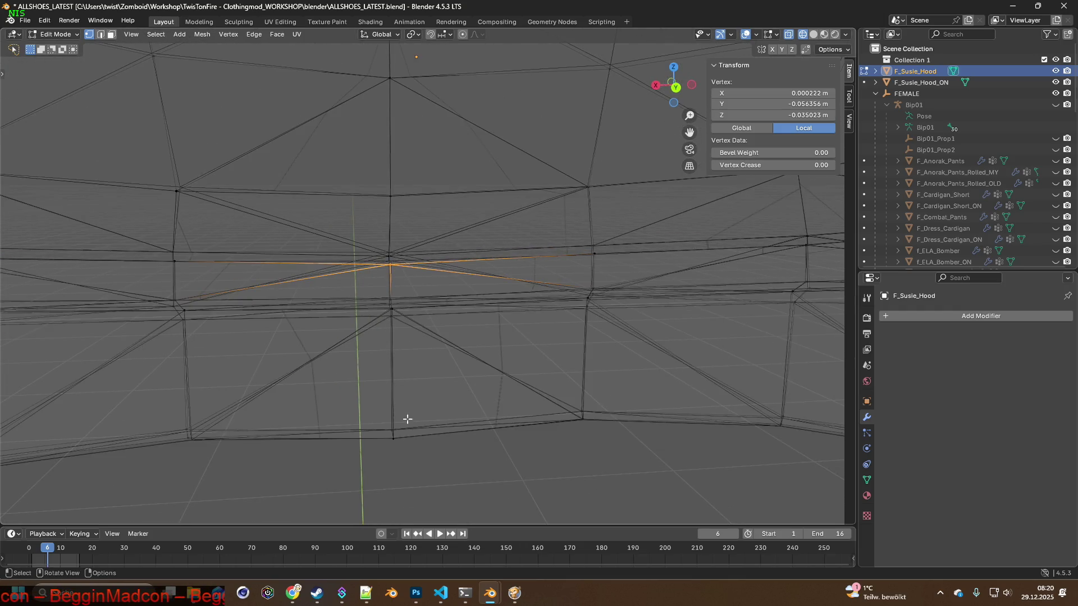
mouse_move(340, 322)
mouse_down()
mouse_move(458, 326)
mouse_move(412, 365)
mouse_up()
mouse_move(412, 366)
middle_down()
mouse_move(470, 301)
mouse_move(452, 247)
mouse_move(469, 269)
mouse_move(471, 284)
mouse_move(454, 297)
mouse_move(397, 303)
middle_up()
click(396, 303)
right_click(397, 303)
click(393, 230)
click(52, 20)
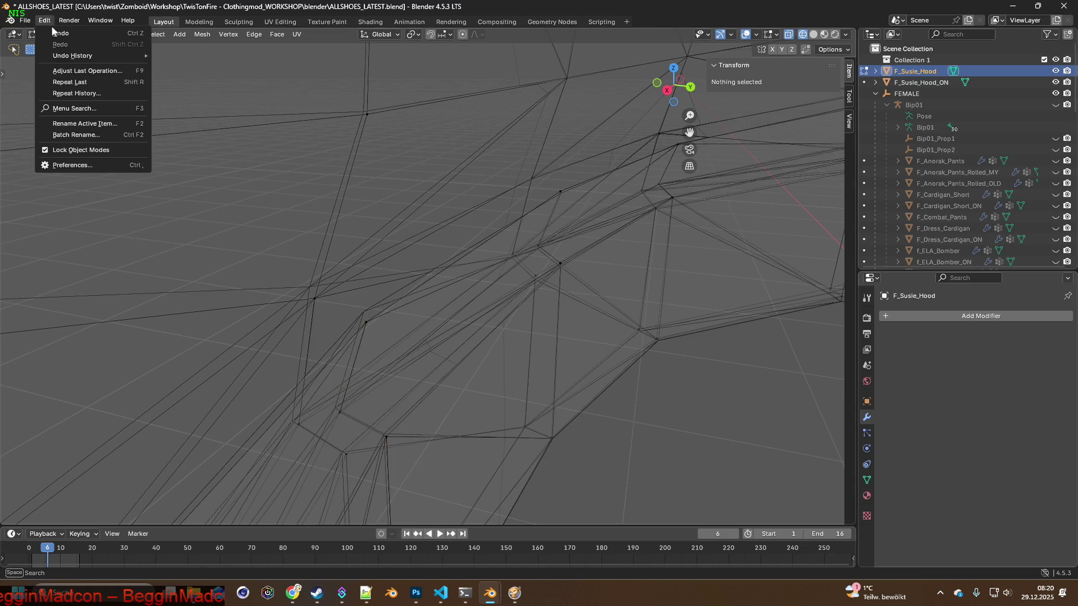
Undo to restore the larger edge selection, then shift the edges along Y and Z.
click(45, 21)
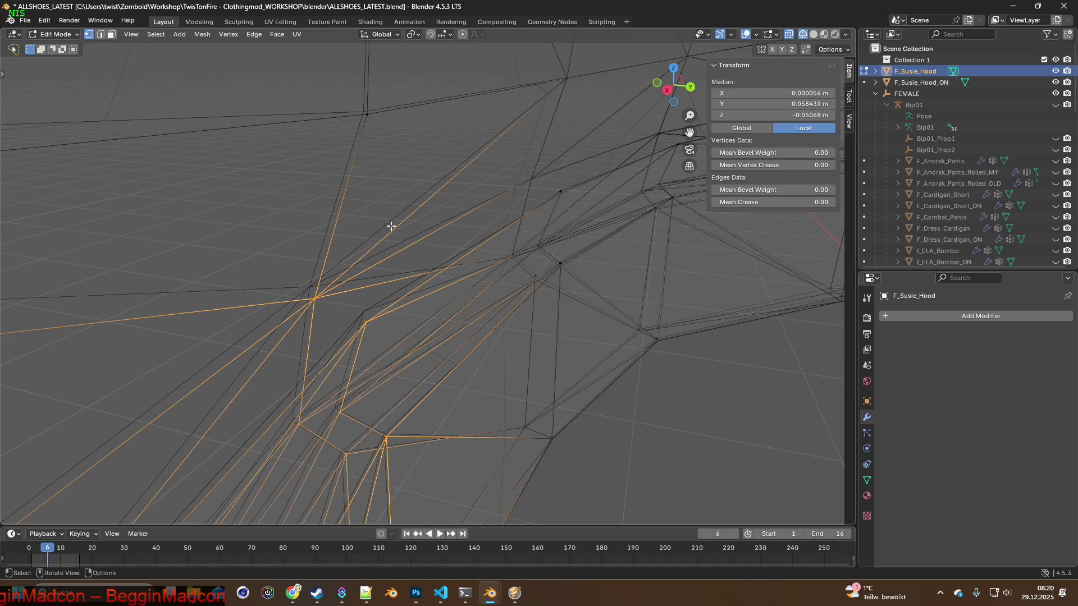
key(g)
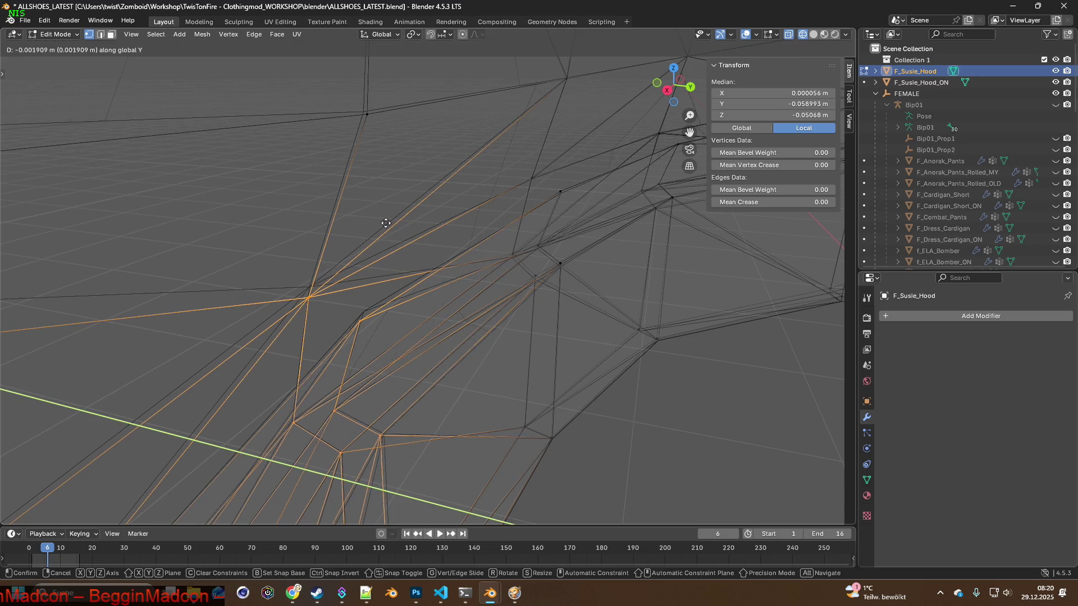
click(386, 224)
key(g)
key(z)
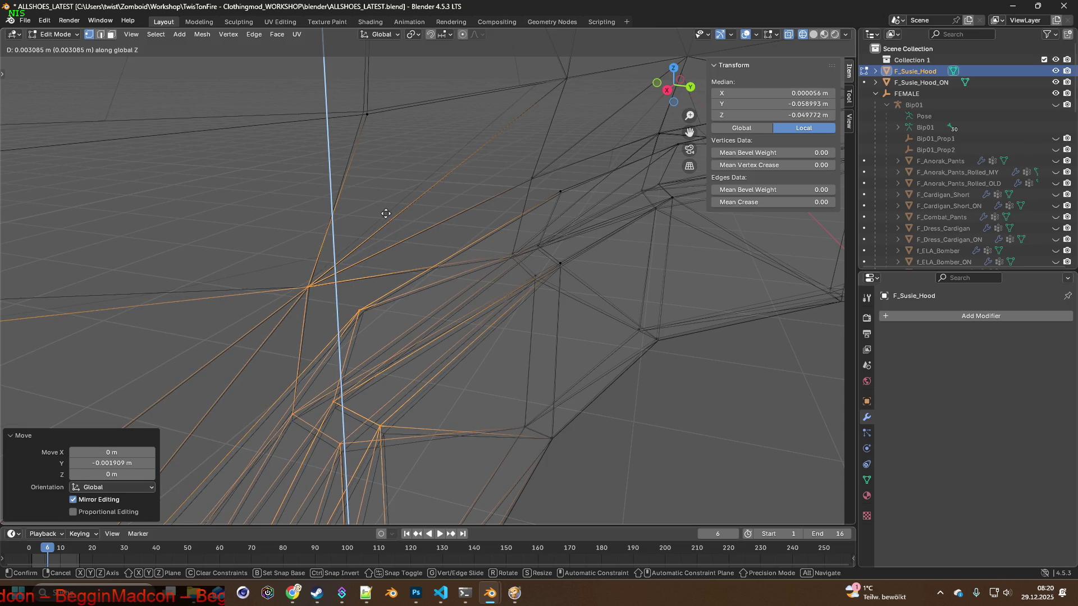
click(386, 213)
mouse_move(386, 213)
middle_down()
mouse_move(360, 213)
mouse_move(380, 200)
middle_up()
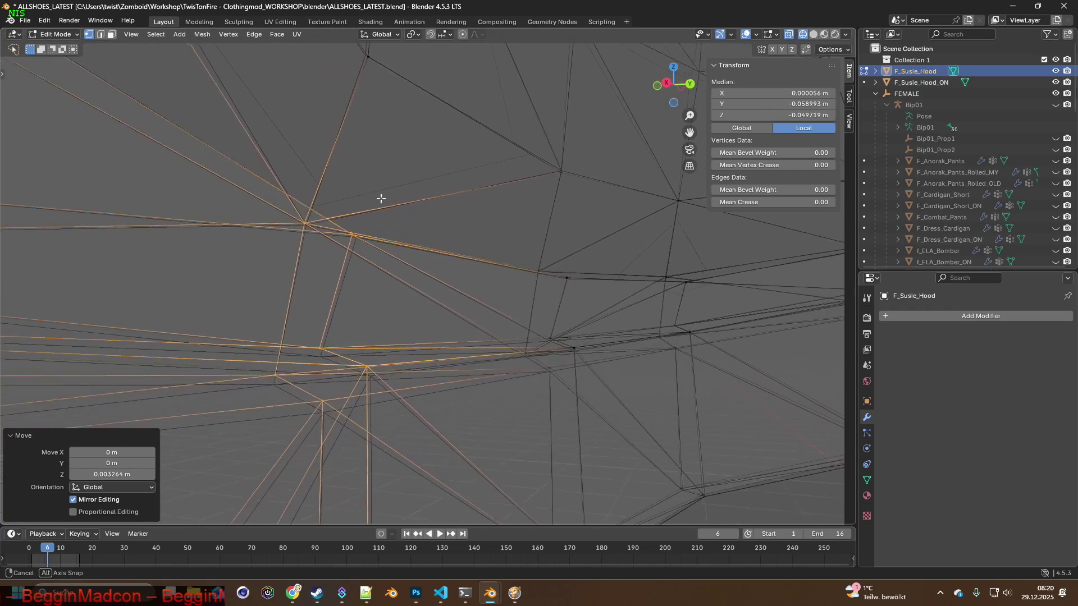
Nudge a single vertex along X, then lasso-select the vertical edges and move them along Y.
click(429, 127)
key(g)
key(x)
click(434, 128)
ctrl+middle_drag(455, 174, 432, 315)
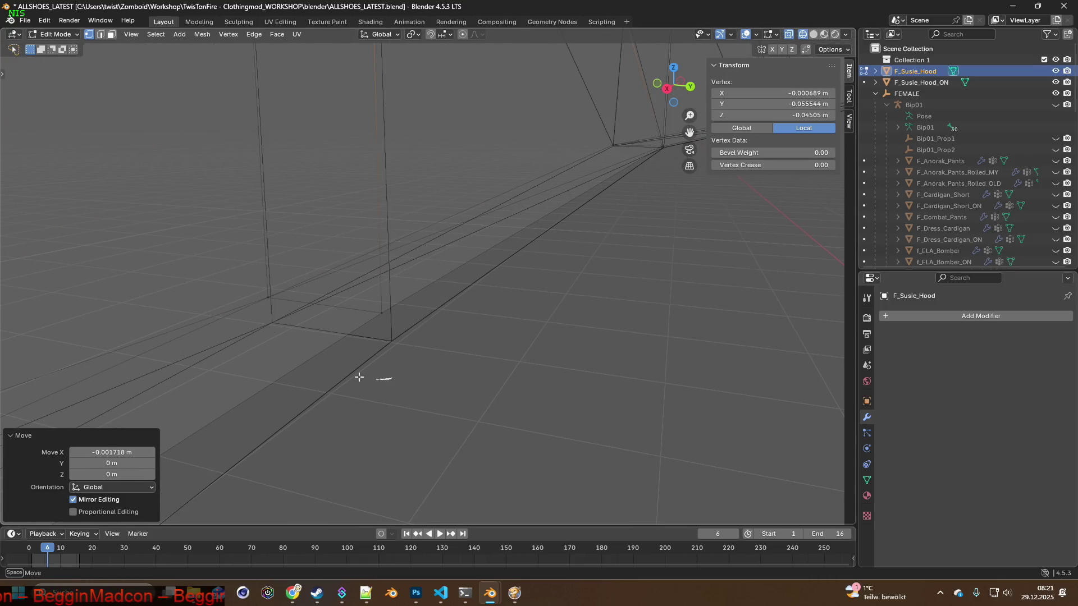
ctrl+right_drag(359, 377, 522, 337)
key(g)
key(y)
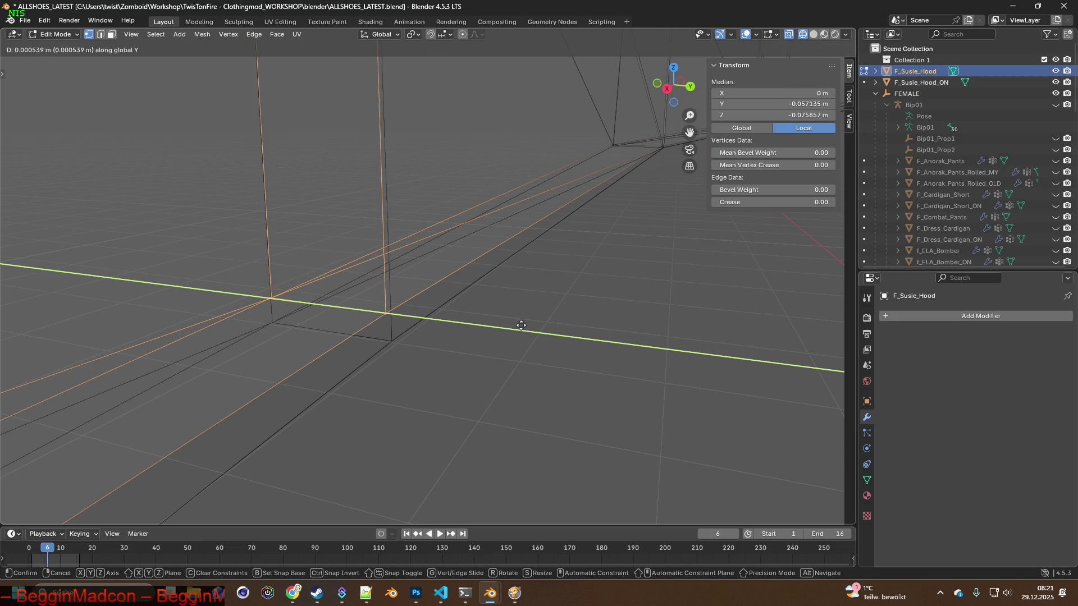
click(554, 338)
Lower the selected edges slightly in Z with two small downward moves.
middle_drag(554, 338, 452, 316)
key(g)
key(z)
click(449, 329)
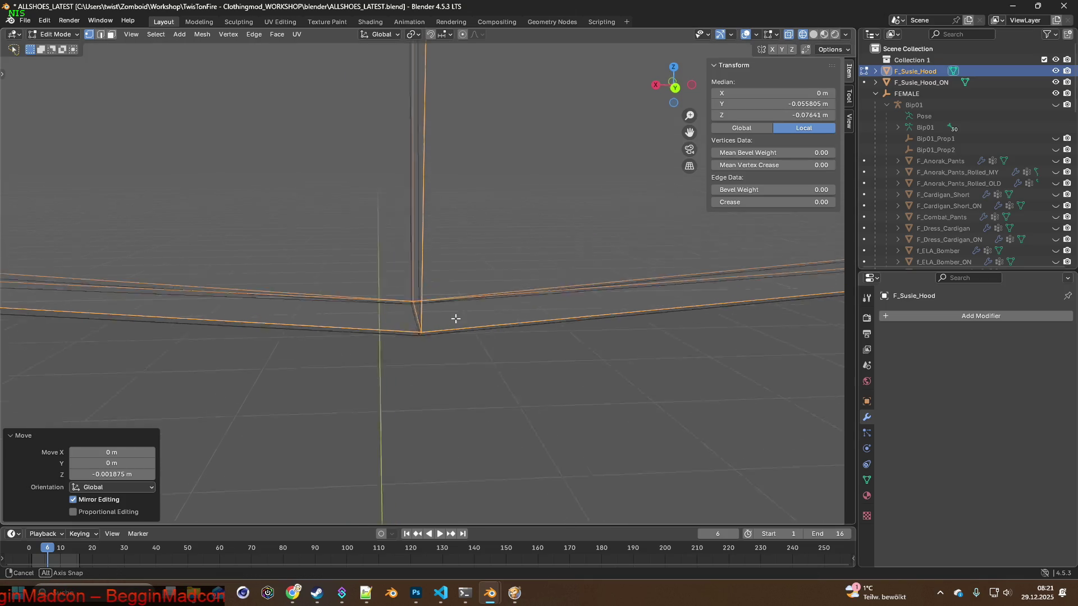
middle_drag(449, 329, 453, 301)
key(g)
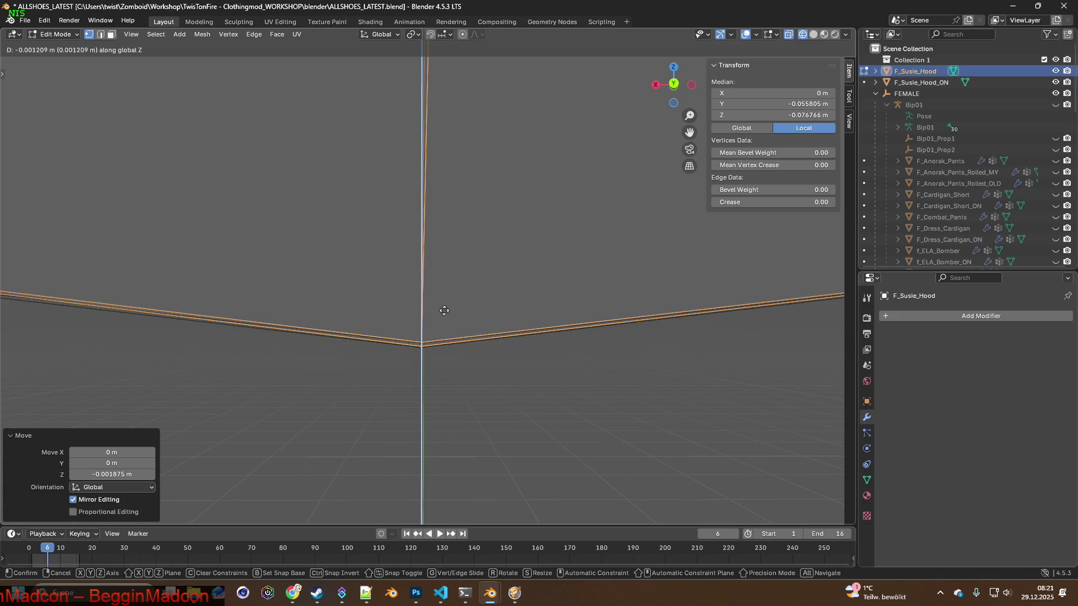
click(444, 311)
middle_drag(429, 308, 429, 289)
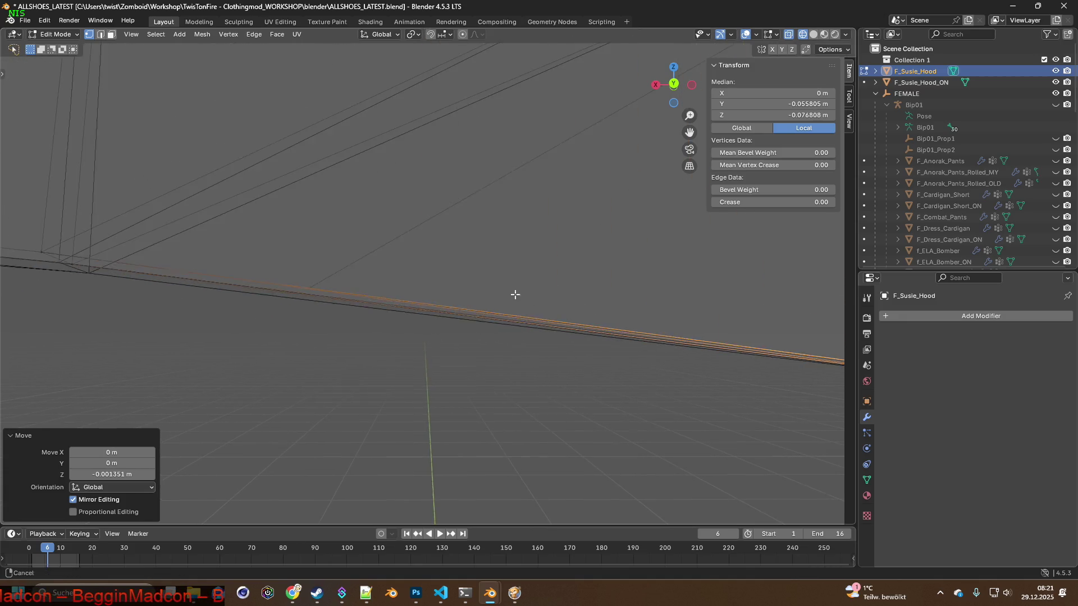
Extend the selection to neighbouring edges, slide the edge along the mesh and adjust its height.
key(a)
key(g)
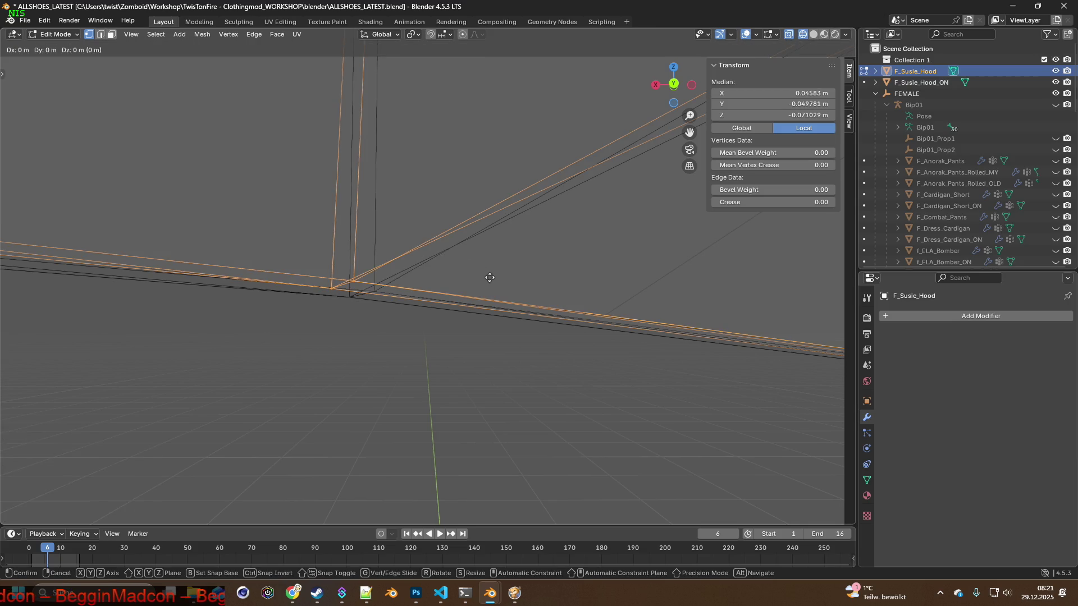
click(518, 284)
key(g)
key(z)
click(518, 290)
mouse_move(477, 289)
middle_down()
mouse_move(326, 236)
mouse_move(493, 278)
middle_up()
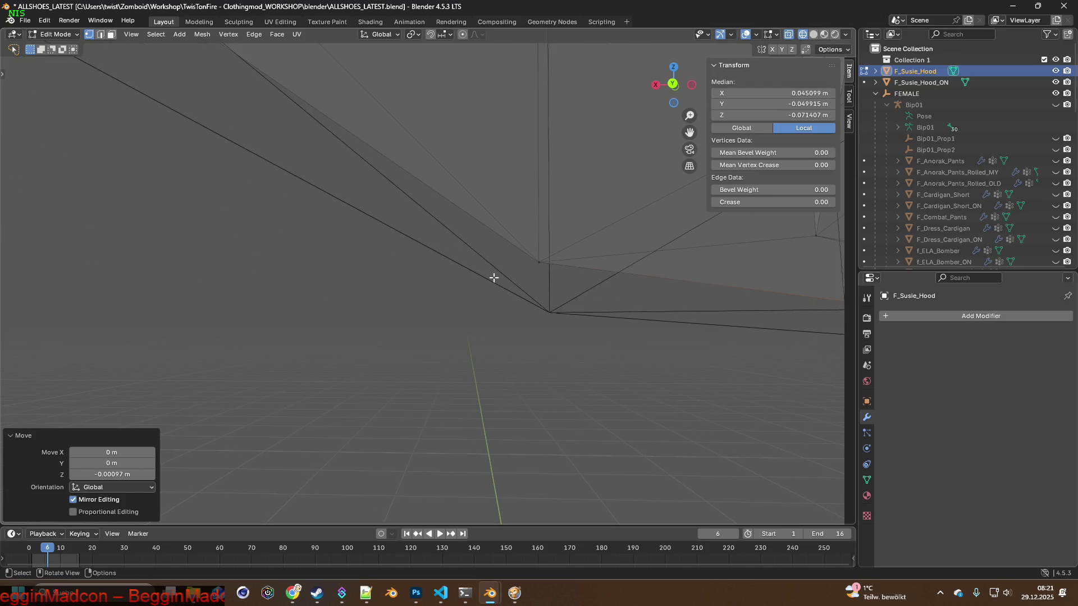
Select another edge, lower it onto the others in Z and shift it along X.
click(481, 211)
mouse_move(480, 212)
middle_down()
mouse_move(621, 280)
mouse_move(563, 265)
mouse_move(585, 279)
mouse_move(484, 289)
mouse_move(395, 250)
mouse_move(303, 320)
middle_up()
shift+click(319, 182)
key(g)
key(z)
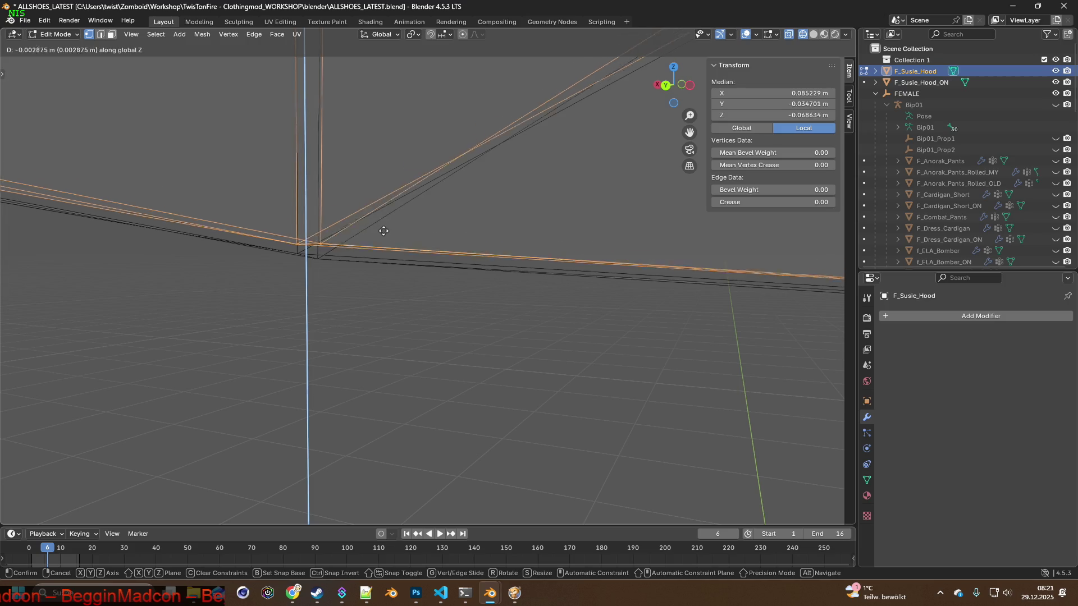
click(383, 242)
mouse_move(383, 242)
middle_down()
mouse_move(370, 229)
mouse_move(326, 265)
mouse_move(328, 243)
middle_up()
key(g)
key(x)
click(358, 230)
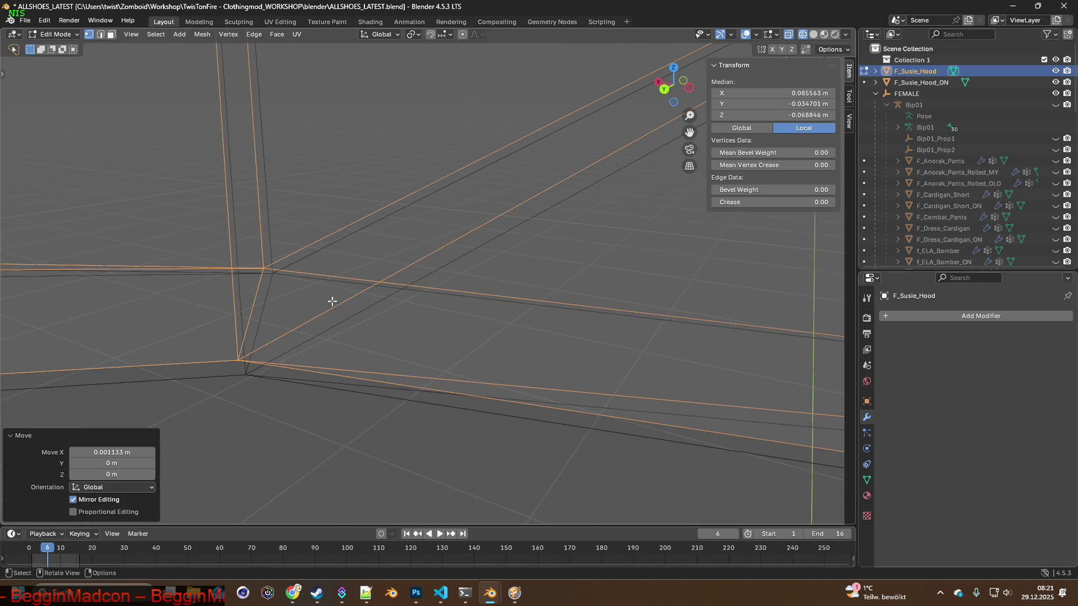
Cancel an X move, then shift the selection along Y and about 0.9 mm along X.
middle_drag(332, 300, 356, 285)
key(g)
key(x)
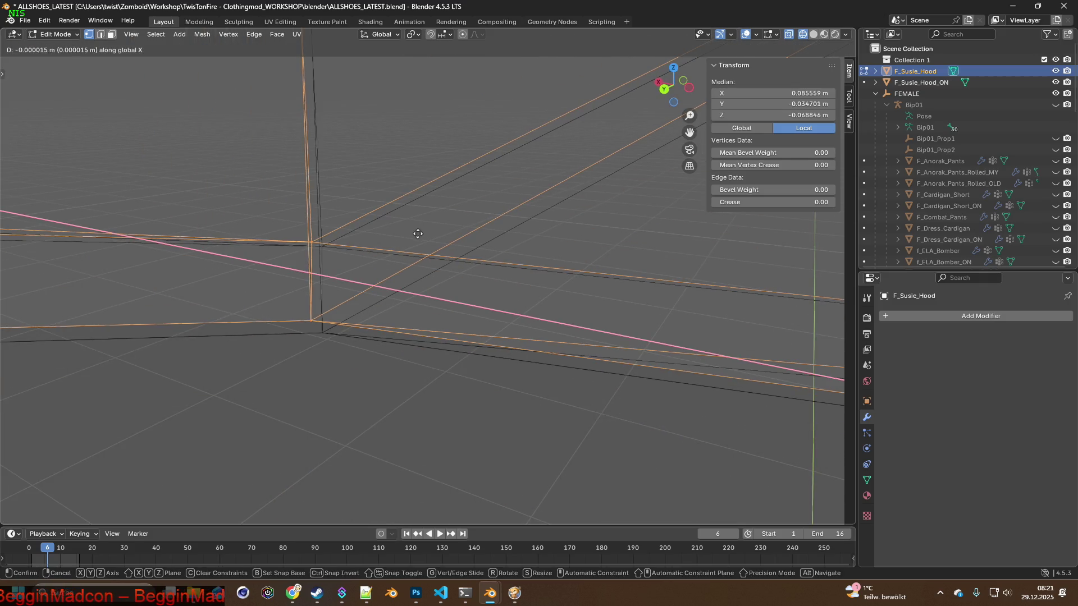
right_click(427, 238)
key(g)
key(y)
click(420, 245)
key(g)
key(x)
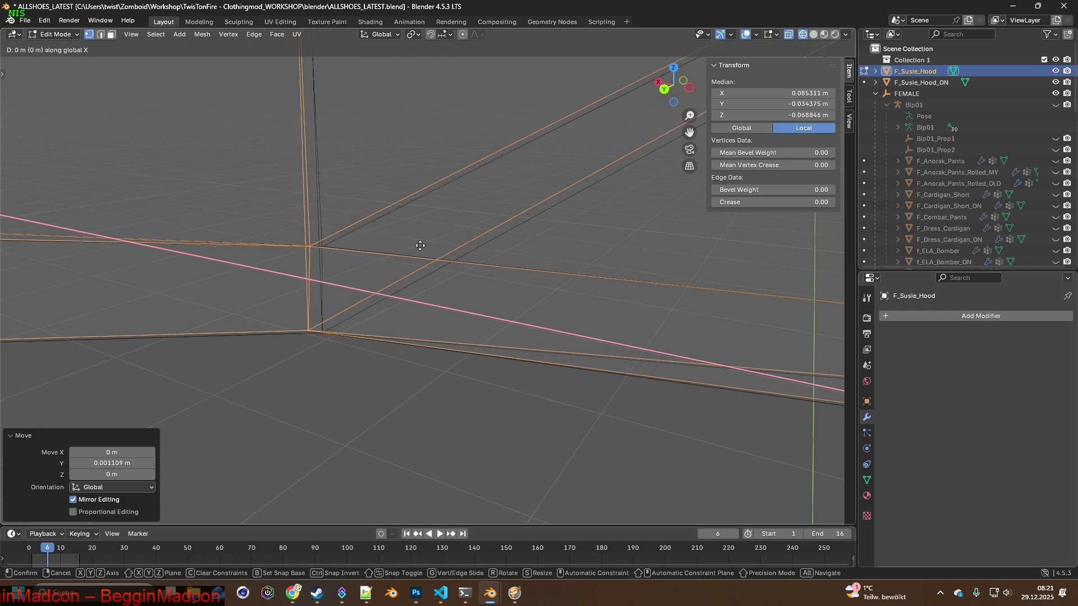
click(432, 245)
Lasso-select the corner vertices of the hood and move them along X.
mouse_move(426, 245)
middle_down()
mouse_move(356, 233)
mouse_move(447, 227)
mouse_move(438, 243)
mouse_move(440, 234)
mouse_move(361, 244)
mouse_move(378, 247)
middle_up()
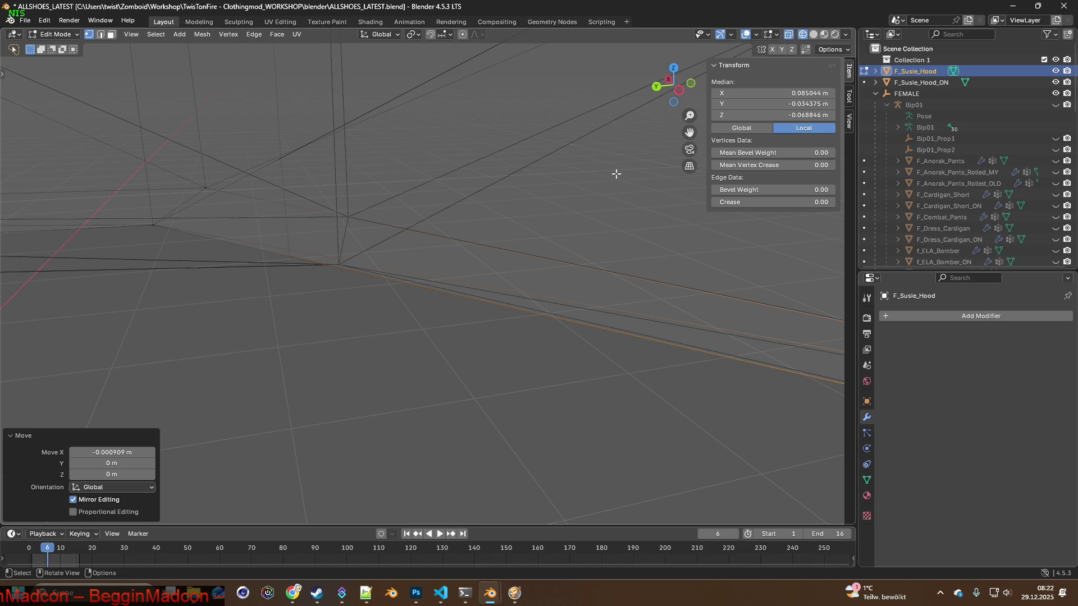
mouse_move(388, 199)
shift+middle_down()
mouse_move(450, 198)
mouse_move(393, 230)
mouse_move(432, 272)
mouse_move(438, 300)
shift+middle_up()
mouse_move(338, 276)
shift+middle_down()
mouse_move(373, 262)
mouse_move(380, 286)
mouse_move(470, 311)
shift+middle_up()
mouse_move(470, 311)
ctrl+right_down()
mouse_move(601, 248)
mouse_move(368, 292)
mouse_move(440, 228)
ctrl+right_up()
mouse_move(440, 228)
shift+middle_down()
mouse_move(397, 272)
mouse_move(430, 252)
mouse_move(446, 216)
shift+middle_up()
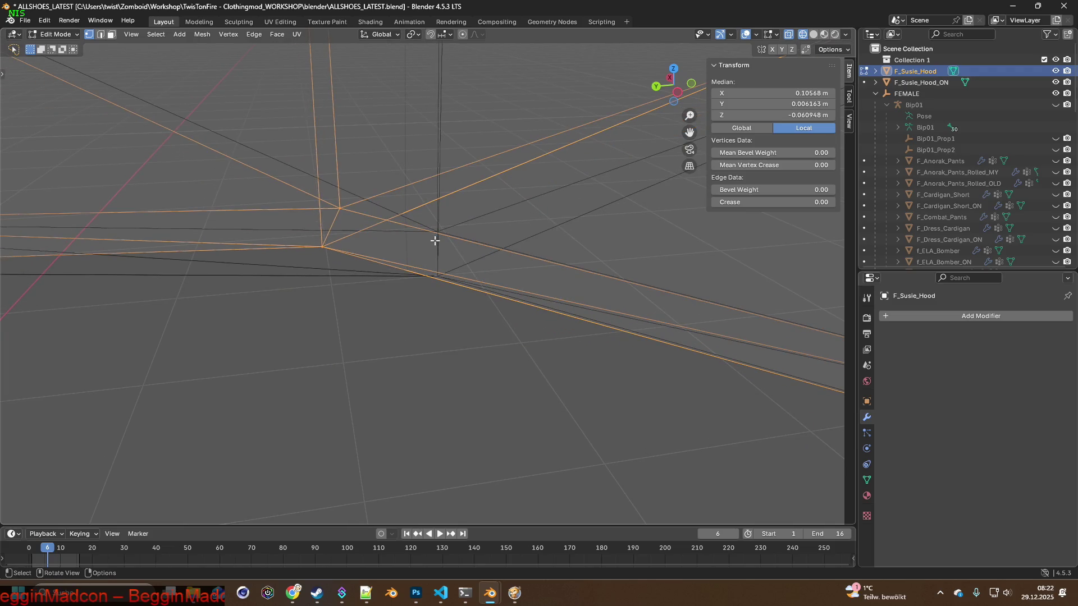
key(g)
key(x)
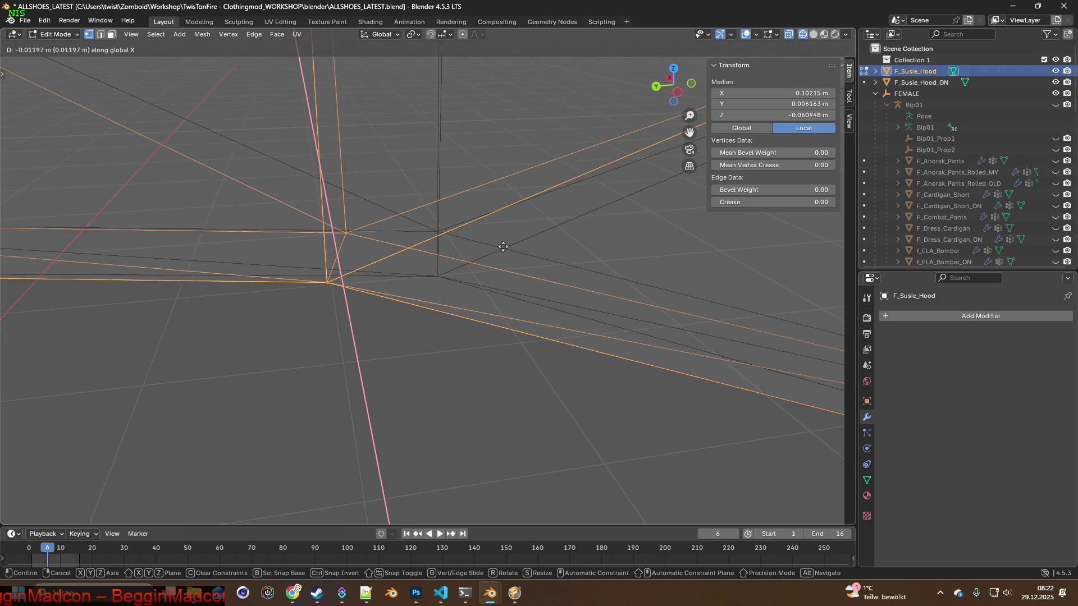
click(498, 241)
Move the vertices about 1.4 cm along Y and 2 mm down in Z, then clear the selection.
key(g)
key(y)
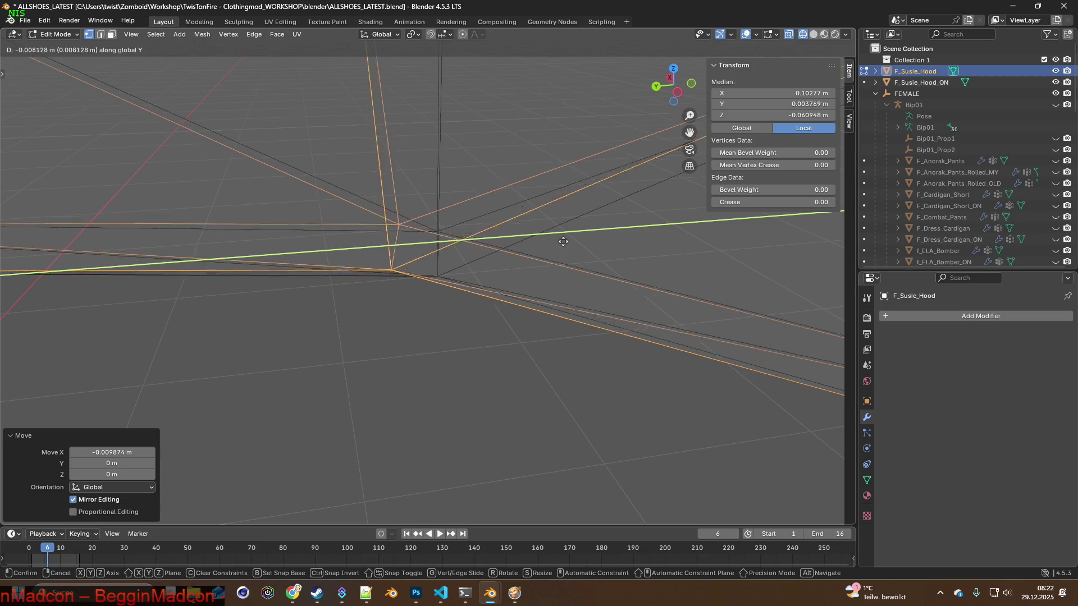
click(601, 248)
mouse_move(525, 228)
middle_down()
mouse_move(503, 231)
mouse_move(495, 272)
mouse_move(494, 250)
middle_up()
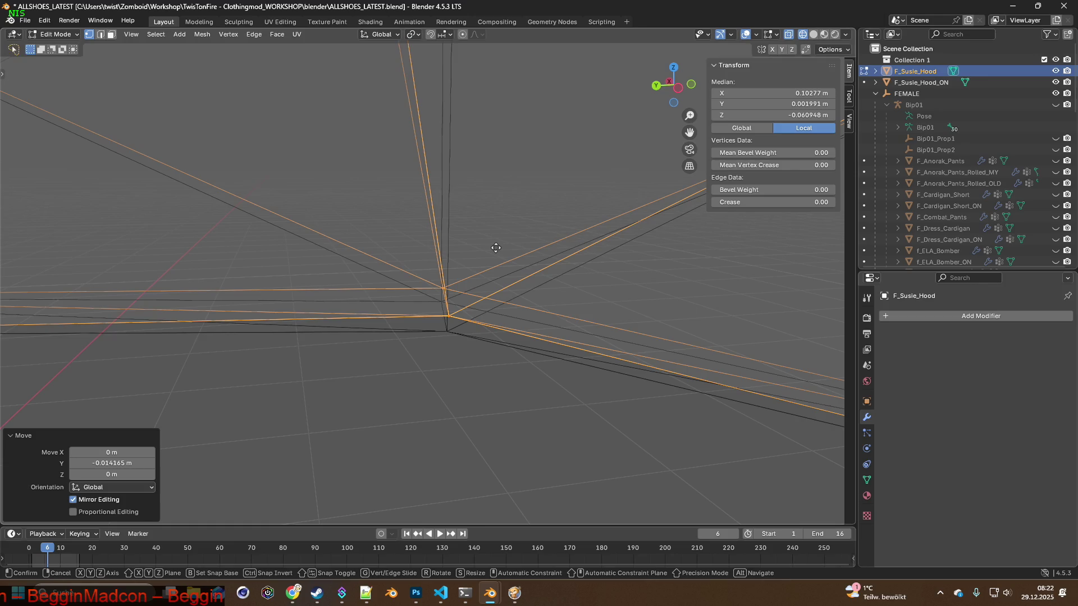
key(g)
key(z)
click(489, 260)
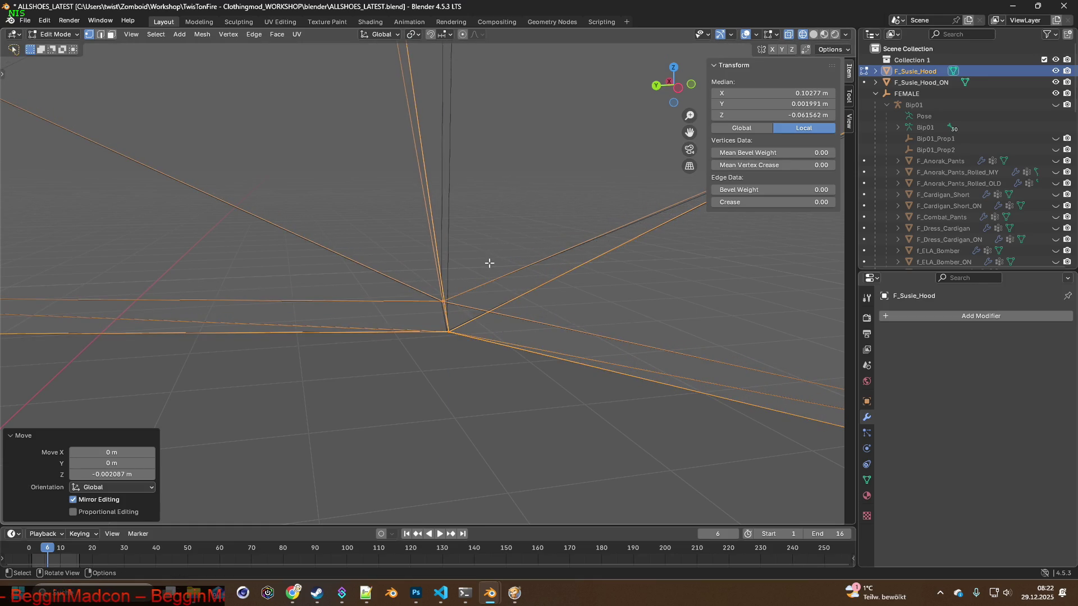
mouse_move(480, 245)
middle_down()
mouse_move(479, 369)
mouse_move(429, 256)
mouse_move(443, 271)
middle_up()
click(427, 313)
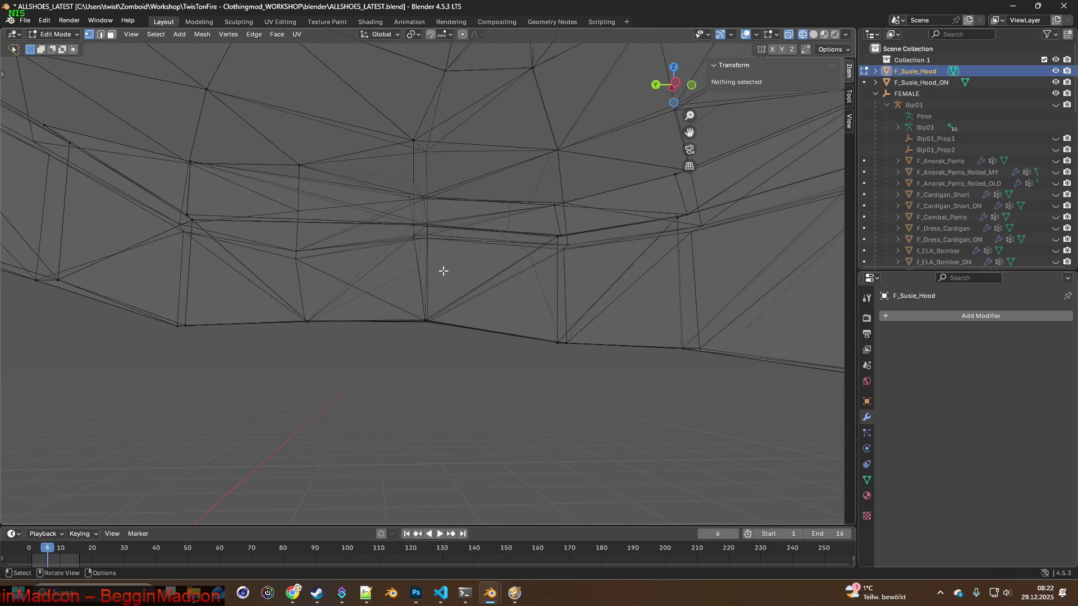
Lasso-select vertices along the hood edge and shift them along X with a small Z nudge.
drag(388, 123, 388, 126)
mouse_move(483, 177)
middle_down()
mouse_move(442, 231)
mouse_move(439, 216)
middle_up()
scroll(440, 233, up, 2)
scroll(439, 219, up, 2)
scroll(434, 235, up, 2)
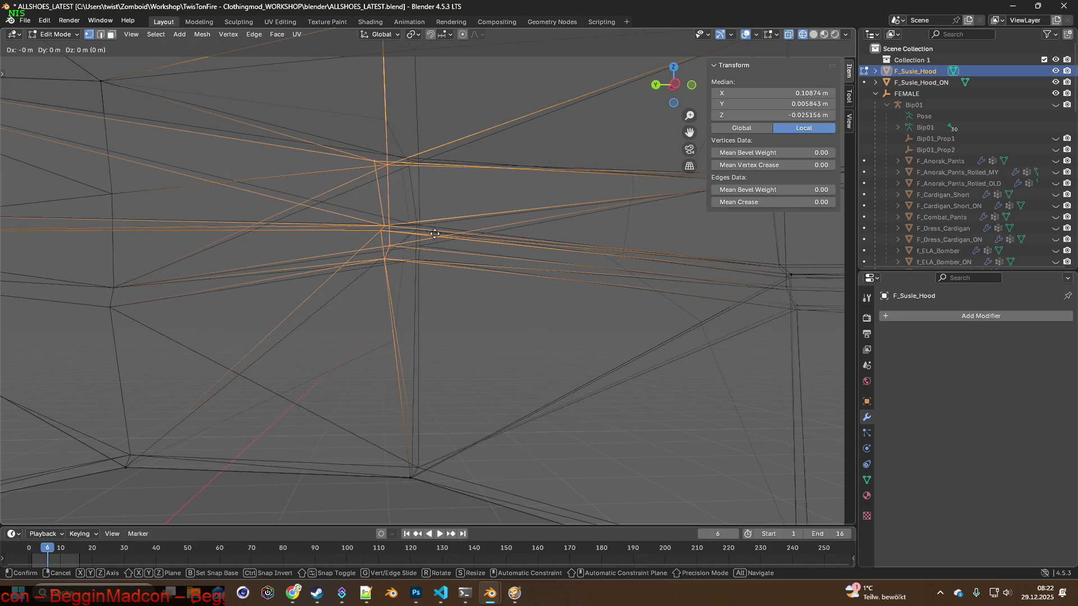
click(469, 237)
mouse_move(464, 236)
middle_down()
mouse_move(521, 277)
mouse_move(462, 248)
mouse_move(539, 233)
mouse_move(453, 267)
mouse_move(503, 258)
mouse_move(445, 287)
mouse_move(454, 274)
middle_up()
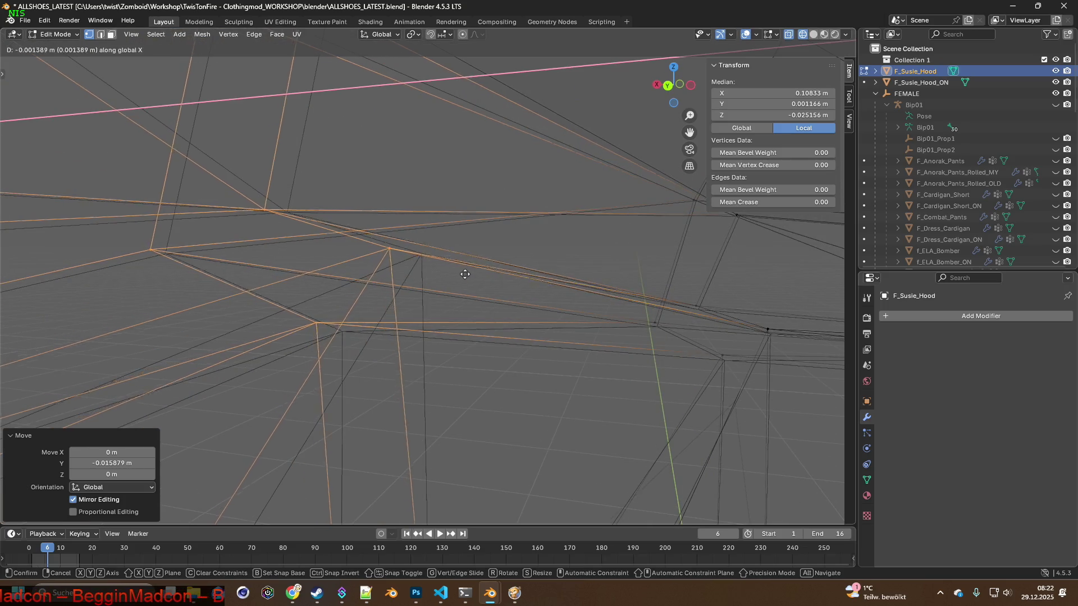
click(491, 282)
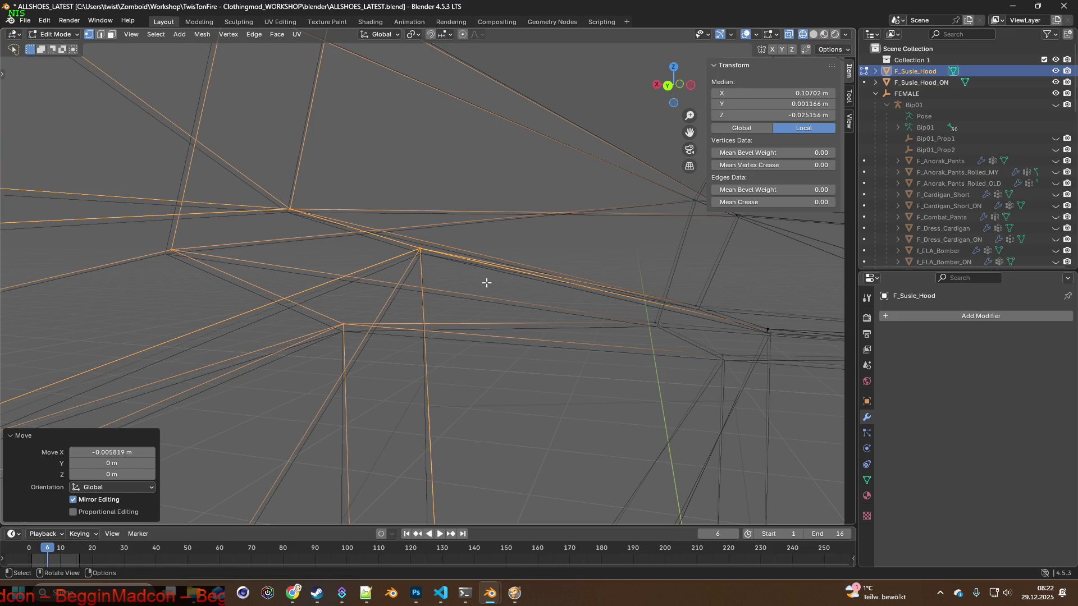
key(z)
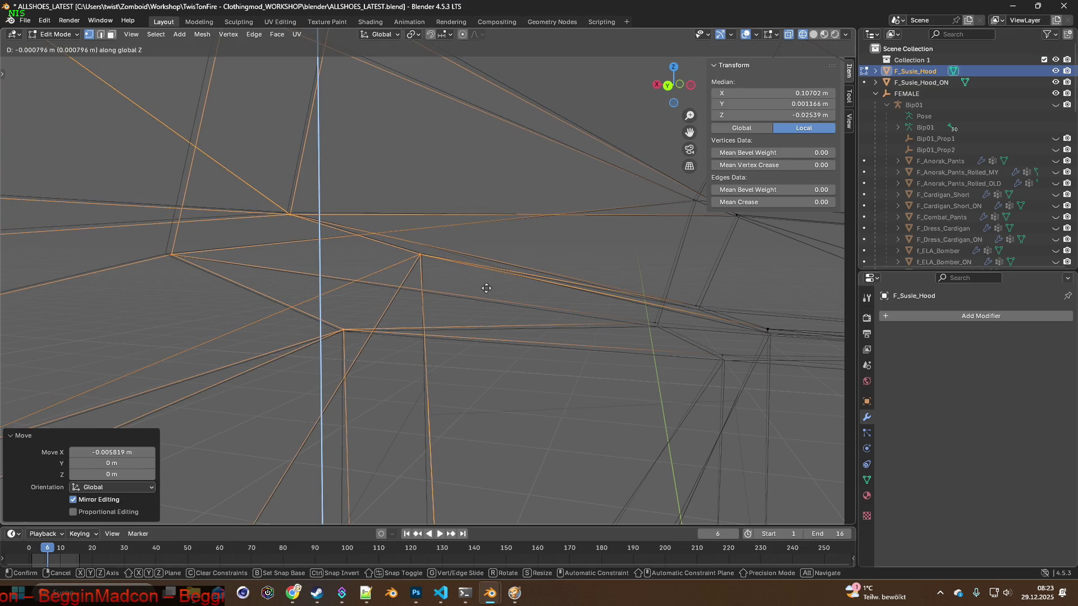
click(486, 289)
Select a cluster of hood vertices and move them slightly into a better position.
mouse_move(480, 289)
middle_down()
mouse_move(367, 271)
mouse_move(355, 256)
mouse_move(349, 342)
mouse_move(392, 151)
mouse_move(404, 323)
mouse_move(376, 284)
middle_up()
middle_drag(382, 236, 416, 291)
ctrl+right_drag(451, 399, 458, 259)
mouse_move(443, 266)
middle_down()
mouse_move(441, 243)
mouse_move(445, 270)
middle_up()
key(g)
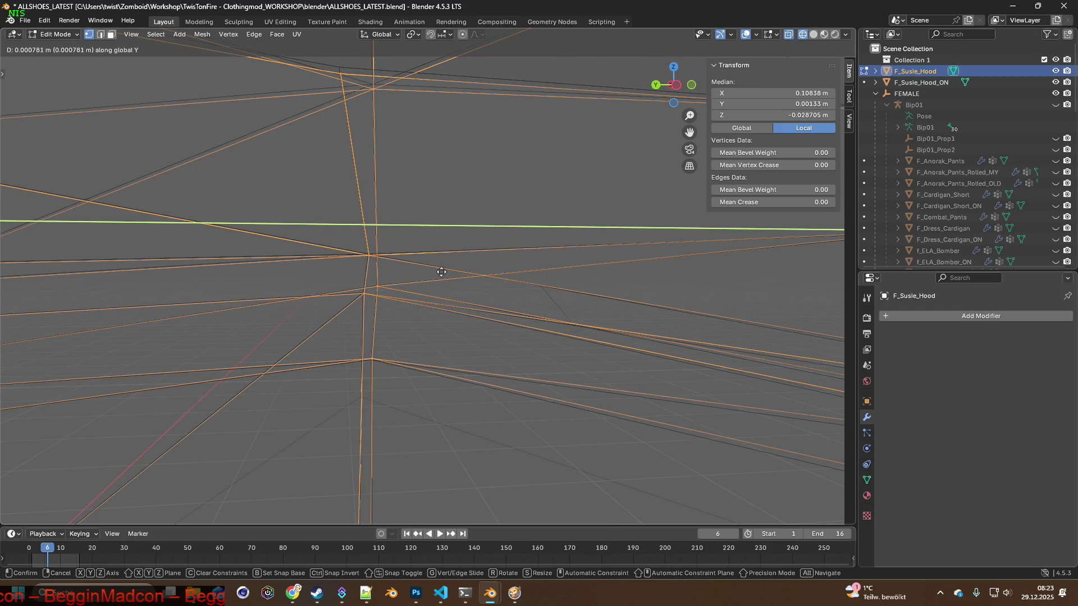
click(440, 272)
mouse_move(441, 270)
middle_down()
mouse_move(484, 271)
mouse_move(385, 301)
mouse_move(385, 267)
mouse_move(404, 279)
mouse_move(365, 251)
mouse_move(398, 231)
middle_up()
Reposition two single hood vertices, raising the second one about 1.2 mm.
click(381, 246)
key(g)
click(424, 240)
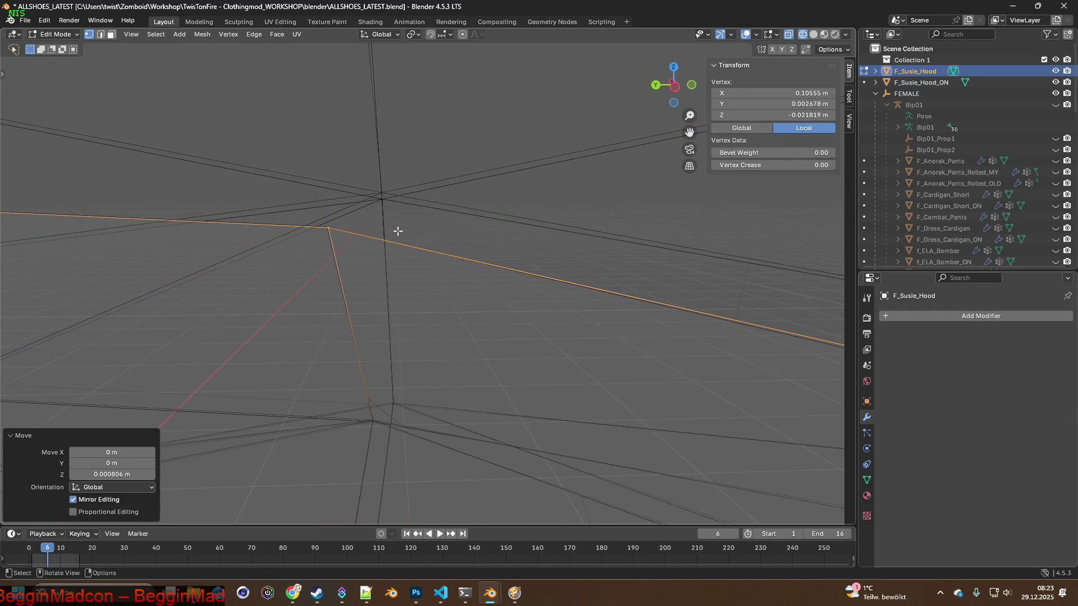
click(385, 194)
middle_drag(386, 194, 368, 212)
key(g)
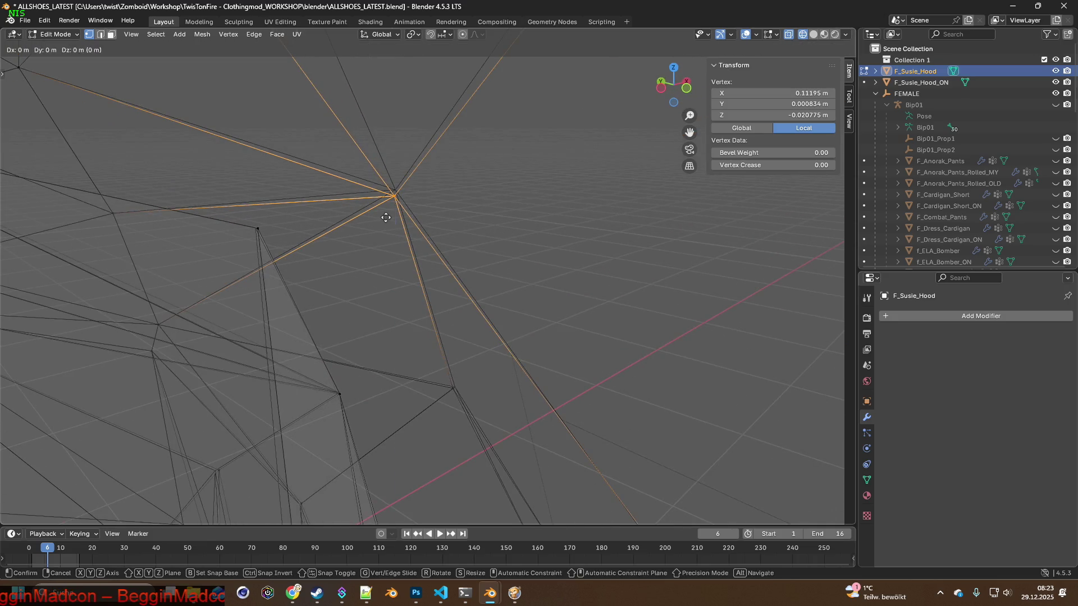
click(385, 210)
mouse_move(368, 224)
middle_down()
mouse_move(405, 272)
mouse_move(505, 160)
mouse_move(396, 312)
mouse_move(393, 266)
mouse_move(535, 214)
middle_up()
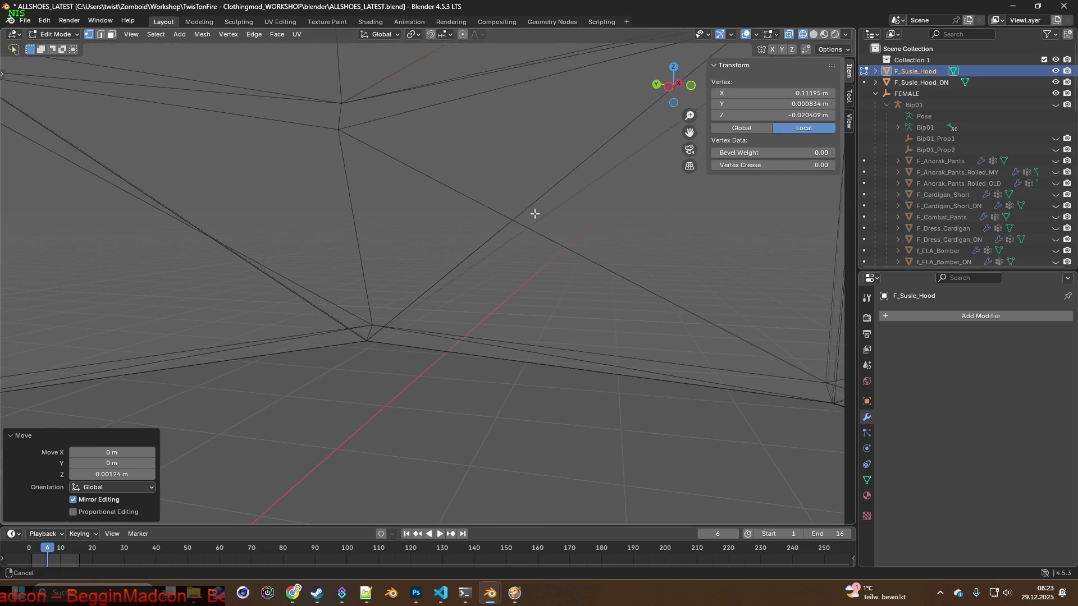
scroll(453, 219, down, 3)
scroll(452, 233, down, 3)
mouse_move(452, 233)
middle_down()
mouse_move(267, 227)
mouse_move(469, 244)
mouse_move(438, 236)
mouse_move(476, 254)
mouse_move(603, 250)
mouse_move(609, 206)
mouse_move(548, 174)
mouse_move(508, 292)
mouse_move(532, 218)
mouse_move(357, 258)
mouse_move(322, 300)
mouse_move(268, 320)
middle_up()
scroll(438, 236, up, 3)
scroll(498, 237, up, 3)
Nudge a lower-ring hood vertex along X and about 1.9 mm along Y in small steps.
click(260, 290)
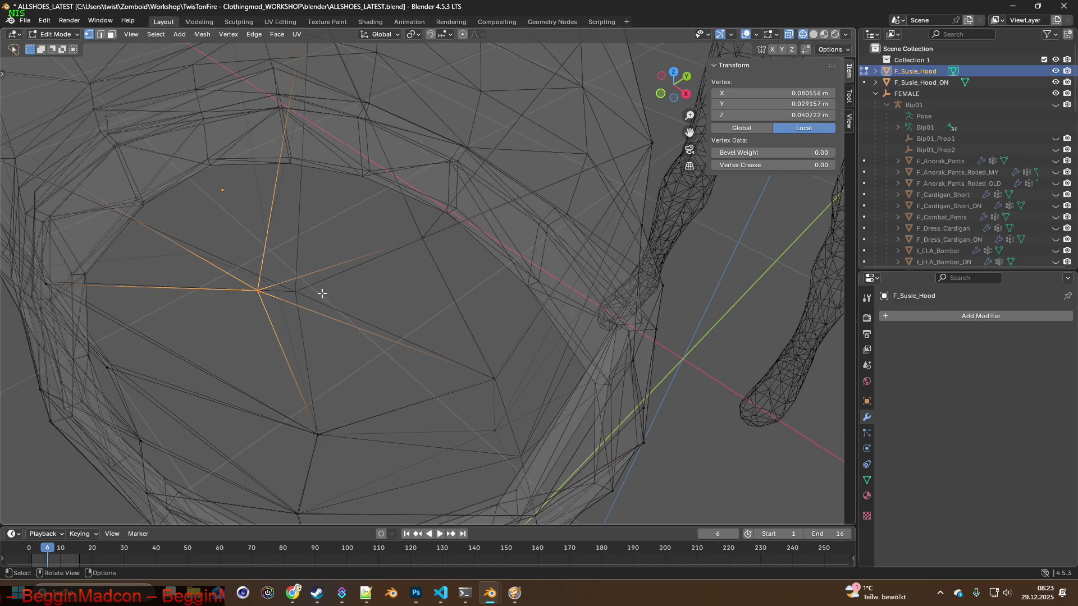
middle_drag(320, 294, 322, 287)
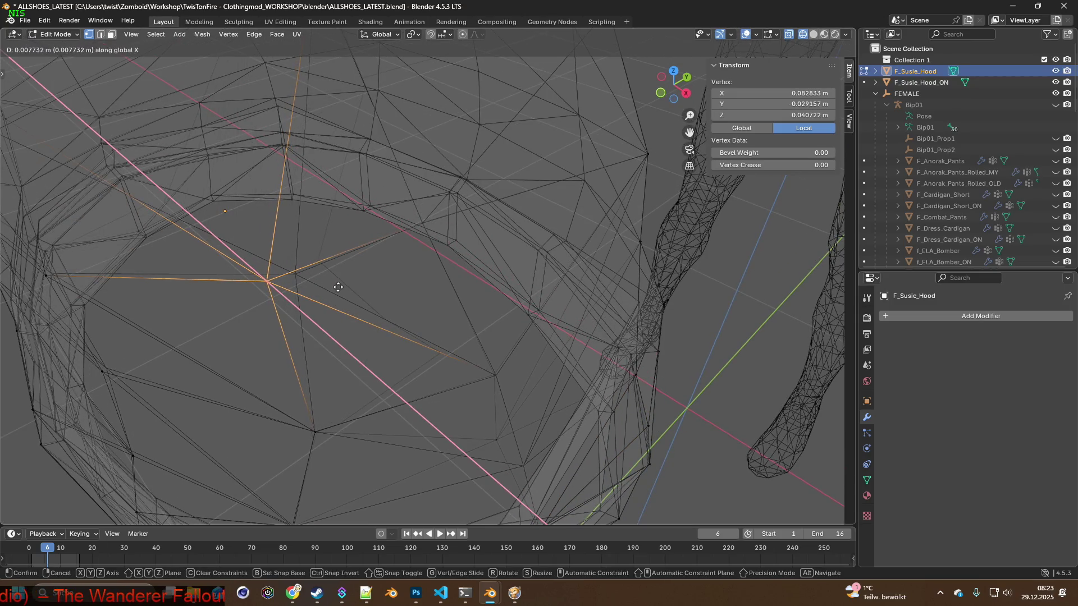
click(338, 287)
key(g)
key(y)
click(360, 280)
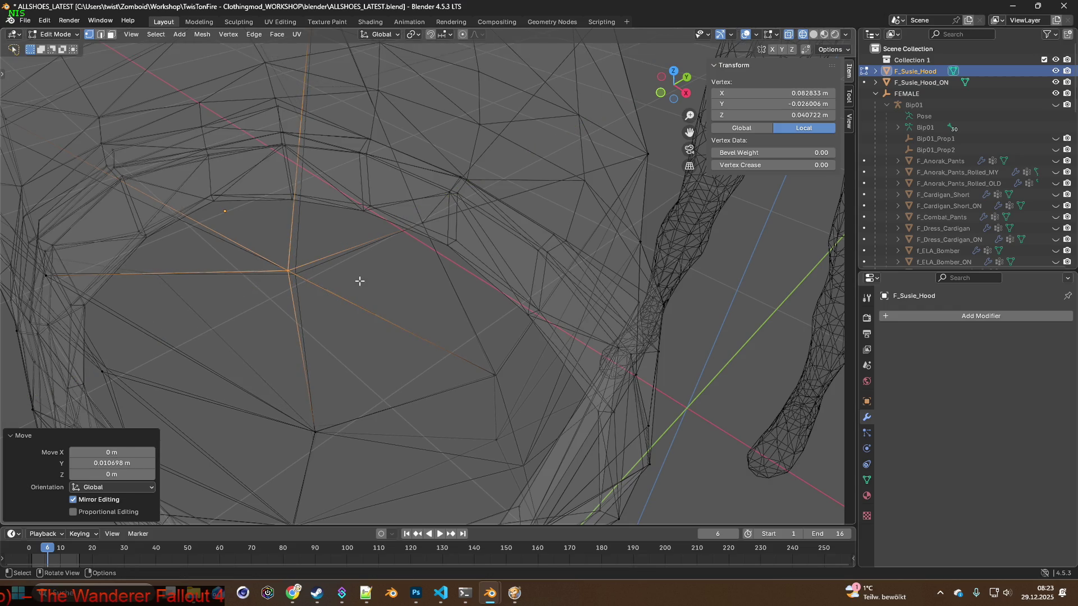
click(367, 284)
key(g)
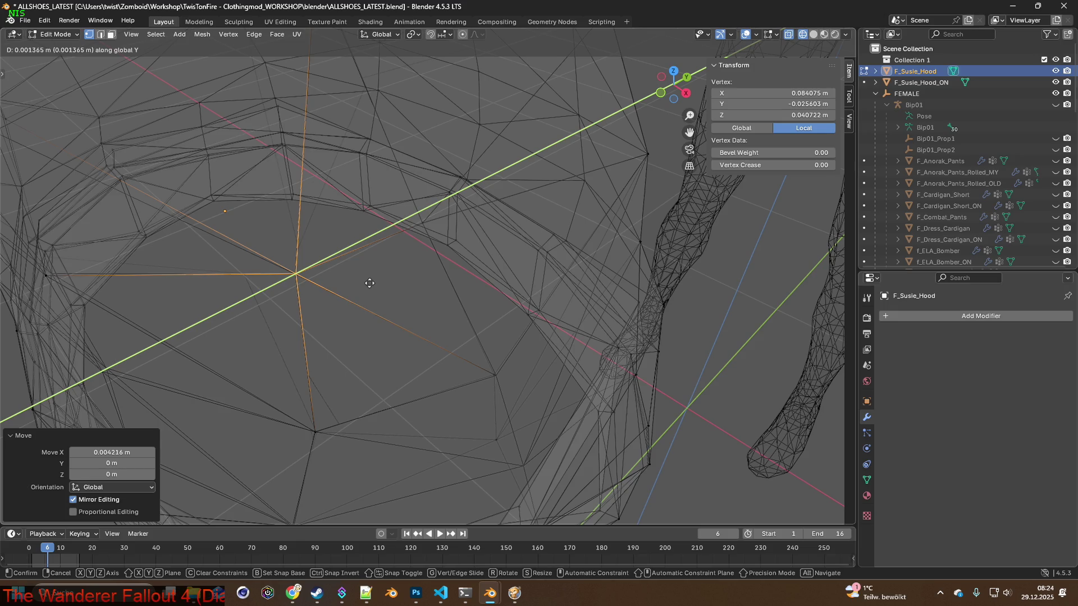
click(369, 283)
mouse_move(360, 286)
middle_down()
mouse_move(493, 234)
mouse_move(396, 284)
mouse_move(299, 287)
mouse_move(361, 301)
mouse_move(320, 216)
middle_up()
Shift the ring vertex roughly 4 mm further along X.
key(g)
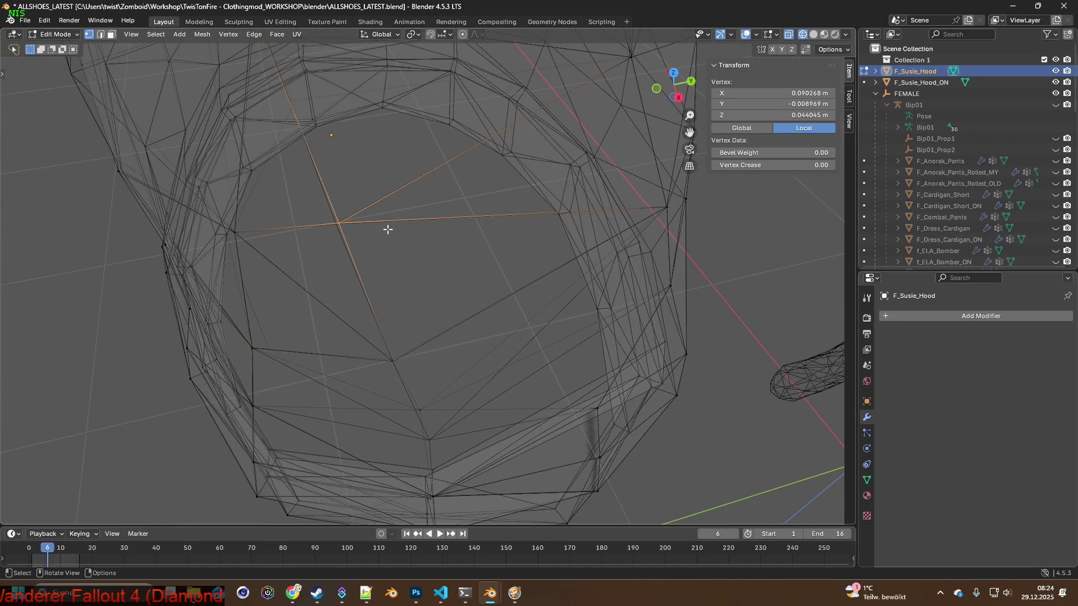
key(x)
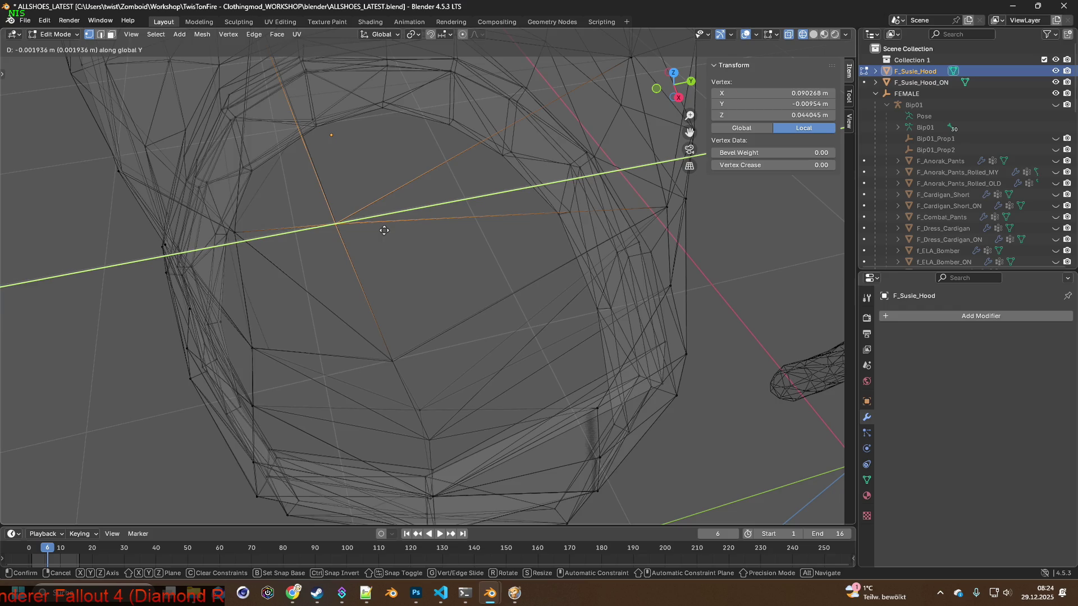
click(385, 230)
mouse_move(385, 228)
middle_down()
mouse_move(353, 221)
mouse_move(494, 242)
mouse_move(470, 233)
mouse_move(438, 301)
mouse_move(481, 345)
mouse_move(512, 172)
mouse_move(423, 258)
mouse_move(445, 265)
mouse_move(432, 212)
mouse_move(464, 214)
mouse_move(452, 216)
middle_up()
Move another hood vertex about 1 cm along X, lower it slightly, then adjust X again.
click(432, 213)
key(g)
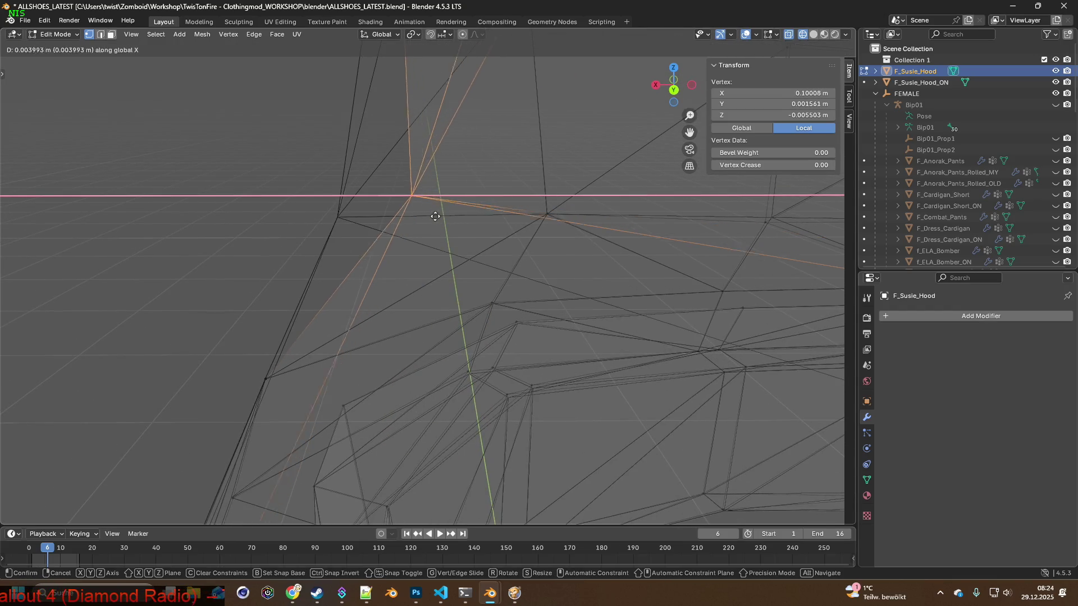
click(369, 213)
key(g)
key(z)
click(364, 232)
key(g)
key(x)
click(358, 232)
mouse_move(358, 233)
middle_down()
mouse_move(349, 248)
mouse_move(386, 242)
mouse_move(398, 209)
mouse_move(402, 281)
mouse_move(405, 210)
mouse_move(498, 234)
mouse_move(447, 253)
mouse_move(414, 233)
mouse_move(486, 233)
mouse_move(412, 253)
mouse_move(453, 253)
mouse_move(486, 277)
mouse_move(542, 277)
mouse_move(412, 264)
mouse_move(476, 255)
middle_up()
scroll(486, 234, up, 3)
scroll(454, 264, down, 3)
scroll(476, 255, up, 1)
scroll(457, 263, up, 2)
scroll(427, 279, up, 3)
scroll(441, 259, up, 2)
scroll(381, 238, down, 1)
scroll(388, 233, down, 1)
scroll(405, 306, down, 1)
scroll(419, 310, down, 1)
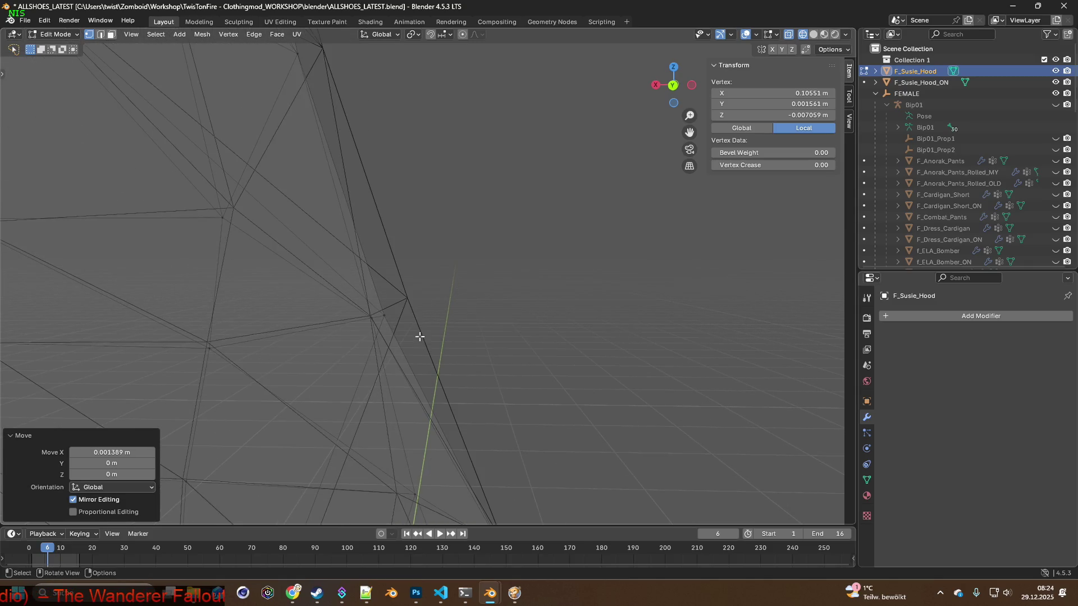
Extend the selection around the vertex, shift it along X and raise it roughly 6 mm.
key(ctrl+KP_Add)
middle_drag(435, 296, 492, 274)
middle_drag(496, 231, 483, 239)
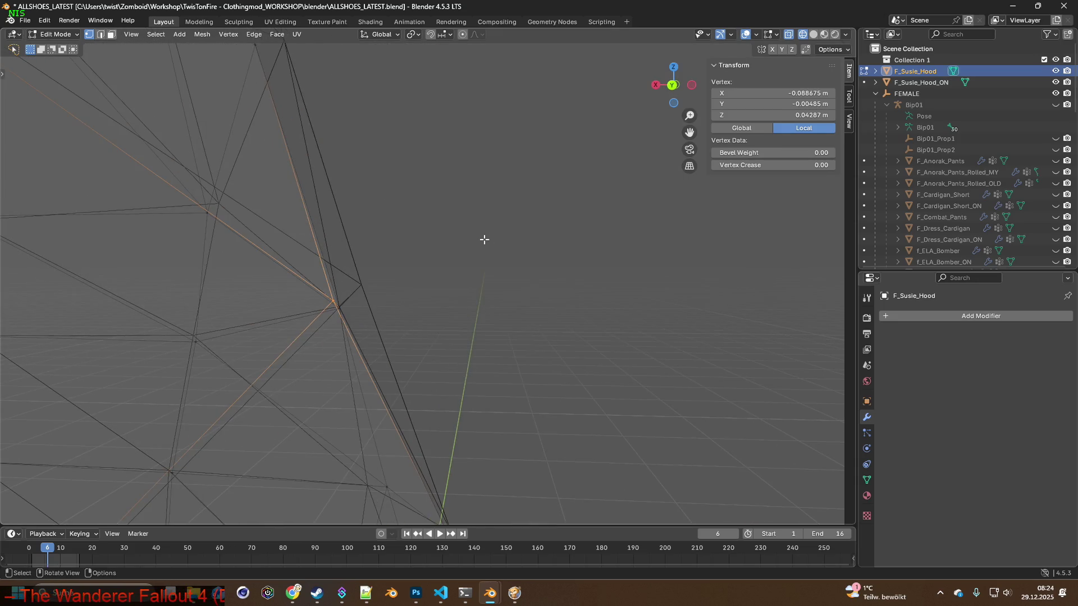
key(g)
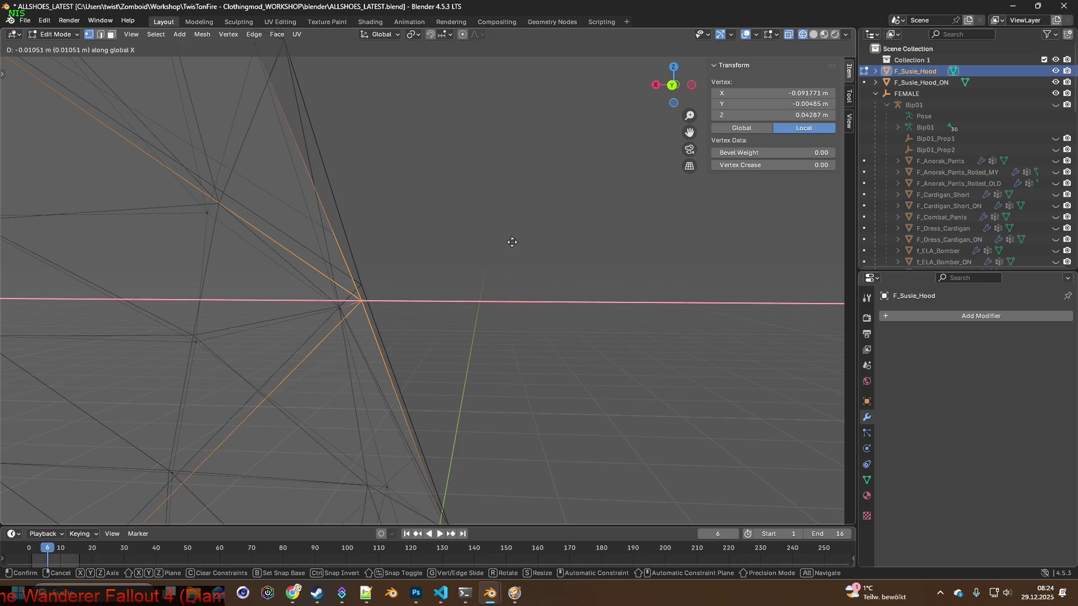
click(511, 242)
key(g)
key(z)
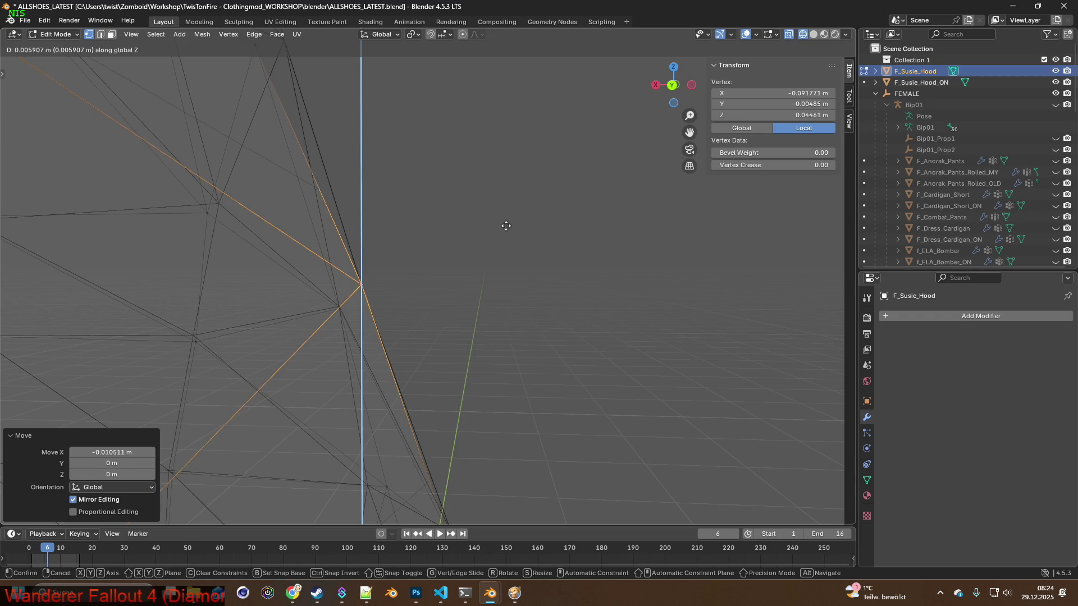
click(506, 226)
mouse_move(505, 226)
middle_down()
mouse_move(209, 243)
mouse_move(397, 241)
middle_up()
scroll(480, 255, up, 3)
scroll(418, 269, down, 2)
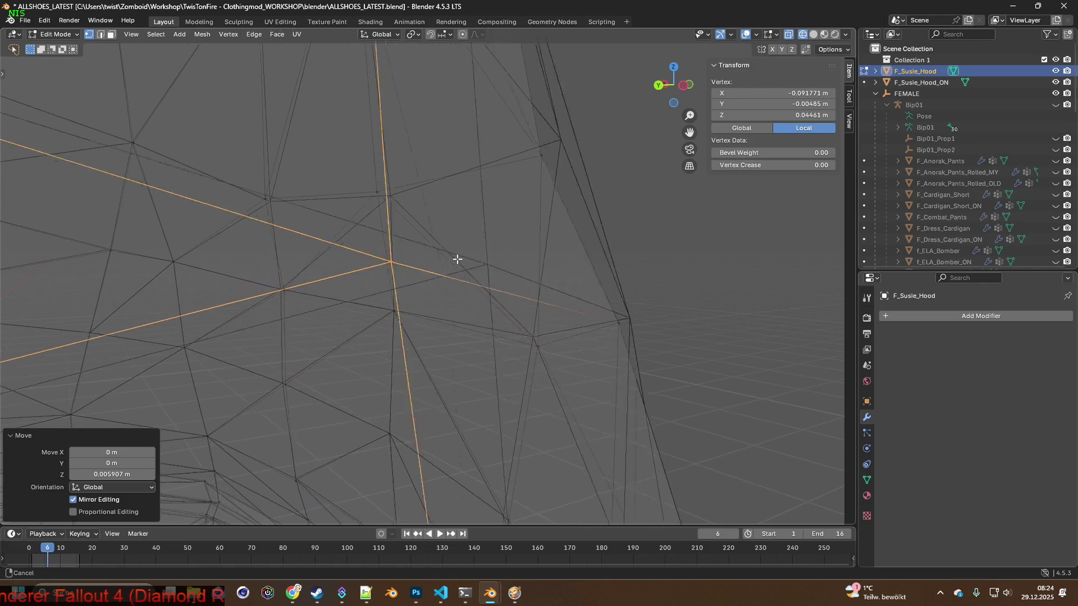
middle_drag(456, 259, 426, 285)
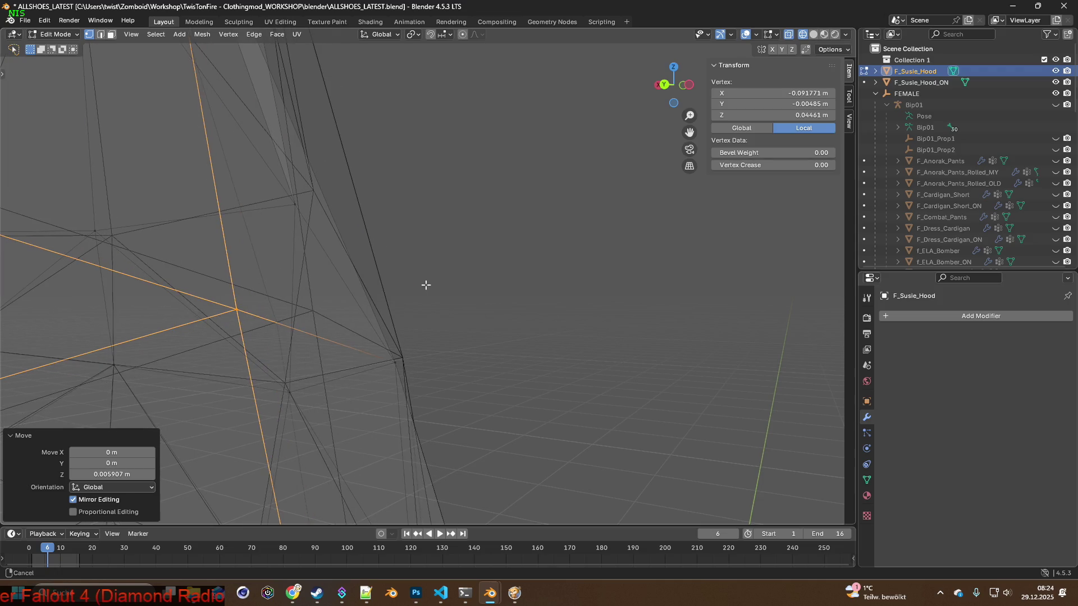
Confirm the pending X move, then select a different hood vertex and shift it along X.
click(511, 286)
shift+middle_drag(510, 284, 332, 296)
scroll(428, 276, up, 2)
middle_drag(428, 277, 369, 301)
mouse_move(382, 306)
middle_down()
mouse_move(388, 320)
mouse_move(454, 307)
mouse_move(446, 322)
middle_up()
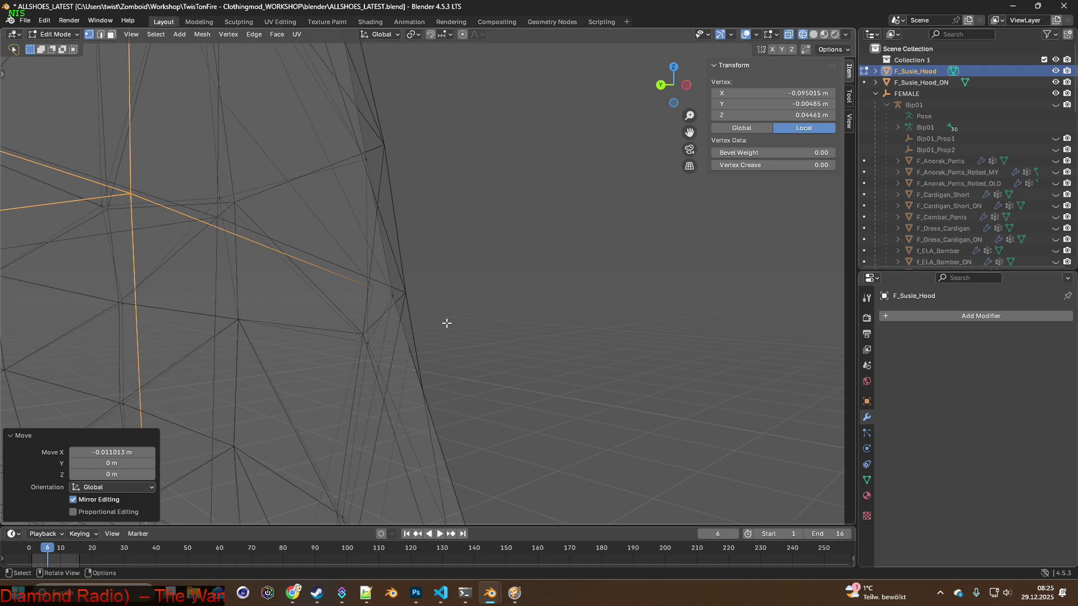
click(407, 289)
key(x)
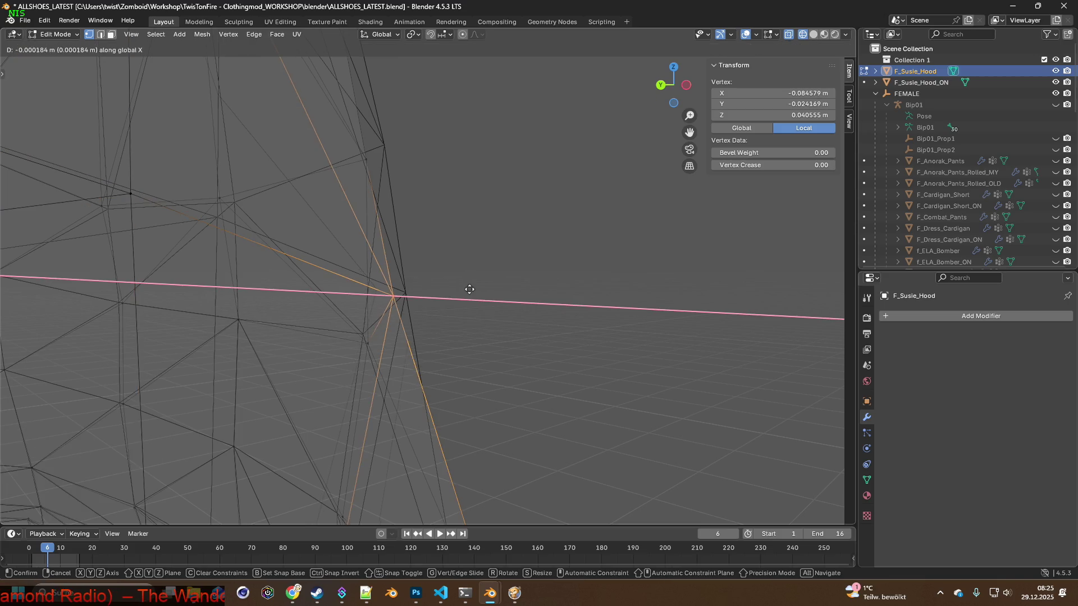
click(483, 288)
mouse_move(470, 294)
middle_down()
mouse_move(281, 302)
mouse_move(380, 263)
mouse_move(351, 282)
mouse_move(359, 308)
middle_up()
Nudge the vertex repeatedly in small steps along X toward the body.
key(g)
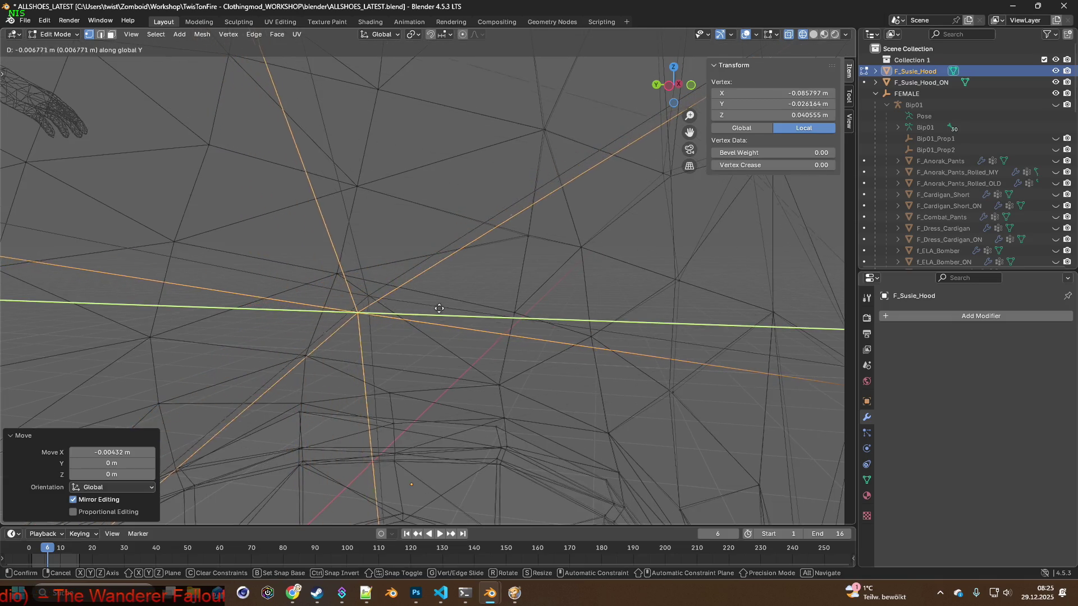
click(353, 304)
mouse_move(353, 304)
middle_down()
mouse_move(242, 294)
mouse_move(450, 301)
mouse_move(266, 290)
mouse_move(373, 296)
mouse_move(329, 295)
mouse_move(344, 294)
middle_up()
key(g)
click(378, 295)
key(g)
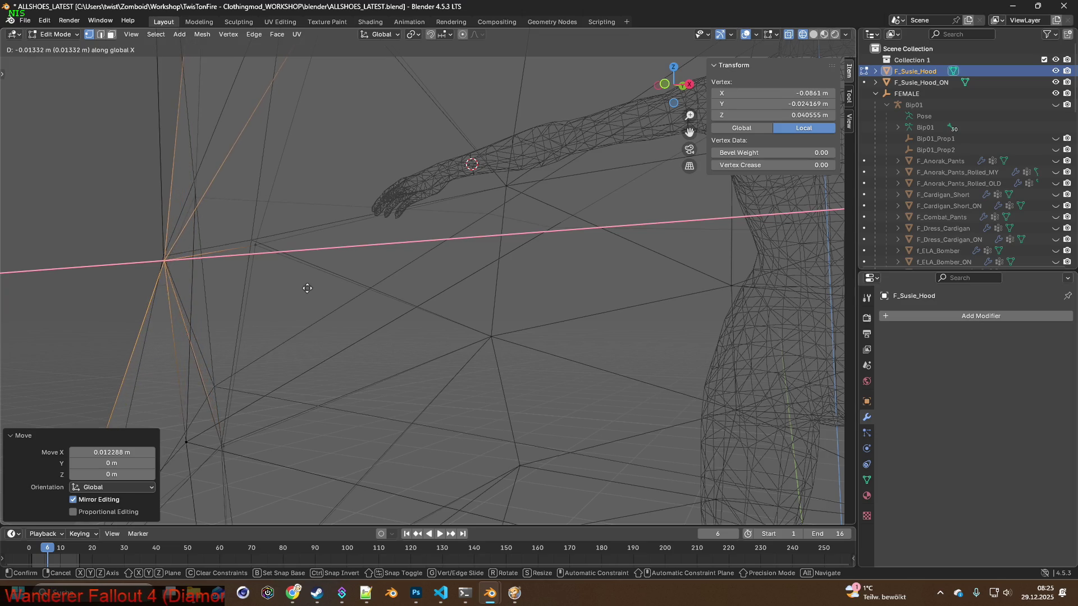
click(307, 287)
middle_drag(312, 289, 369, 293)
key(g)
click(346, 290)
key(g)
key(x)
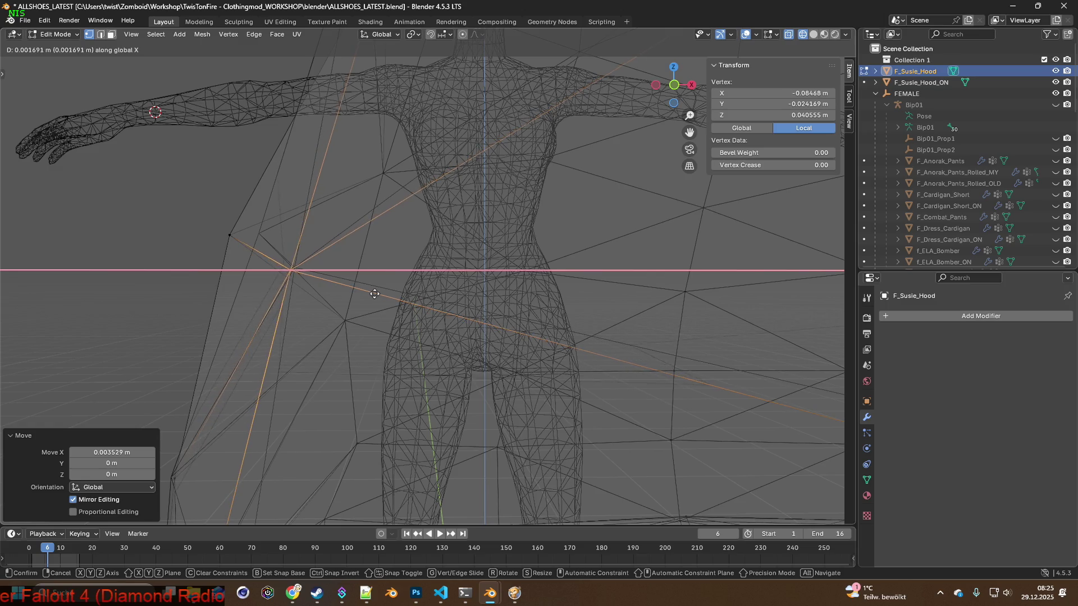
click(380, 293)
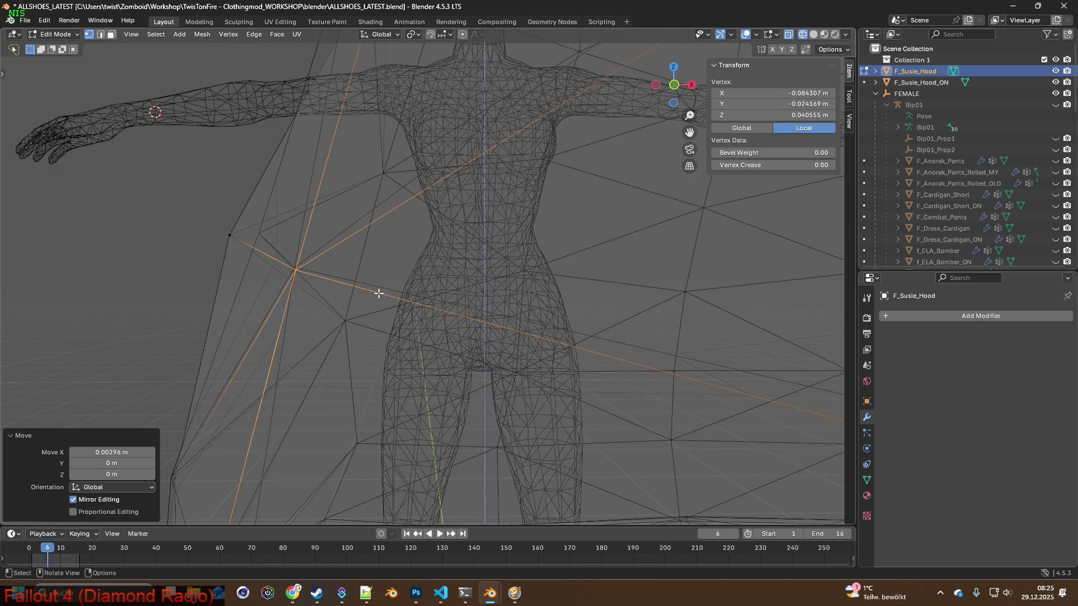
Restore the cleared vertex selection and move it along Y, then freely, then along X.
click(378, 294)
key(t)
click(46, 21)
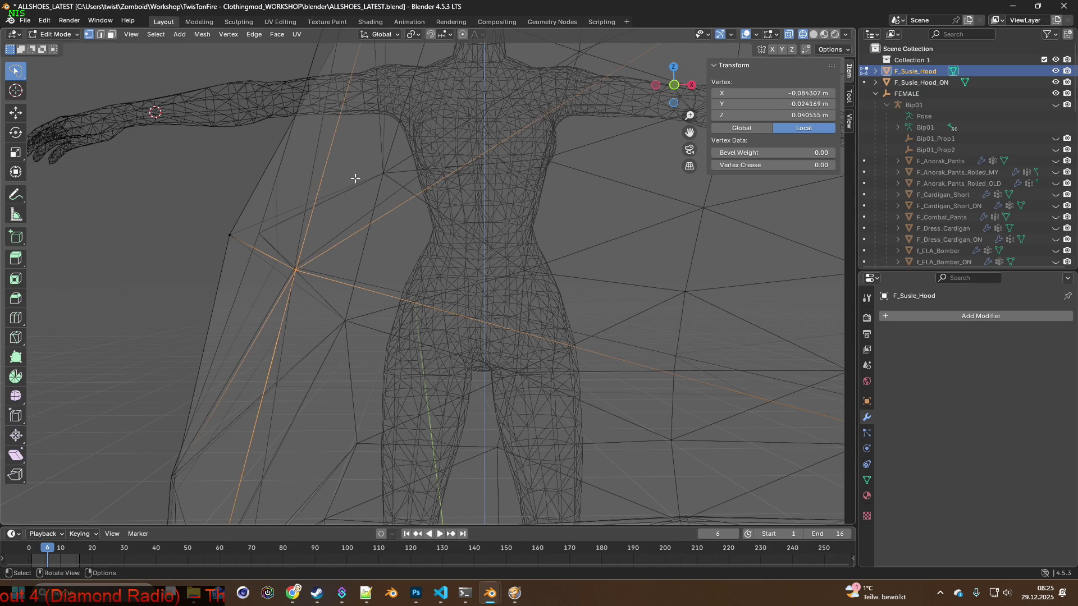
key(g)
key(y)
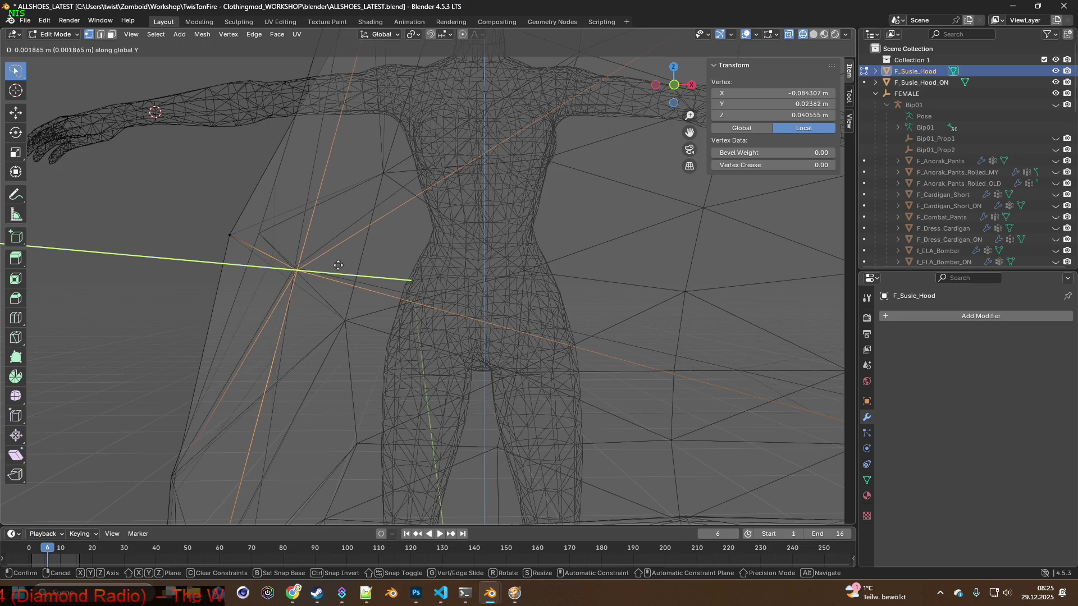
key(y)
key(y)
alt+scroll(253, 207, up, 5)
alt+scroll(244, 208, up, 3)
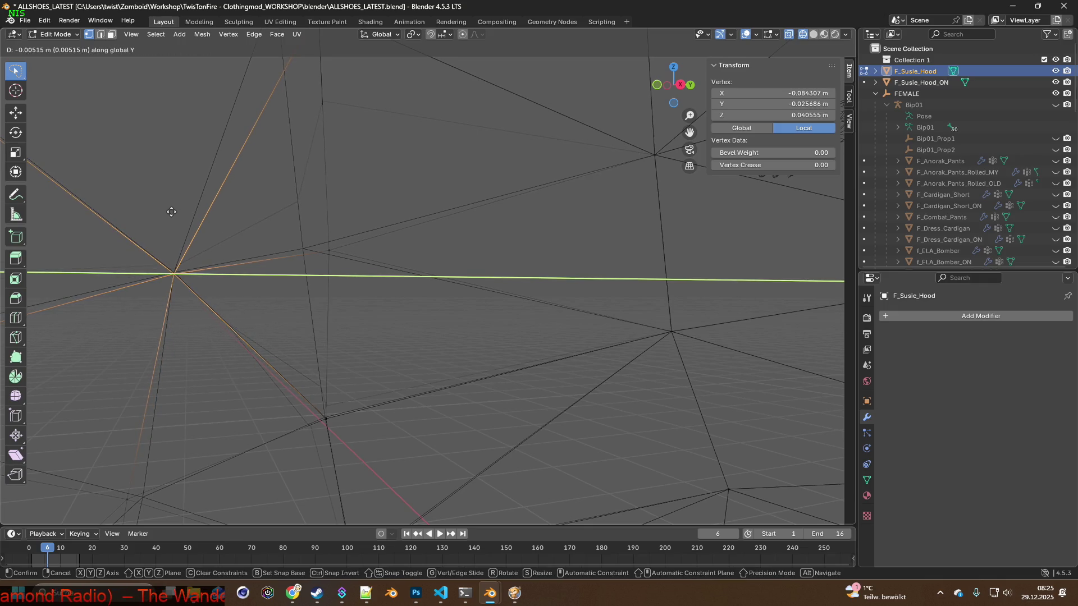
click(170, 212)
middle_drag(173, 211, 282, 220)
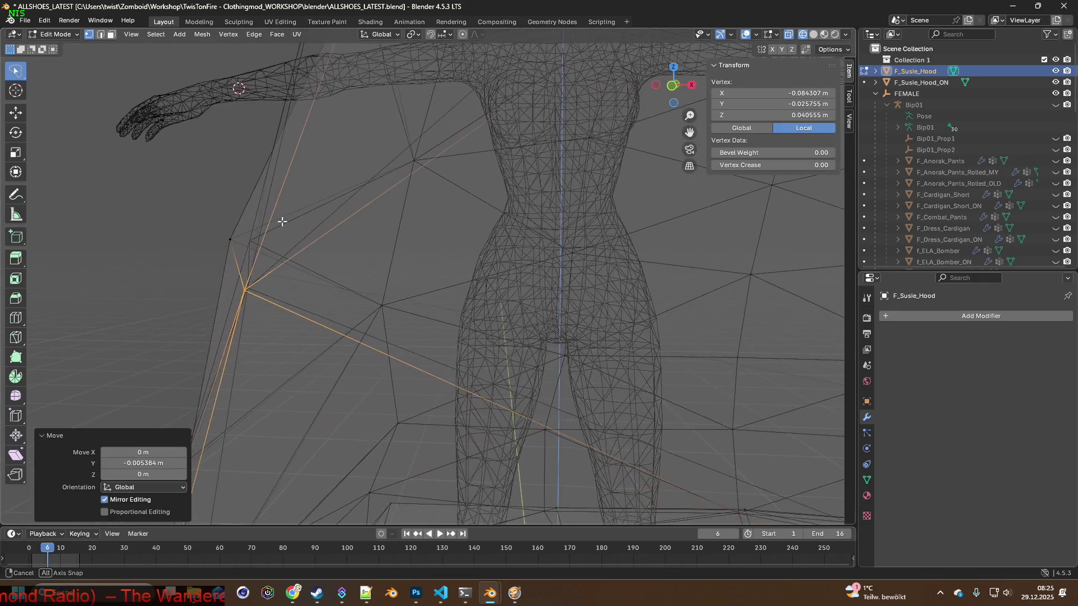
mouse_move(282, 223)
middle_down()
mouse_move(366, 267)
mouse_move(386, 241)
mouse_move(365, 228)
mouse_move(382, 267)
mouse_move(373, 258)
mouse_move(503, 279)
middle_up()
click(280, 221)
Select another hood vertex and reposition it, including a small Y shift.
click(350, 242)
key(g)
click(353, 258)
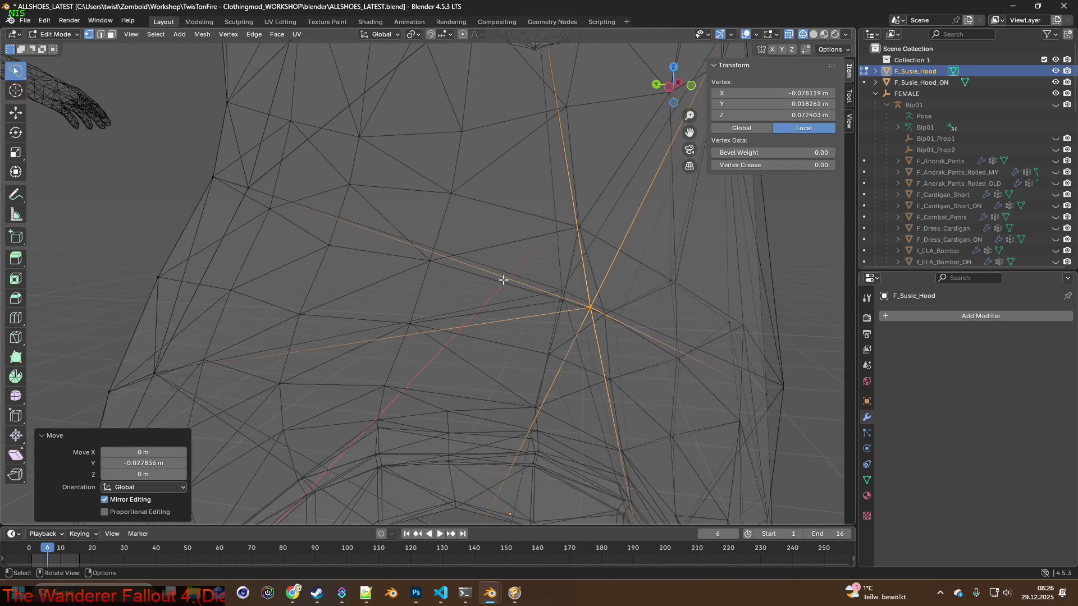
click(476, 272)
mouse_move(497, 270)
middle_down()
mouse_move(480, 264)
mouse_move(470, 325)
mouse_move(425, 147)
middle_up()
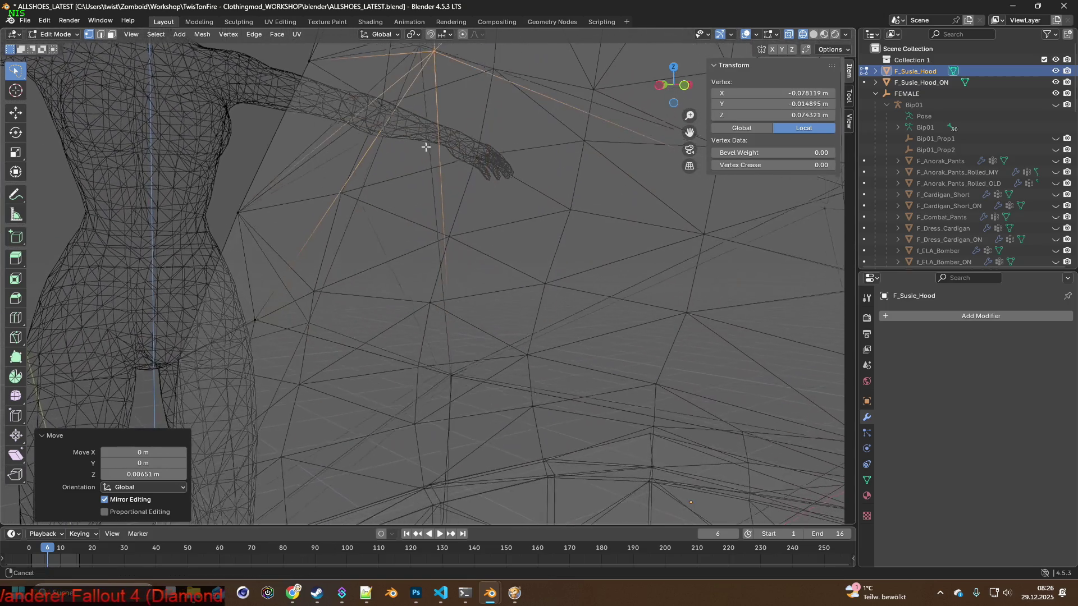
mouse_move(327, 313)
middle_down()
mouse_move(288, 302)
mouse_move(295, 316)
middle_up()
Move a further hood vertex along X, then Y, then about 6.4 mm along X.
click(319, 298)
scroll(289, 290, down, 3)
key(g)
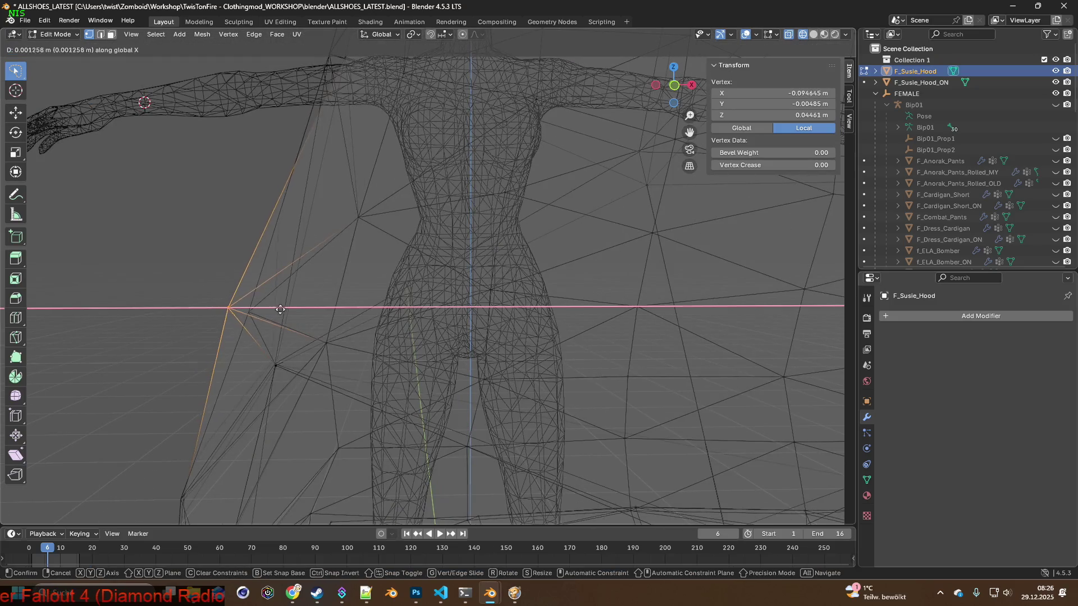
click(301, 314)
middle_drag(303, 312, 409, 315)
key(g)
key(y)
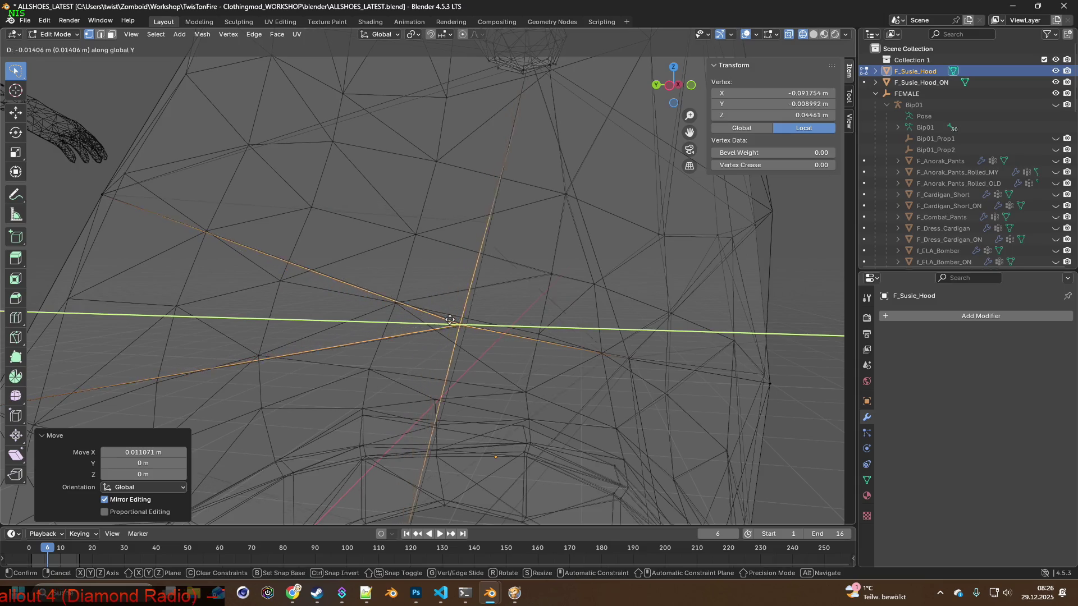
click(453, 323)
scroll(434, 320, down, 5)
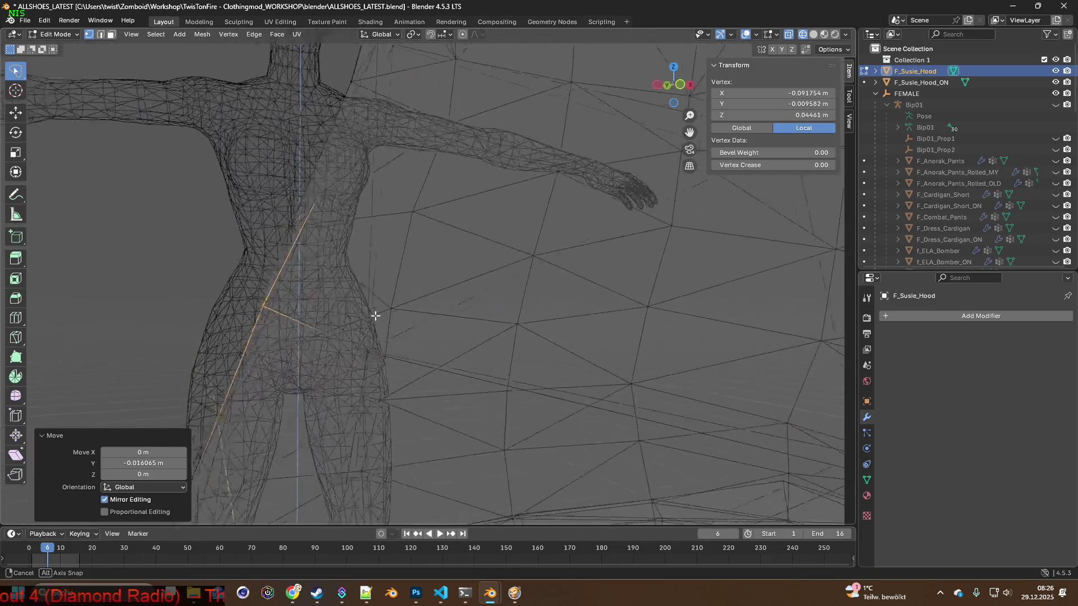
scroll(373, 315, down, 2)
key(g)
key(x)
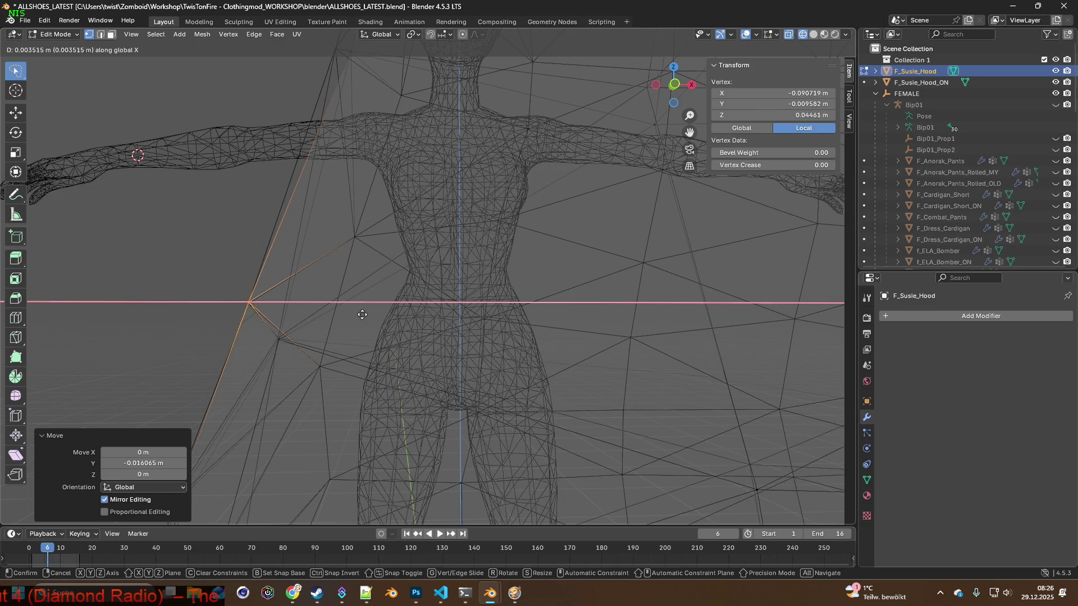
click(362, 315)
mouse_move(362, 314)
middle_down()
mouse_move(373, 317)
mouse_move(349, 361)
mouse_move(432, 353)
mouse_move(397, 298)
mouse_move(470, 312)
mouse_move(355, 268)
mouse_move(419, 275)
mouse_move(452, 181)
mouse_move(424, 373)
mouse_move(443, 321)
middle_up()
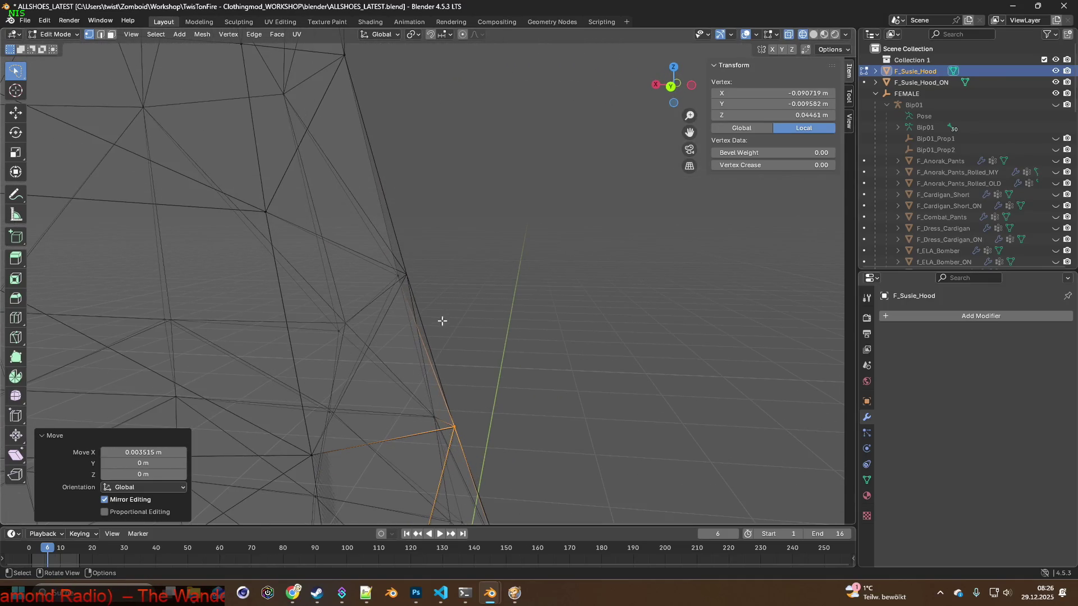
Adjust the vertex freely and raise it about 1.1 mm to sit near −0.0800, −0.0149, 0.0746 m.
key(g)
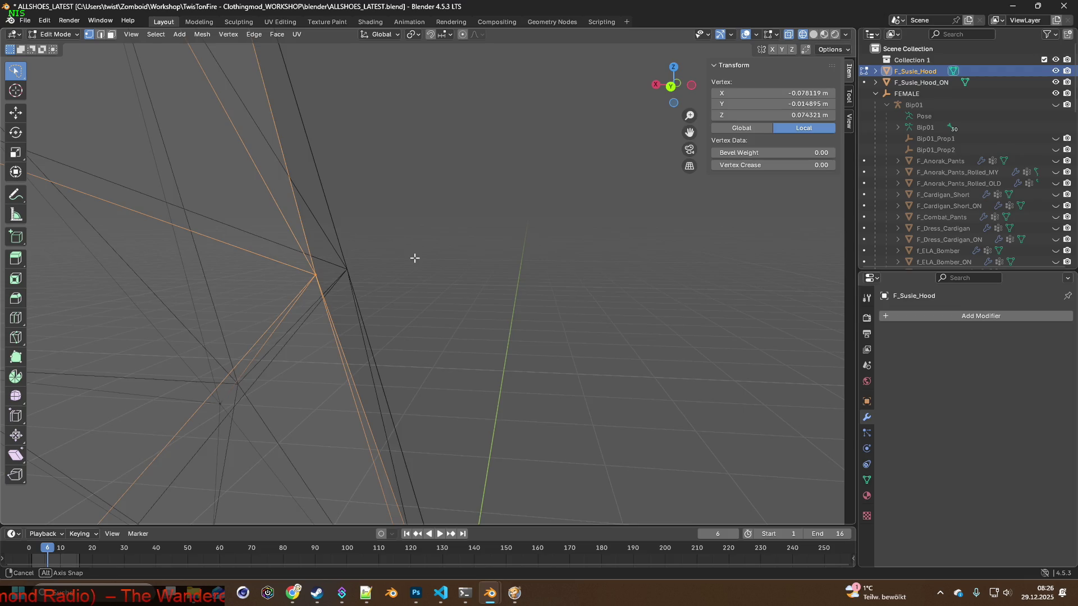
click(461, 260)
mouse_move(461, 260)
middle_down()
mouse_move(413, 270)
mouse_move(451, 270)
mouse_move(522, 300)
mouse_move(506, 284)
mouse_move(439, 284)
middle_up()
scroll(438, 284, down, 3)
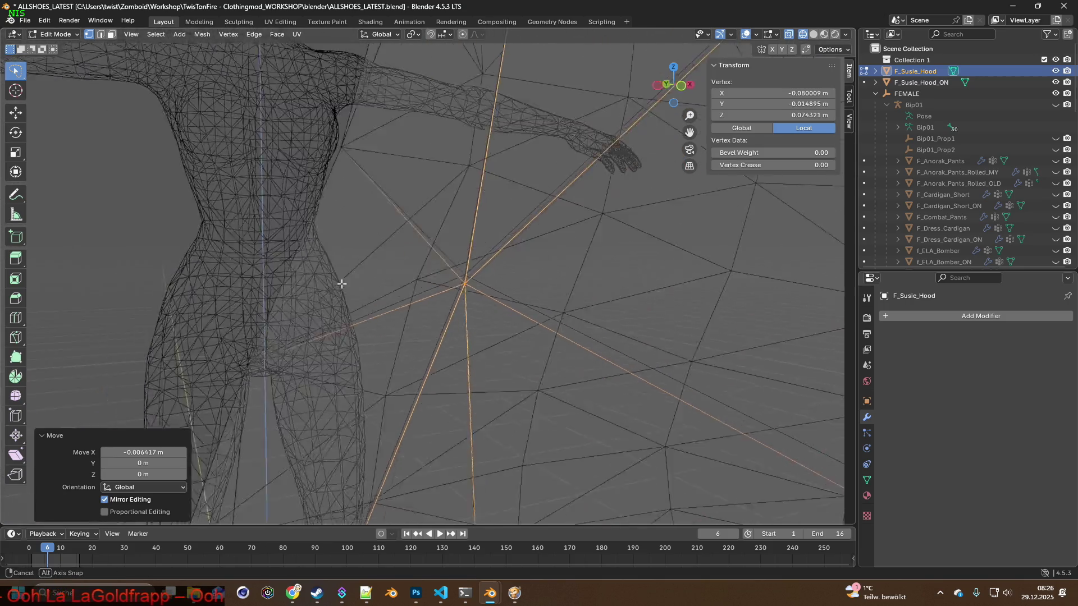
scroll(362, 288, down, 2)
middle_drag(361, 288, 447, 272)
key(g)
click(382, 271)
scroll(447, 271, up, 4)
scroll(574, 284, up, 2)
mouse_move(557, 307)
middle_down()
mouse_move(525, 320)
mouse_move(328, 310)
middle_up()
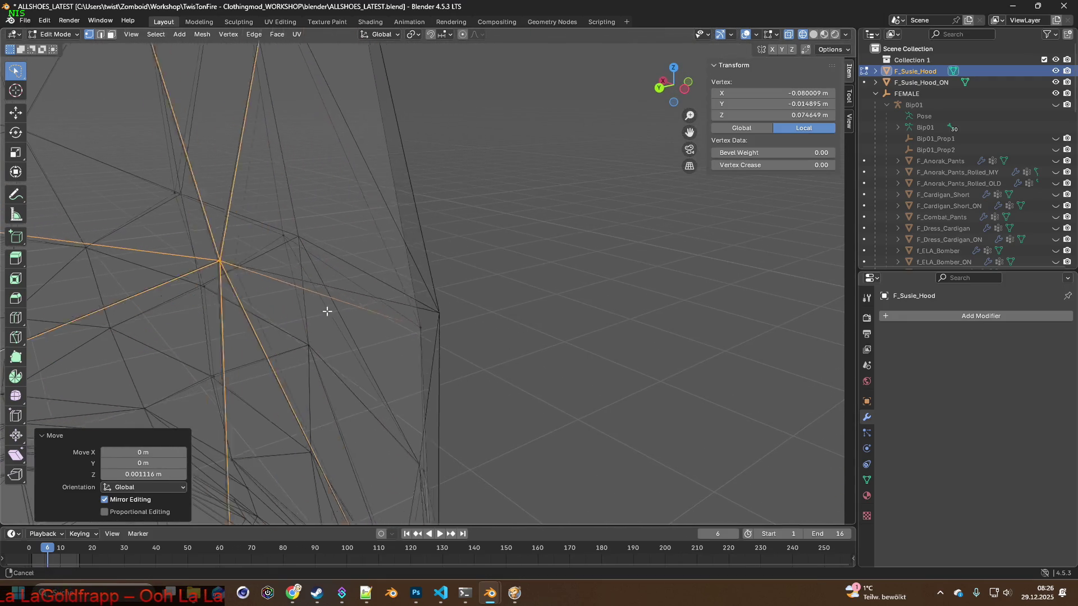
scroll(354, 309, down, 3)
Pick another hood-edge vertex and shift it along X and Z to tighten the fit.
shift+middle_drag(441, 313, 322, 231)
mouse_move(426, 214)
middle_down()
mouse_move(605, 369)
mouse_move(539, 306)
mouse_move(422, 313)
middle_up()
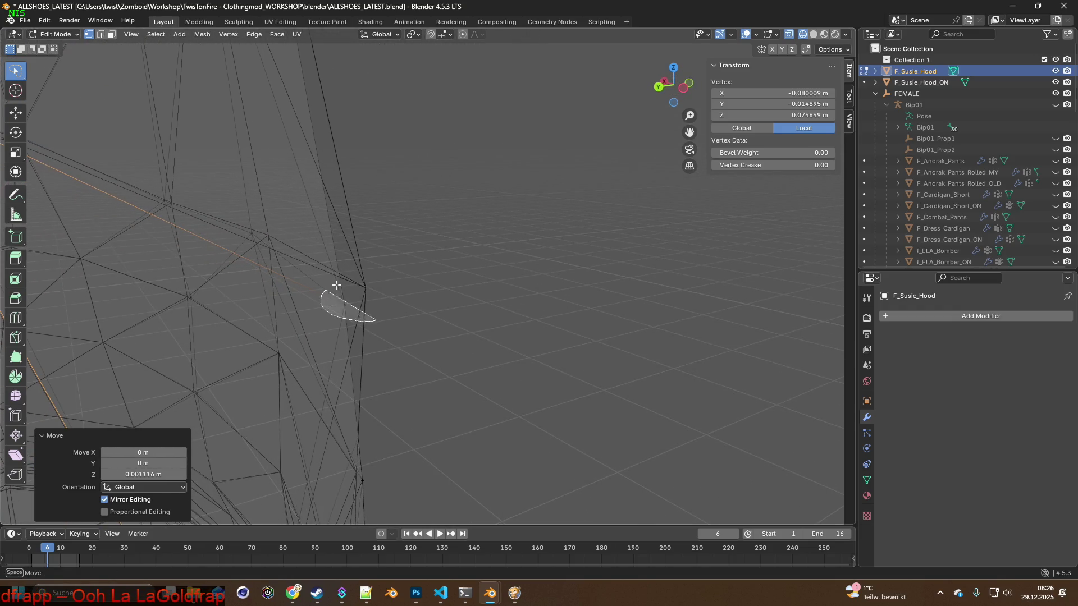
click(345, 303)
key(g)
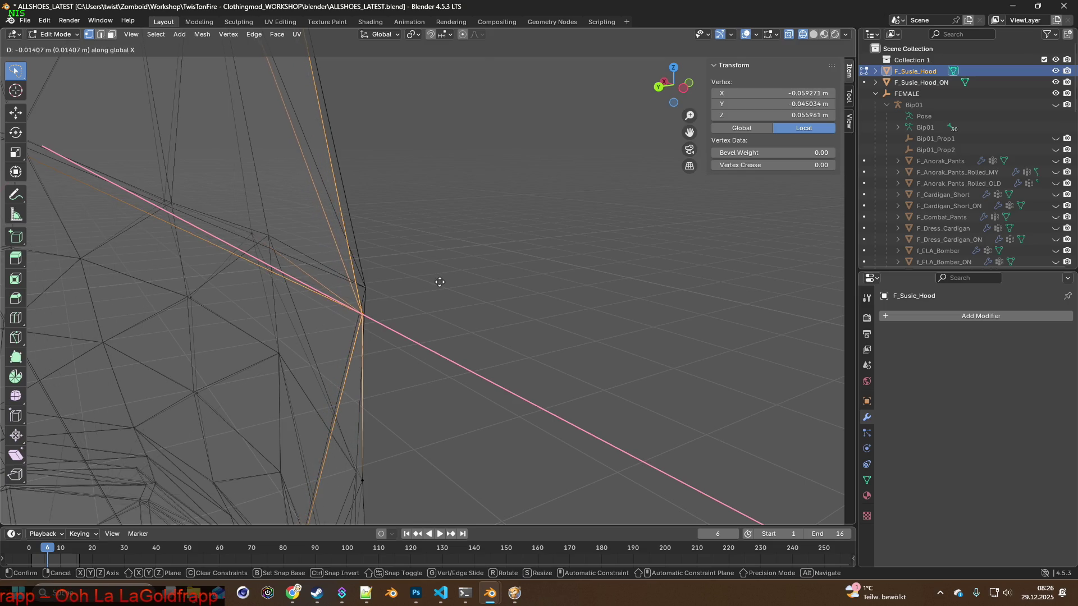
click(439, 281)
key(g)
key(z)
click(445, 255)
click(447, 256)
scroll(368, 261, down, 5)
mouse_move(369, 260)
middle_down()
mouse_move(498, 292)
mouse_move(373, 260)
mouse_move(380, 282)
mouse_move(361, 241)
mouse_move(318, 247)
mouse_move(399, 281)
mouse_move(352, 285)
mouse_move(397, 287)
middle_up()
scroll(294, 276, up, 4)
Nudge the same vertex further along X and Y, checking the fit around the body.
key(g)
click(408, 278)
key(g)
key(y)
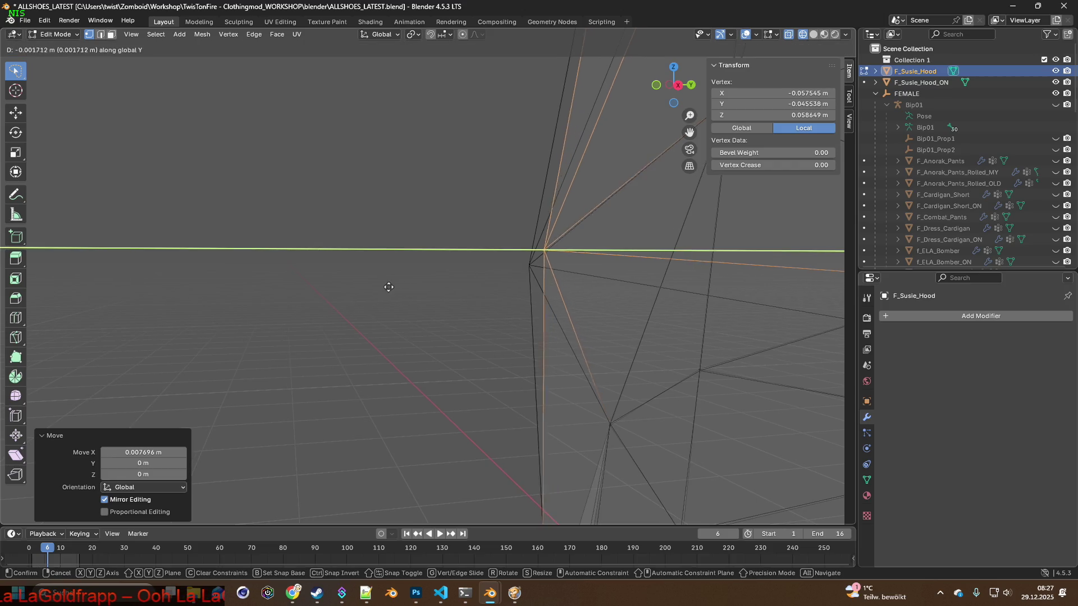
click(376, 287)
scroll(397, 289, down, 5)
middle_drag(474, 292, 491, 293)
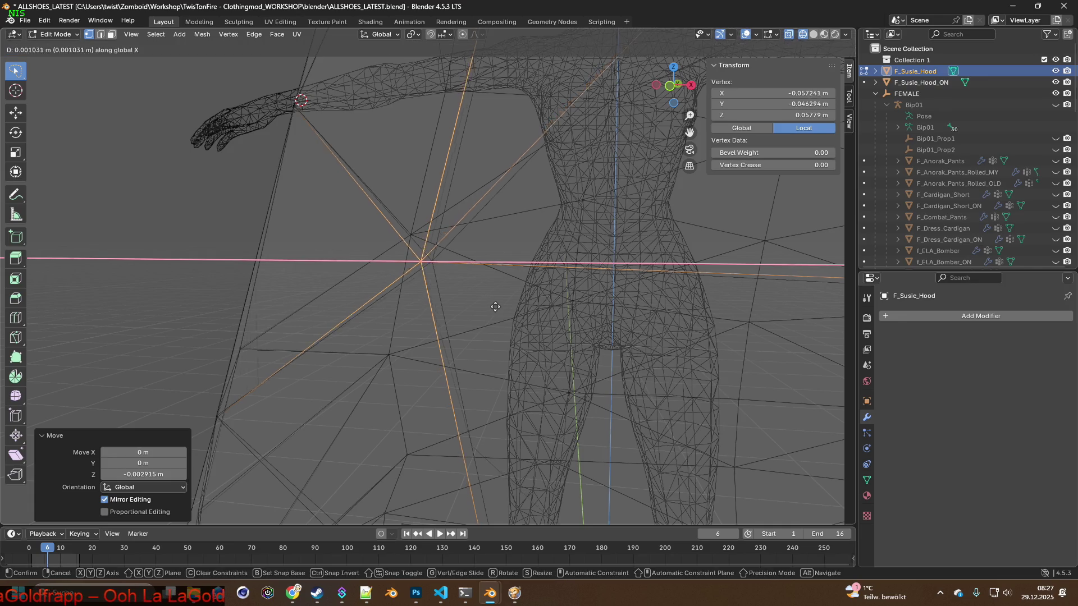
scroll(505, 303, up, 5)
middle_drag(457, 306, 429, 307)
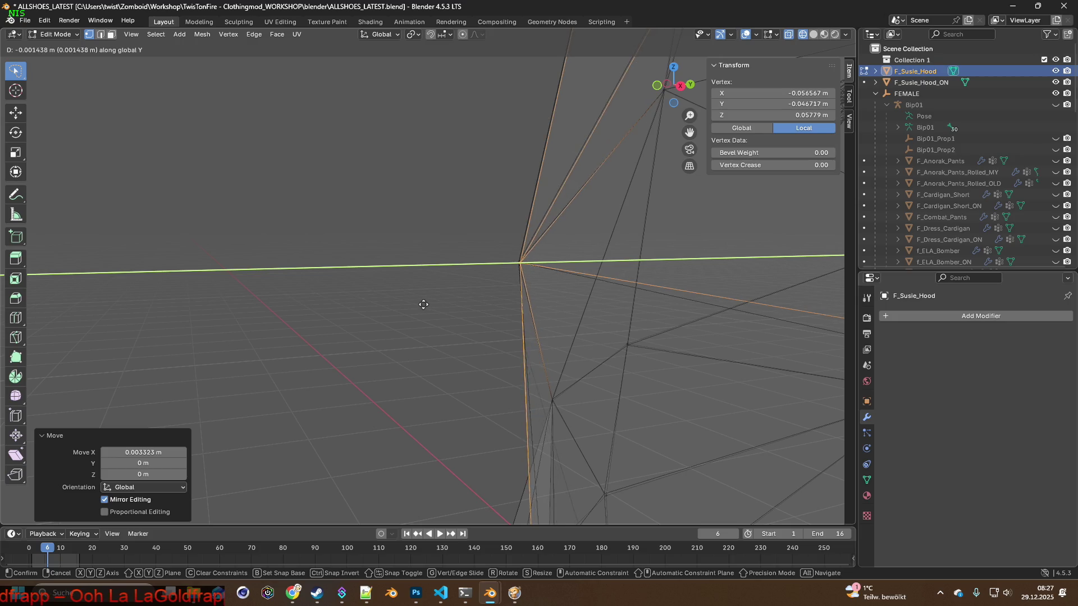
click(424, 305)
scroll(433, 306, down, 5)
mouse_move(530, 306)
middle_down()
mouse_move(626, 301)
mouse_move(585, 308)
mouse_move(363, 416)
mouse_move(416, 325)
mouse_move(349, 309)
mouse_move(530, 313)
mouse_move(481, 320)
mouse_move(464, 292)
mouse_move(299, 256)
middle_up()
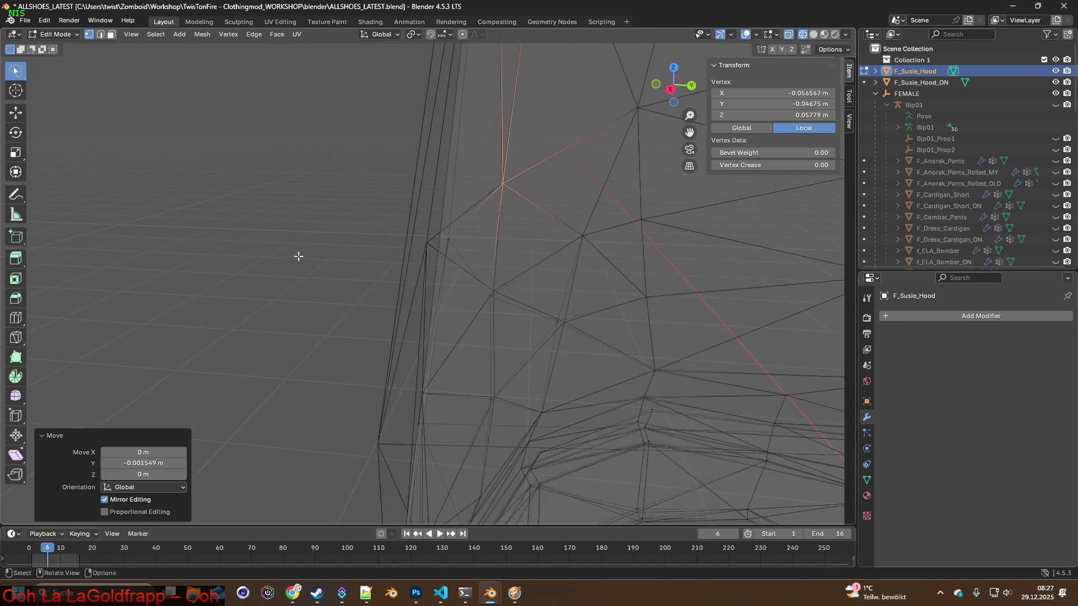
scroll(357, 315, up, 3)
Move a different hood vertex along Y and lower it slightly to near 0.0551, −0.0477, 0.0578 m.
click(356, 322)
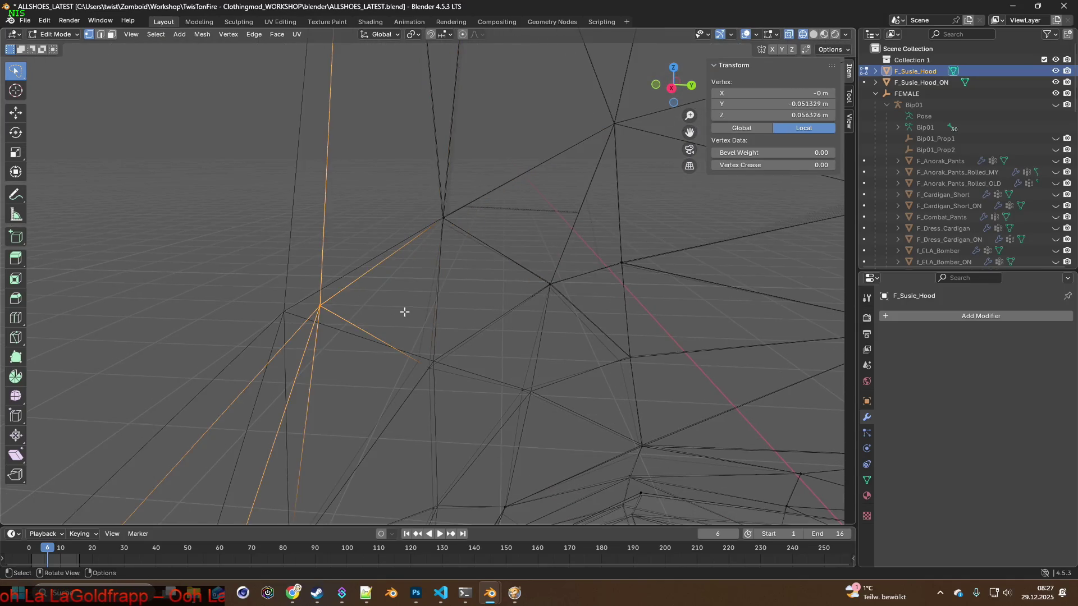
key(g)
click(381, 307)
mouse_move(378, 306)
middle_down()
mouse_move(404, 304)
mouse_move(404, 291)
mouse_move(460, 306)
mouse_move(626, 306)
mouse_move(438, 284)
mouse_move(298, 364)
middle_up()
key(g)
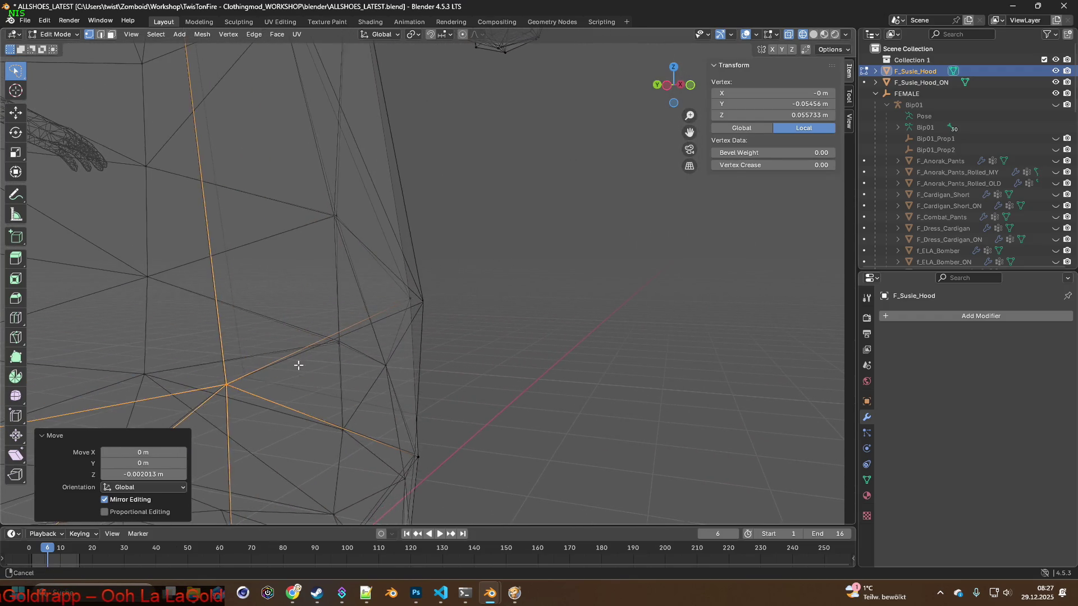
key(g)
mouse_move(395, 310)
middle_down()
mouse_move(469, 291)
mouse_move(405, 289)
mouse_move(510, 301)
mouse_move(467, 299)
mouse_move(543, 332)
middle_up()
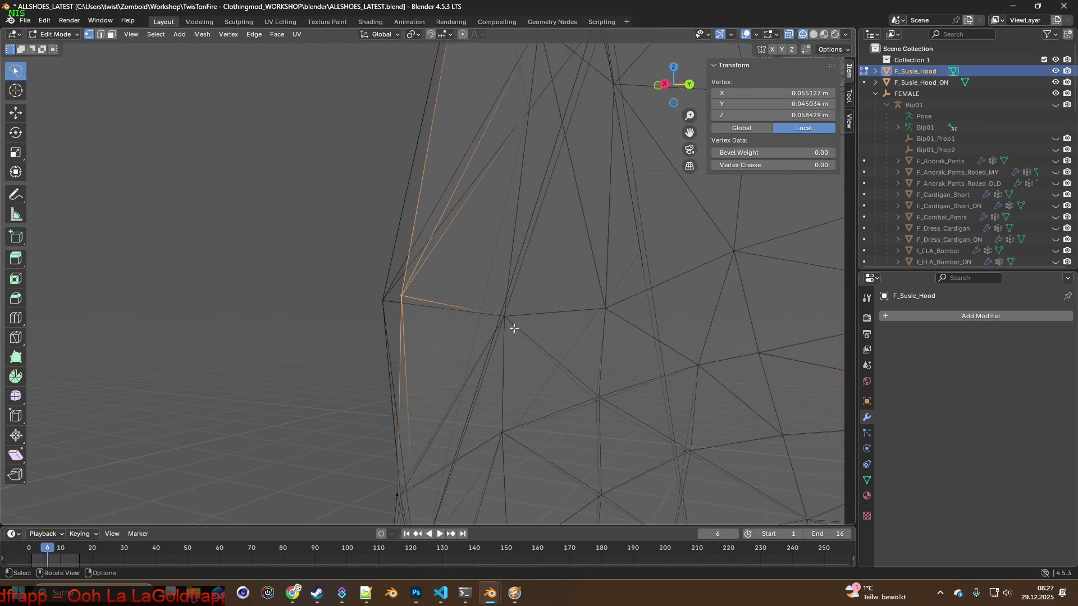
mouse_move(471, 327)
middle_down()
mouse_move(435, 333)
mouse_move(470, 333)
middle_up()
click(429, 327)
scroll(579, 337, down, 3)
scroll(614, 318, down, 2)
scroll(557, 323, up, 2)
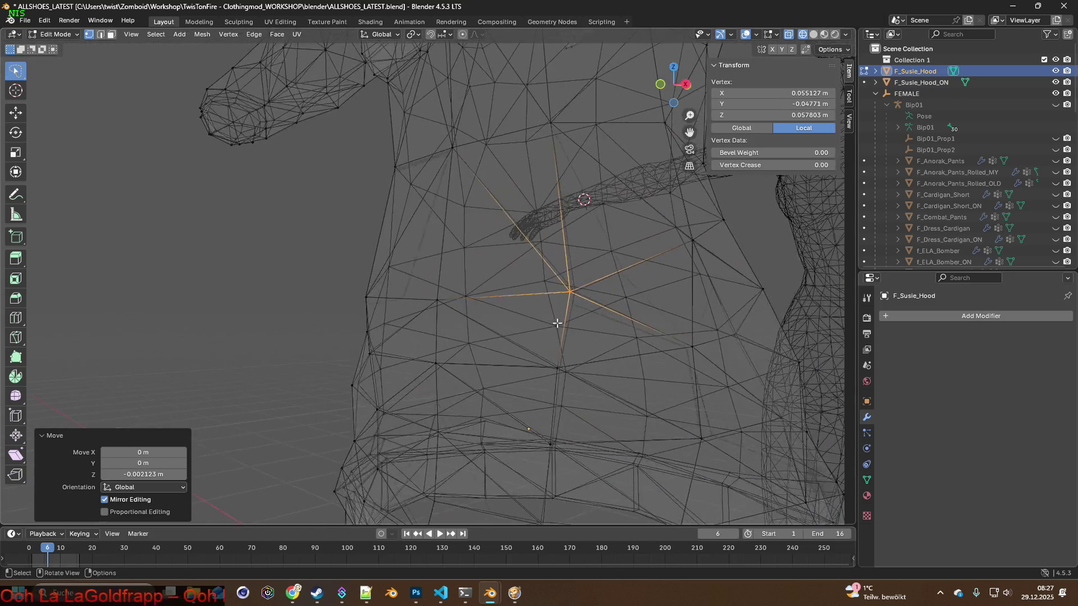
scroll(557, 322, up, 2)
Pan and orbit around the F_Susie_Hood mesh to check the hood's shape against the body.
shift+middle_drag(595, 316, 456, 301)
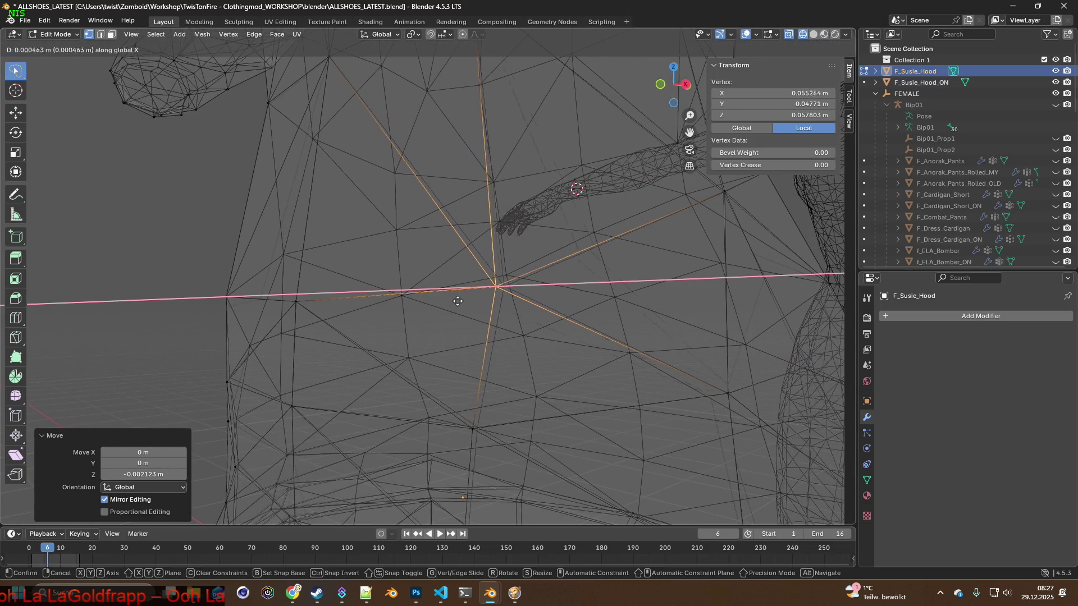
scroll(512, 313, down, 3)
scroll(525, 313, down, 3)
mouse_move(525, 313)
middle_down()
mouse_move(595, 316)
mouse_move(396, 332)
middle_up()
scroll(396, 332, up, 3)
scroll(373, 325, up, 2)
scroll(366, 325, down, 3)
mouse_move(505, 320)
middle_down()
mouse_move(510, 277)
mouse_move(447, 289)
mouse_move(413, 312)
mouse_move(458, 312)
mouse_move(418, 360)
middle_up()
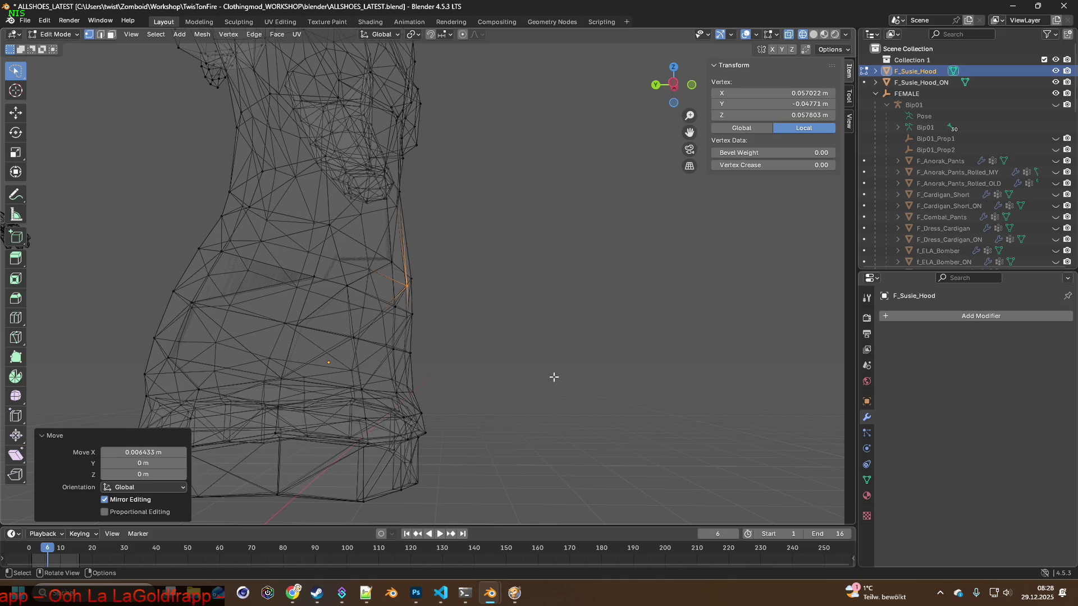
mouse_move(475, 309)
middle_down()
mouse_move(447, 321)
mouse_move(484, 323)
mouse_move(323, 335)
mouse_move(345, 329)
mouse_move(293, 327)
mouse_move(523, 328)
middle_up()
scroll(523, 327, up, 6)
mouse_move(434, 342)
middle_down()
mouse_move(458, 331)
mouse_move(443, 327)
middle_up()
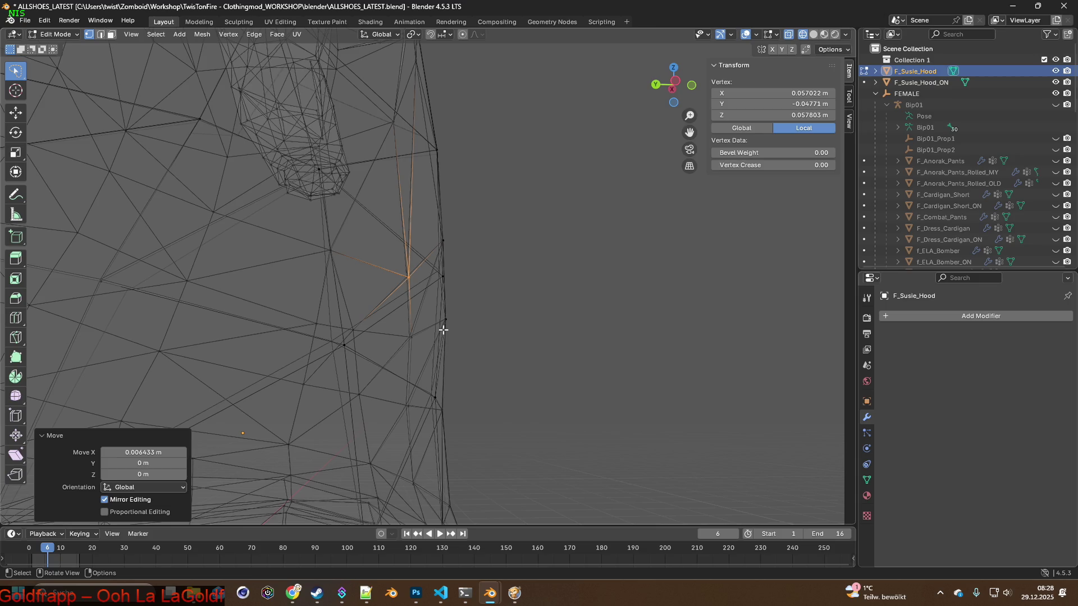
mouse_move(443, 330)
middle_down()
mouse_move(500, 378)
mouse_move(515, 373)
middle_up()
mouse_move(521, 370)
middle_down()
mouse_move(535, 341)
mouse_move(554, 341)
middle_up()
Begin a grab on another hood vertex, cancel it, and keep orbiting to inspect the body.
key(g)
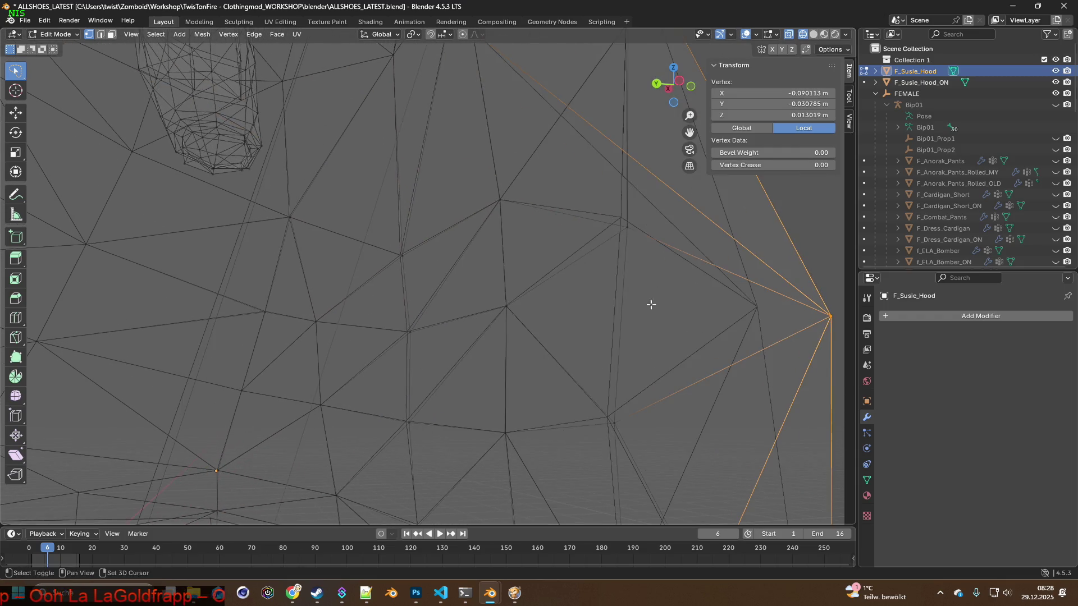
middle_drag(513, 311, 515, 275)
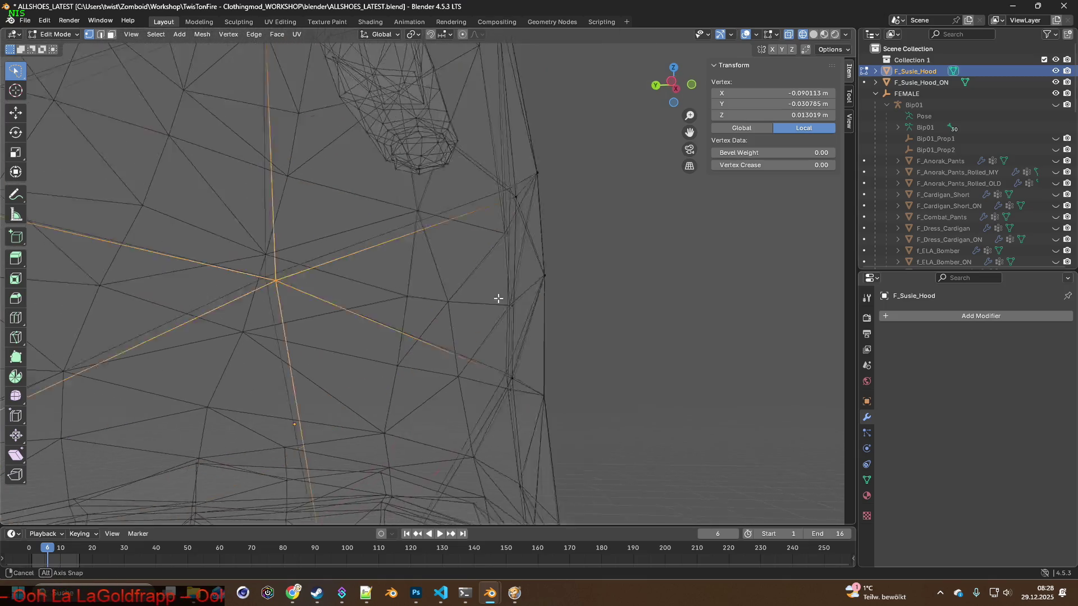
scroll(514, 274, down, 2)
scroll(503, 296, down, 2)
scroll(506, 303, down, 2)
scroll(547, 310, down, 3)
key(Escape)
middle_drag(546, 309, 415, 324)
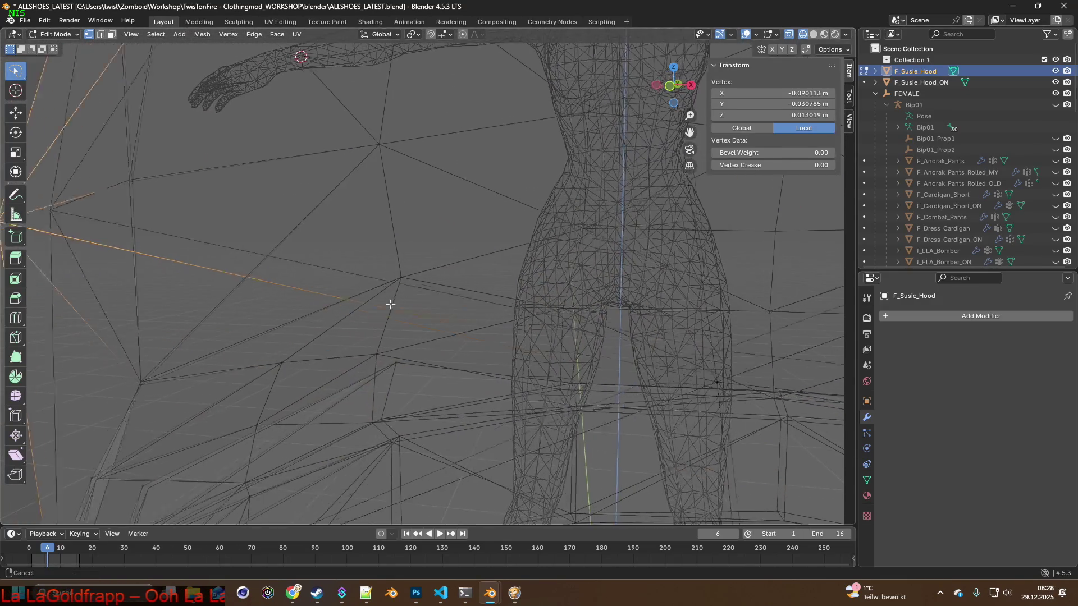
Nudge the hood vertex slightly along Y, then along X, checking the fit between moves.
key(g)
key(y)
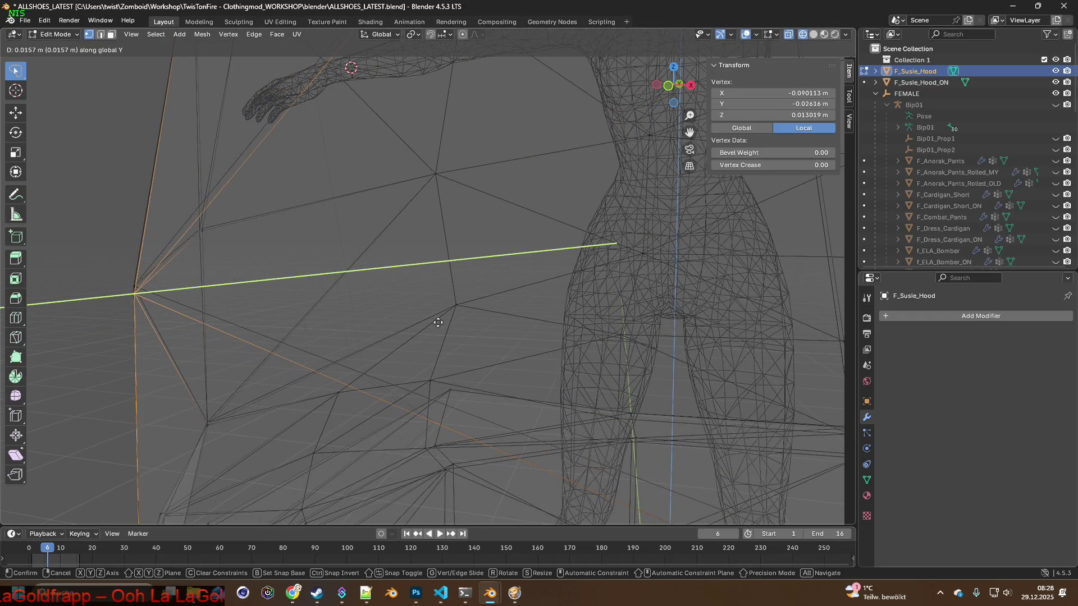
click(438, 322)
middle_drag(441, 320, 450, 323)
key(g)
key(x)
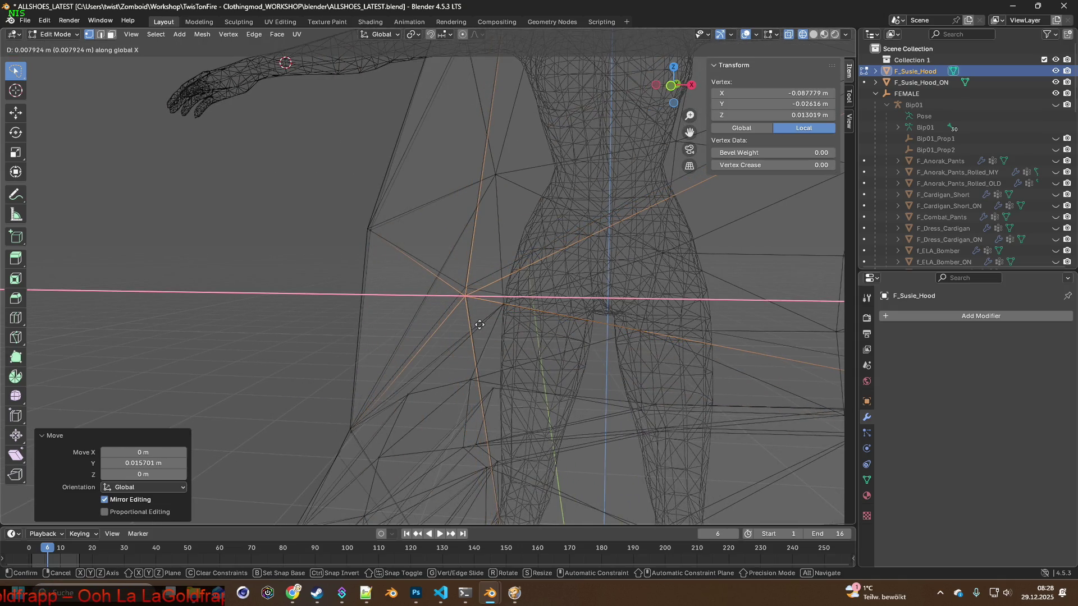
click(479, 325)
middle_drag(475, 317, 464, 322)
Shift the vertex a little along Z and then along Y to pull it toward the body.
key(g)
key(x)
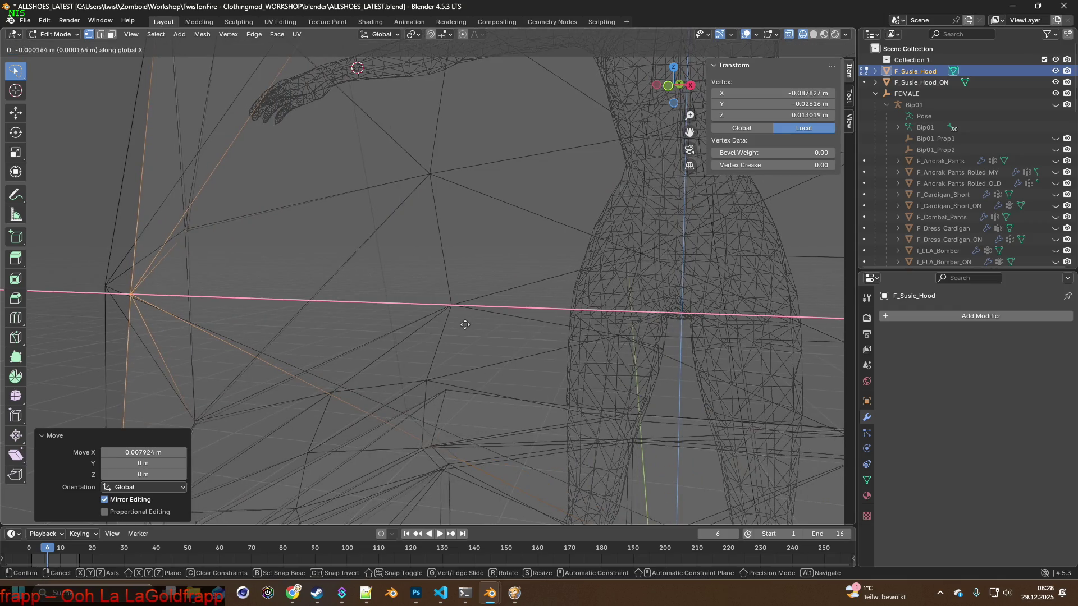
key(z)
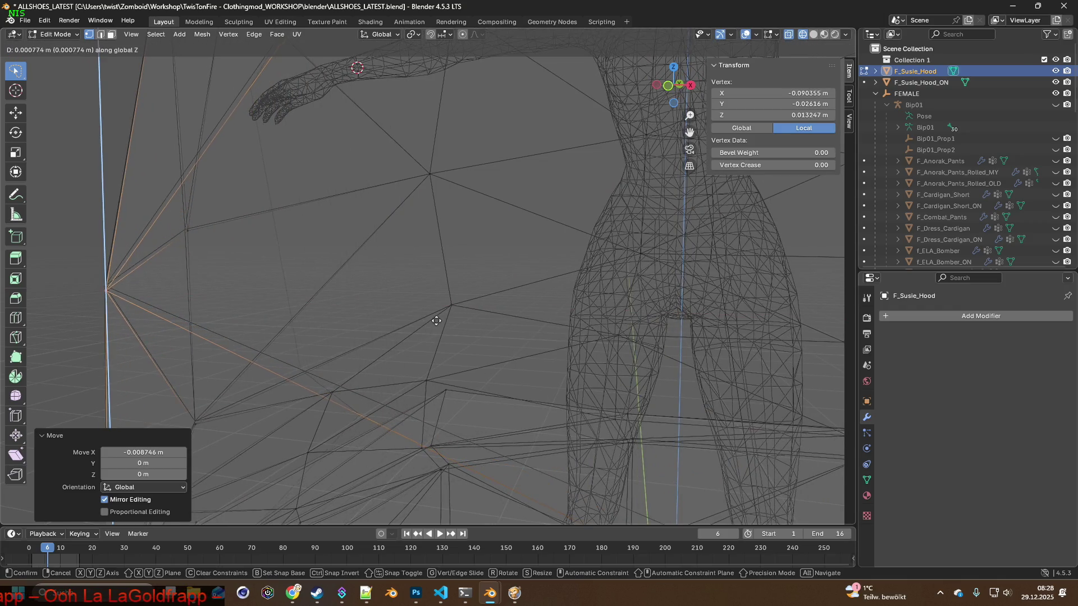
click(435, 315)
middle_drag(435, 315, 513, 319)
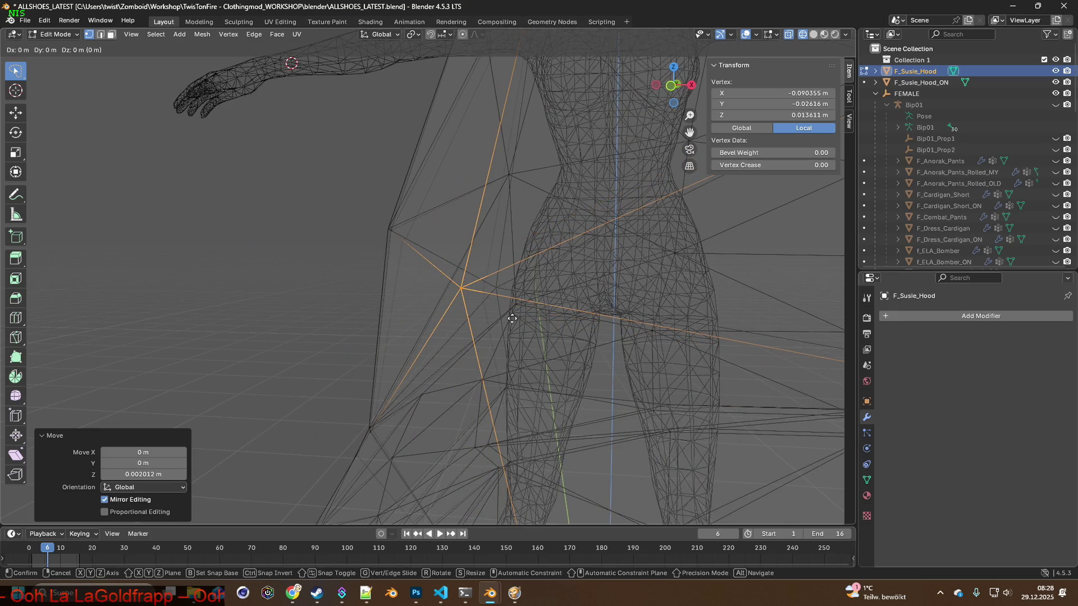
key(x)
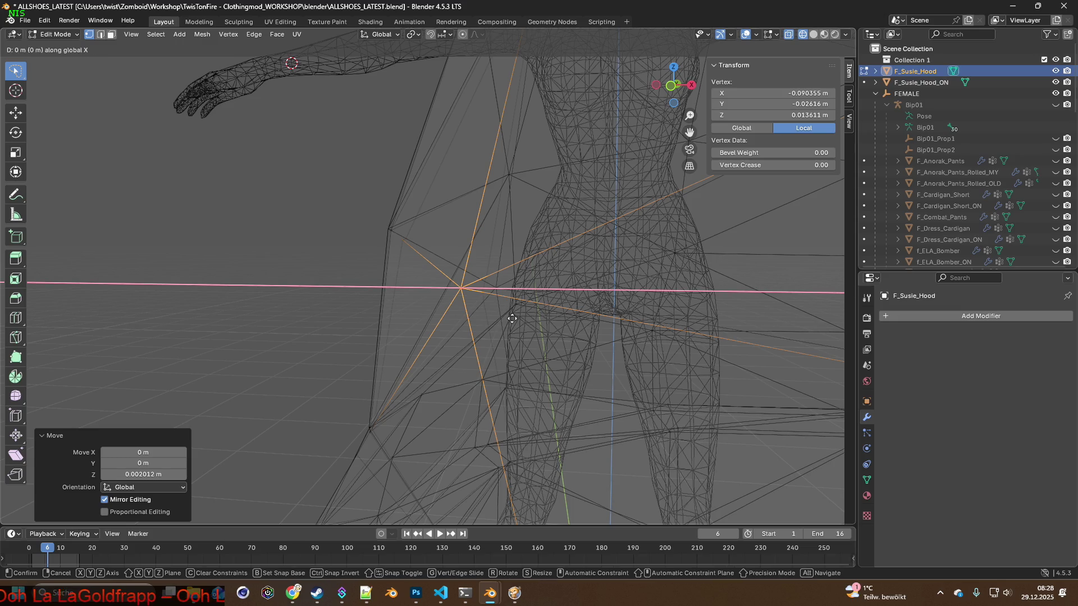
key(y)
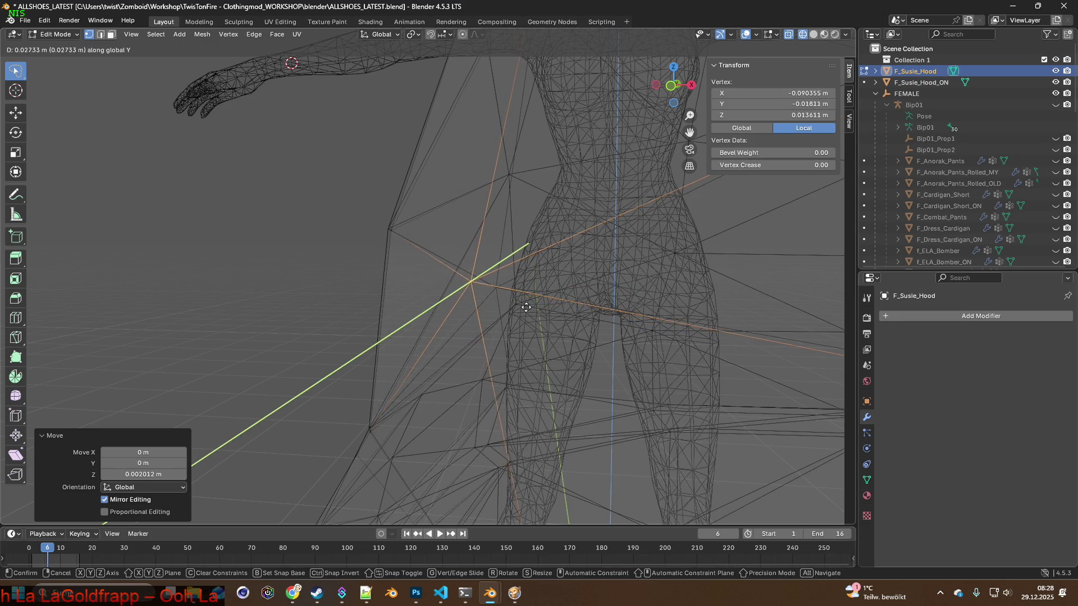
click(538, 302)
Apply two small X nudges and a Z nudge to the same hood vertex.
key(g)
key(x)
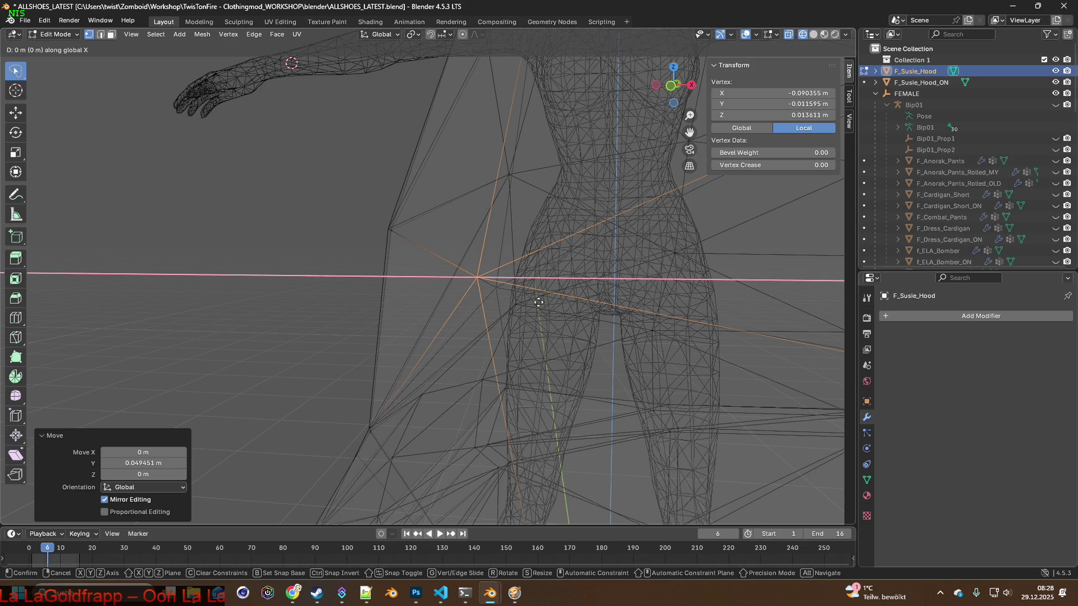
click(557, 306)
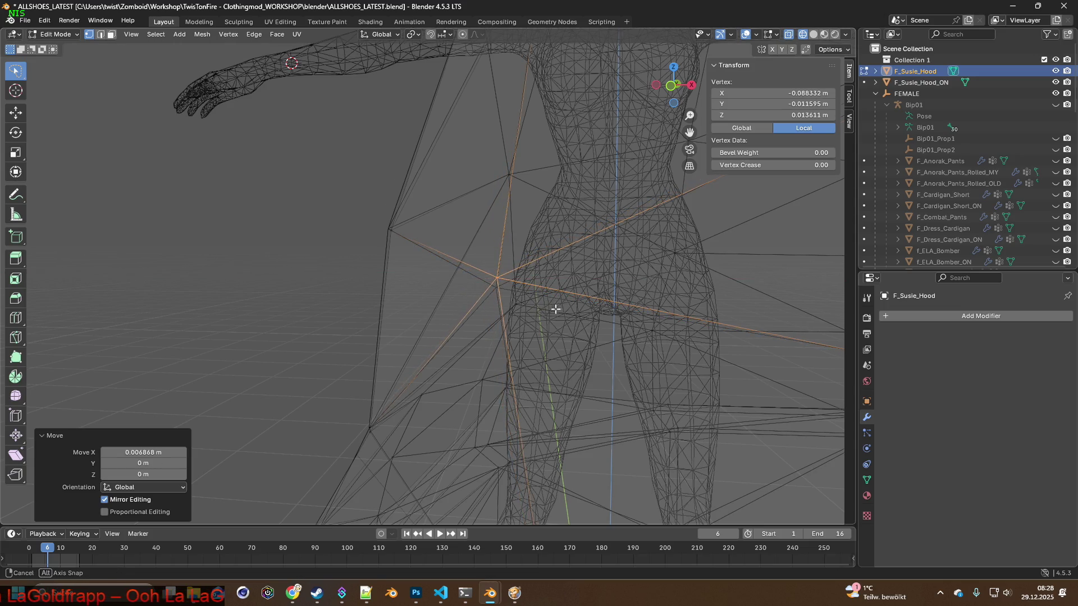
middle_drag(553, 306, 543, 310)
key(g)
key(x)
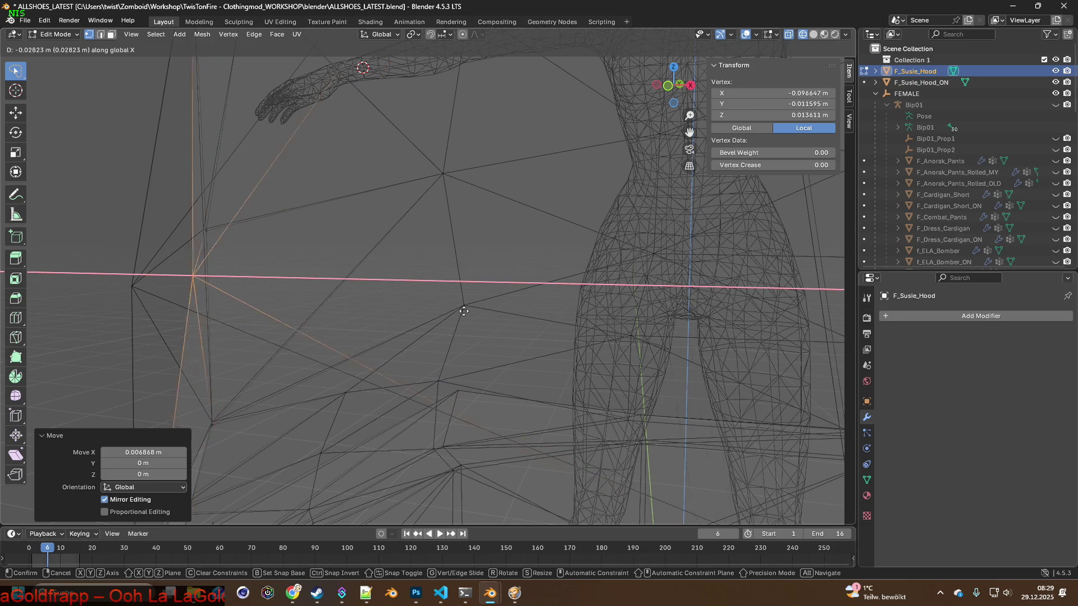
click(396, 317)
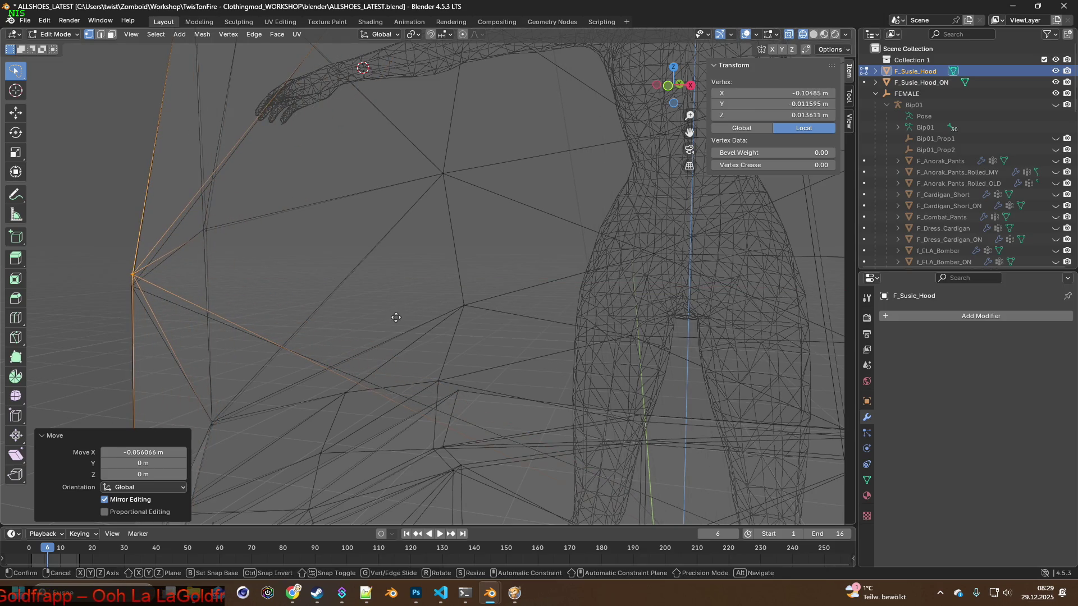
key(z)
click(394, 329)
mouse_move(393, 329)
middle_down()
mouse_move(576, 328)
mouse_move(489, 340)
mouse_move(323, 316)
mouse_move(533, 308)
middle_up()
Move the vertex slightly along X, then along Y, orbiting closer to judge the gap.
key(g)
key(x)
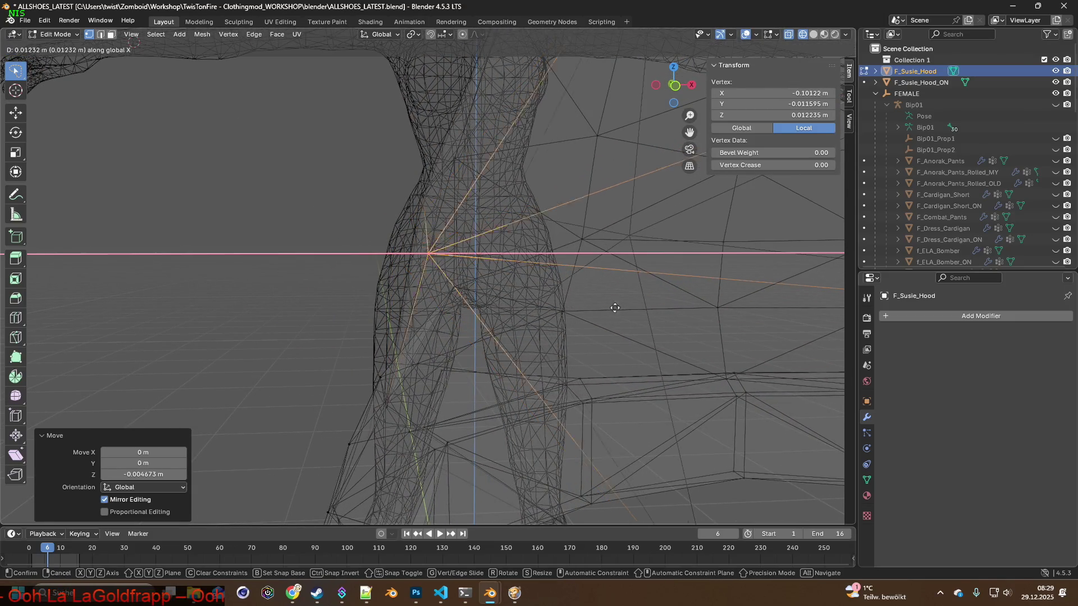
click(822, 322)
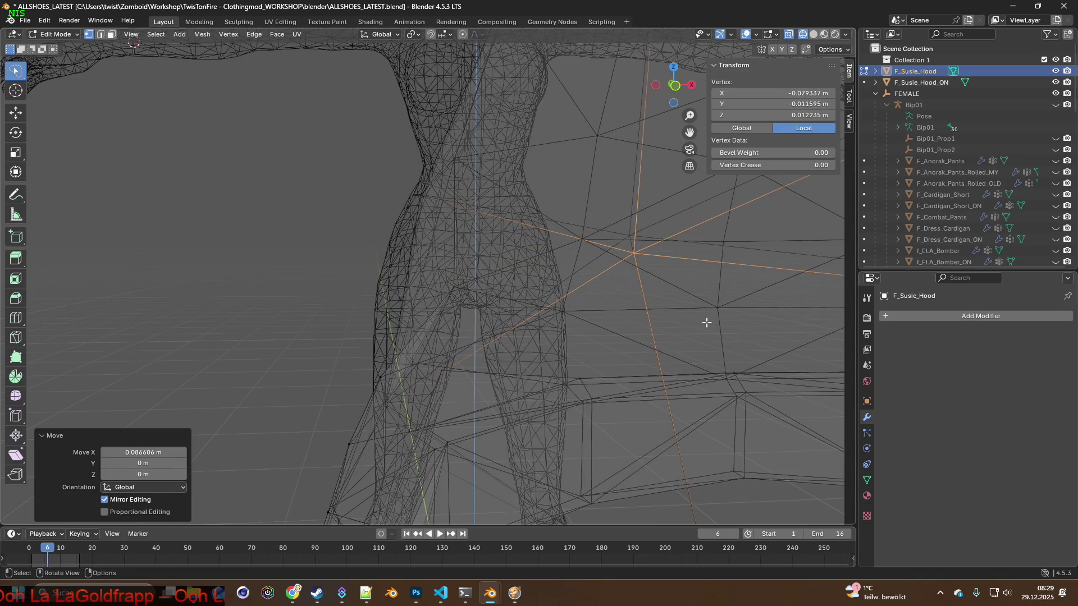
middle_drag(705, 320, 616, 322)
mouse_move(460, 313)
middle_down()
mouse_move(101, 286)
mouse_move(450, 299)
mouse_move(311, 300)
mouse_move(363, 298)
mouse_move(500, 330)
mouse_move(395, 322)
mouse_move(517, 356)
mouse_move(511, 371)
middle_up()
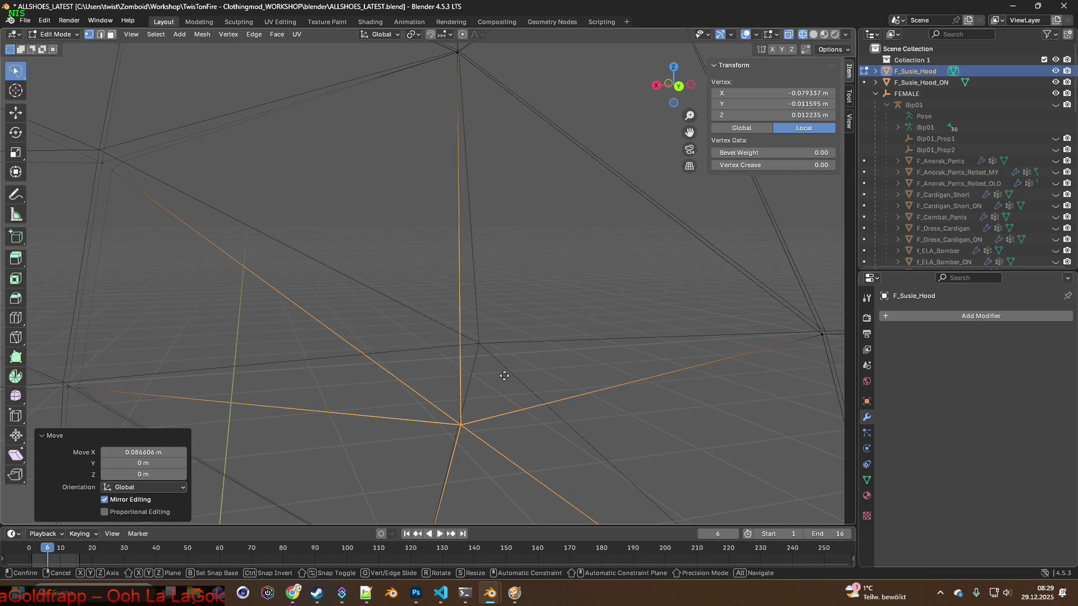
key(g)
key(y)
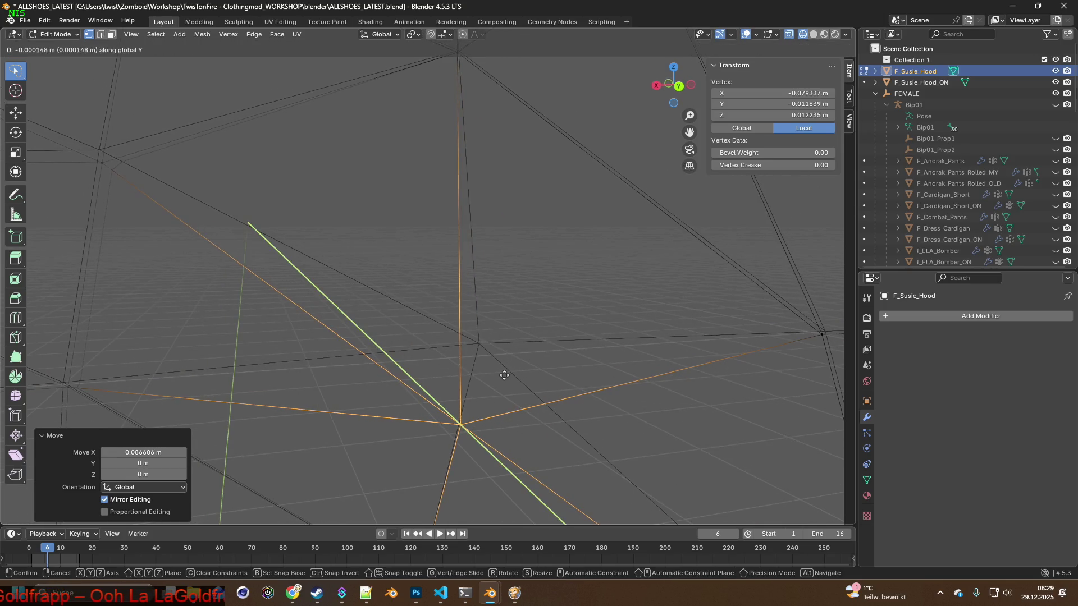
click(417, 320)
middle_drag(422, 322, 430, 361)
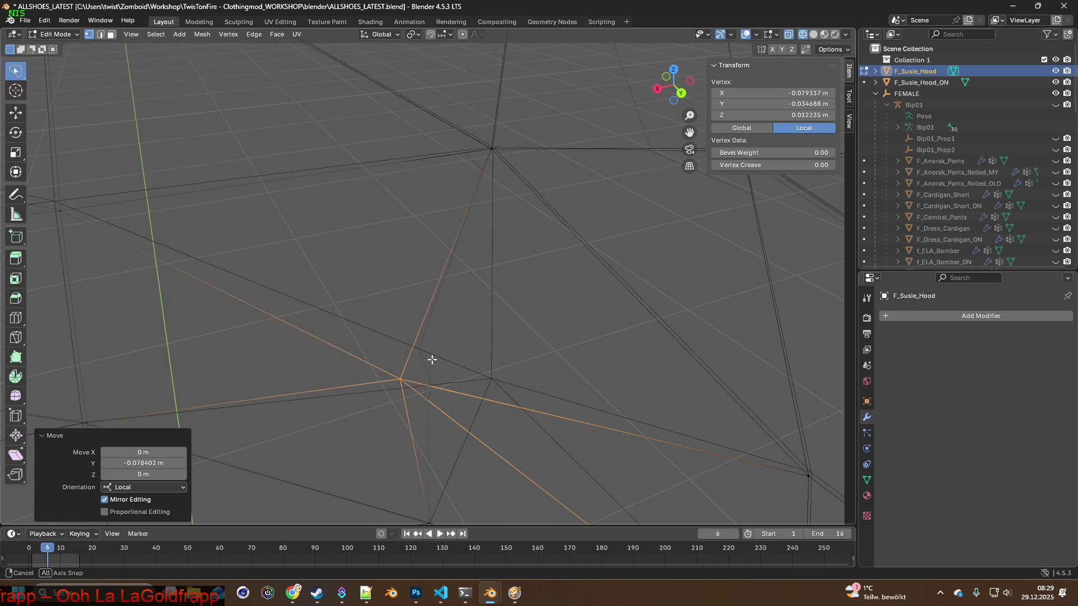
Finish with tiny X, Y, Y and X nudges, the last about 1.6 mm, leaving the vertex near −0.0887, −0.0304, 0.0122 m.
key(g)
key(y)
key(y)
key(x)
click(516, 368)
key(g)
key(y)
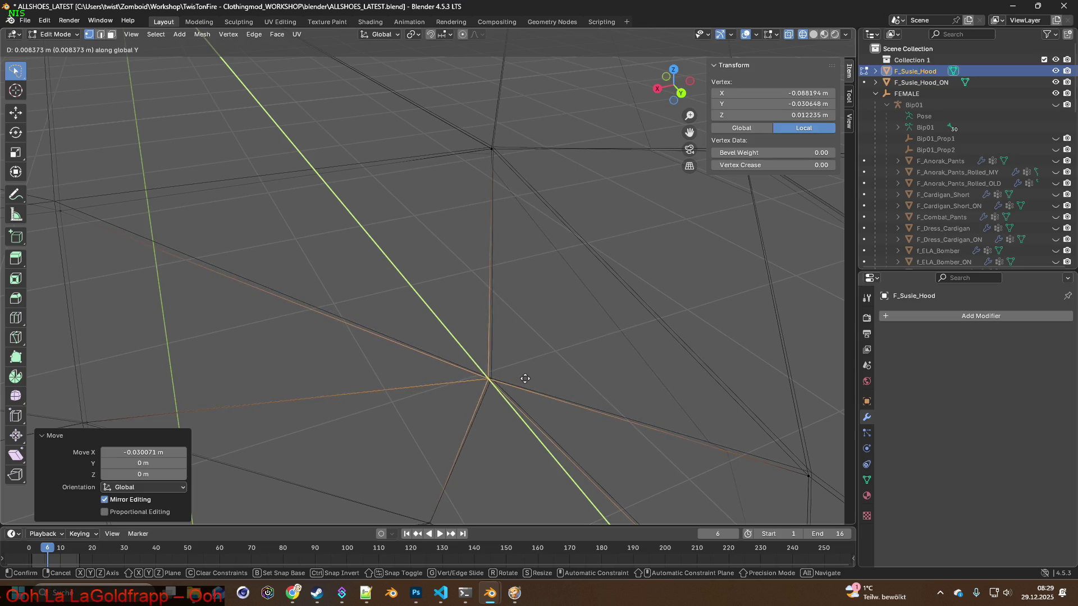
click(525, 378)
key(g)
key(y)
click(527, 380)
key(g)
key(x)
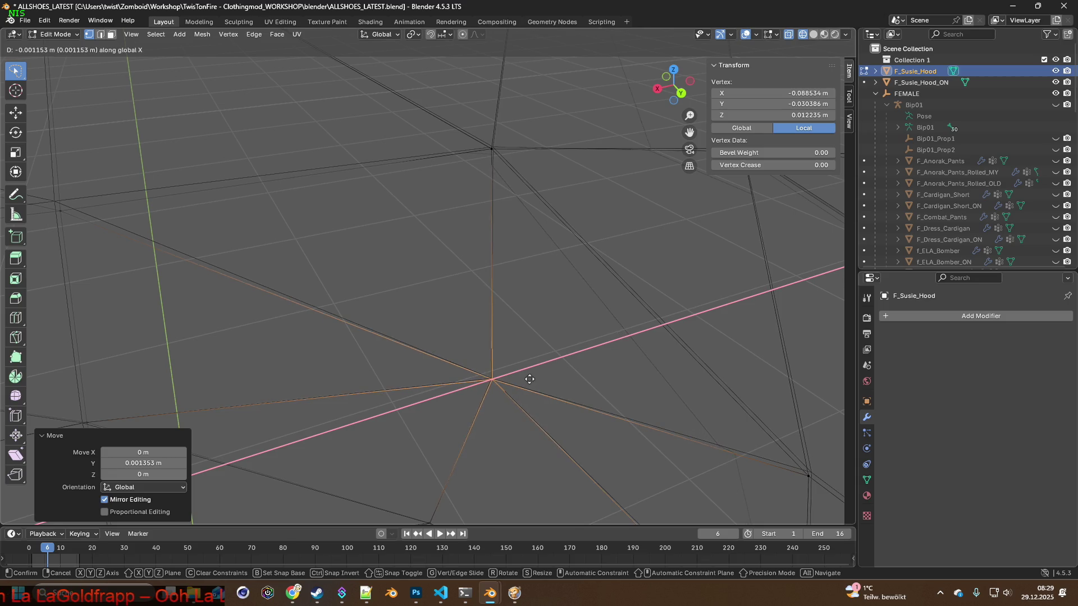
click(532, 379)
scroll(533, 356, down, 2)
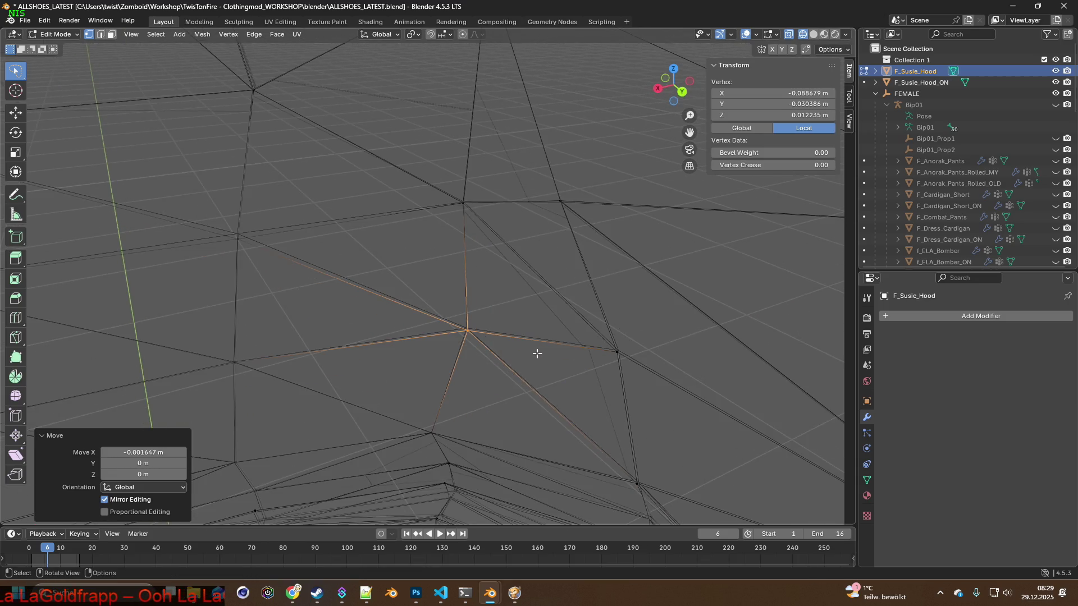
Select a different F_Susie_Hood vertex and nudge it slightly along Z and then Y.
middle_drag(529, 346, 449, 313)
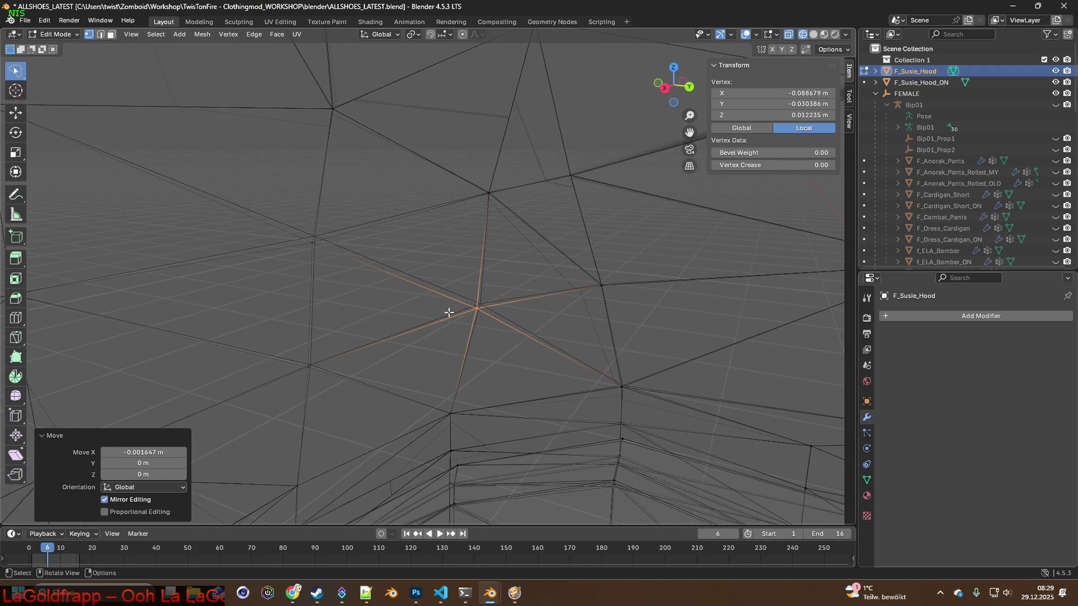
click(314, 240)
scroll(312, 285, up, 2)
scroll(384, 308, up, 2)
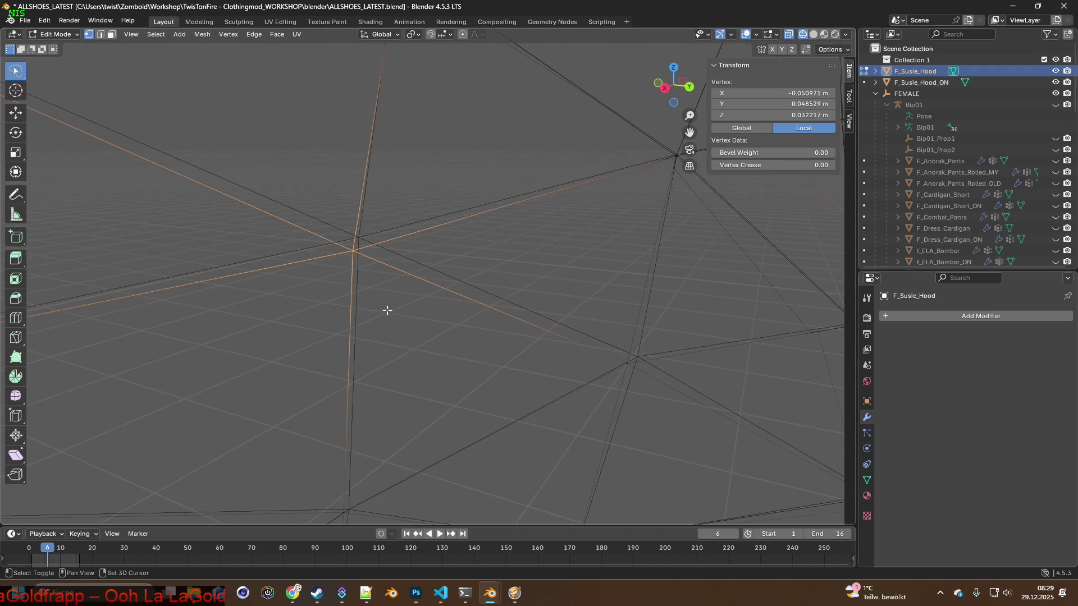
key(g)
key(z)
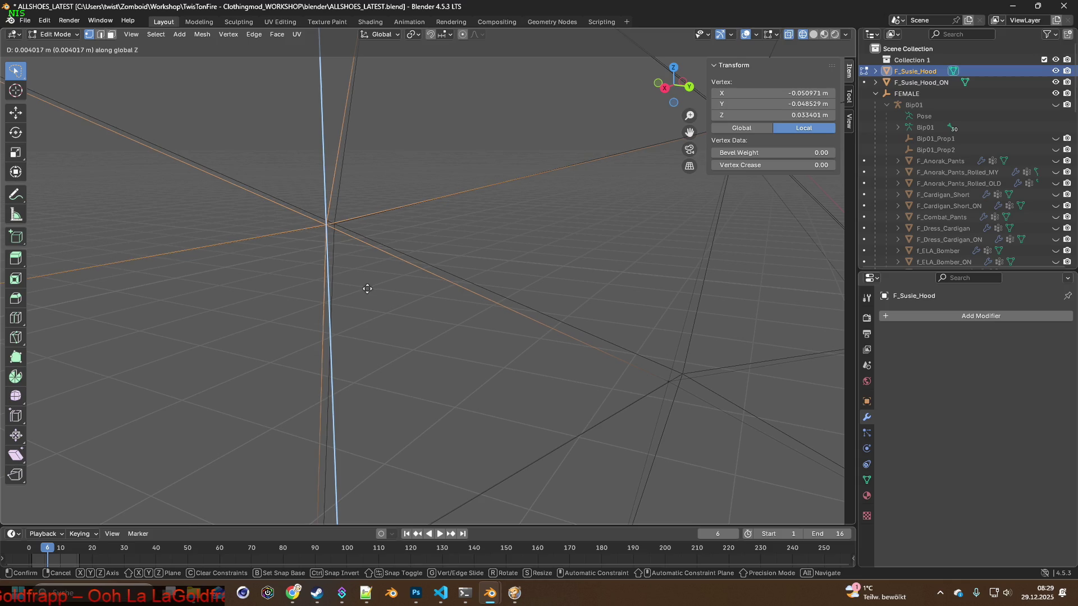
click(367, 289)
key(g)
key(y)
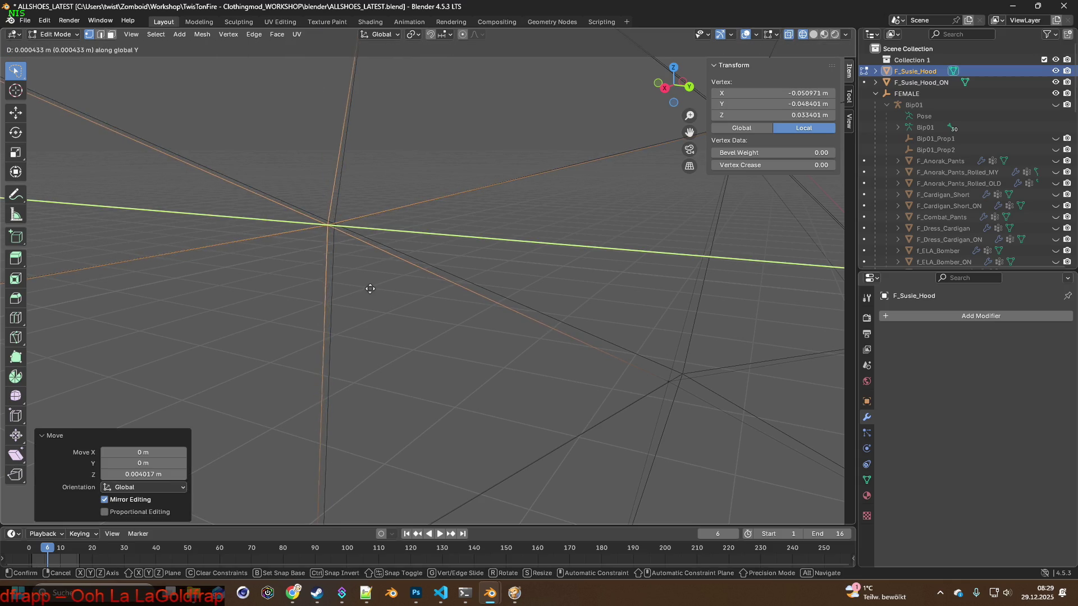
click(375, 290)
mouse_move(374, 294)
middle_down()
mouse_move(301, 293)
mouse_move(329, 308)
mouse_move(329, 332)
mouse_move(458, 308)
mouse_move(531, 340)
mouse_move(432, 322)
middle_up()
Give the vertex small Z and X shifts, then abandon one further X move.
key(g)
key(z)
click(494, 296)
key(g)
key(x)
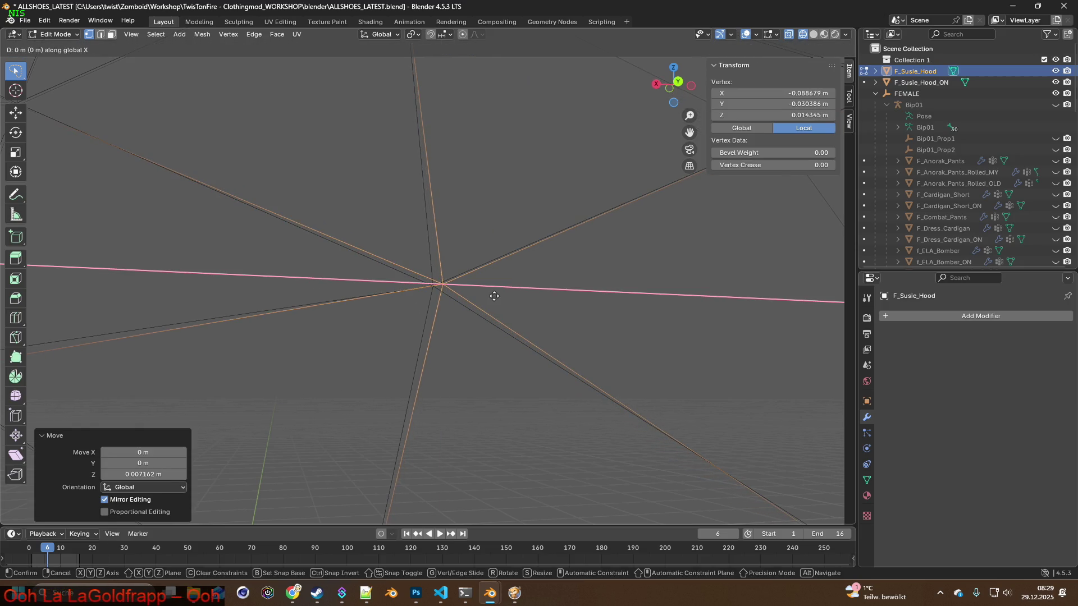
click(484, 299)
mouse_move(481, 305)
middle_down()
mouse_move(506, 309)
mouse_move(429, 308)
mouse_move(476, 316)
middle_up()
key(g)
key(x)
click(413, 316)
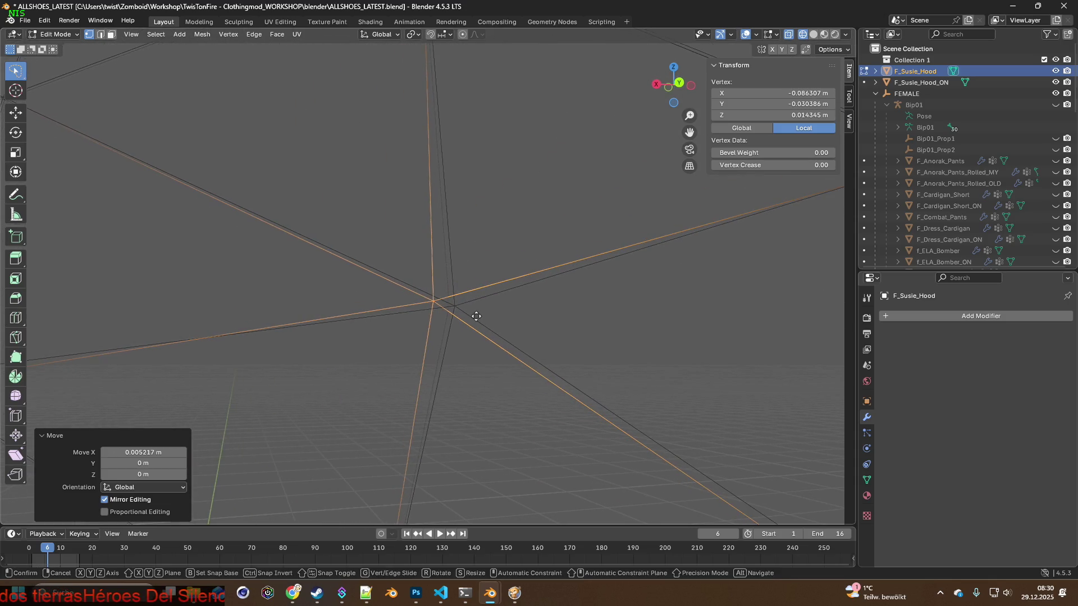
key(x)
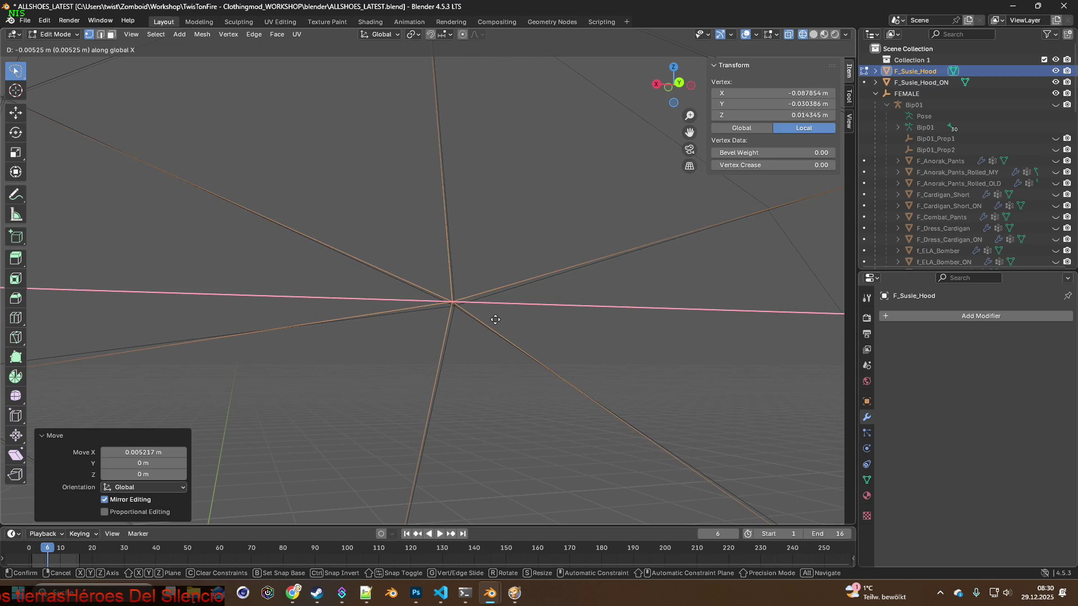
right_click(490, 319)
Nudge the vertex along Z, X and Y in turn to tighten the hood edge.
key(g)
key(z)
click(491, 319)
key(g)
key(x)
click(497, 324)
mouse_move(498, 325)
middle_down()
mouse_move(455, 326)
mouse_move(497, 325)
middle_up()
key(g)
key(y)
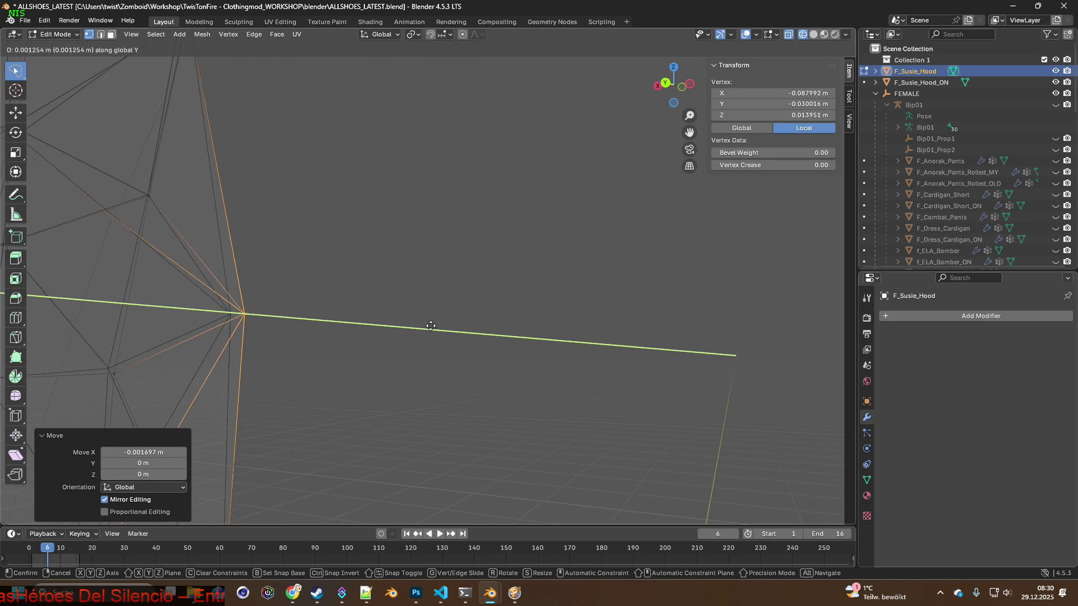
click(421, 325)
middle_drag(421, 325, 500, 332)
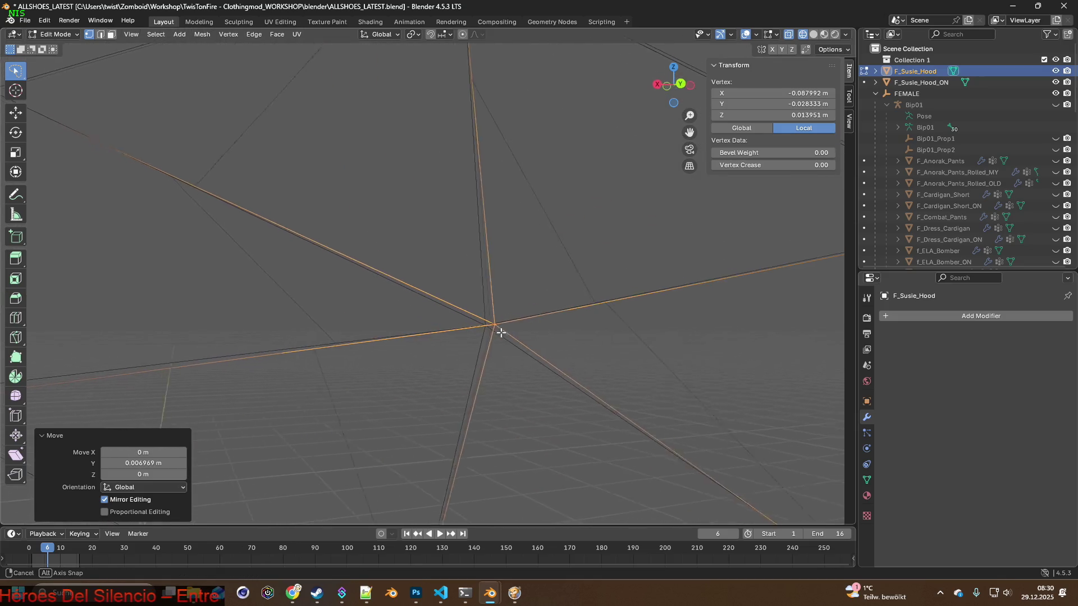
Shift the vertex a little along Y, then twice along X, checking from a new angle.
key(g)
key(y)
click(496, 333)
mouse_move(495, 328)
middle_down()
mouse_move(421, 329)
mouse_move(484, 332)
mouse_move(525, 410)
mouse_move(507, 259)
mouse_move(500, 312)
middle_up()
key(g)
key(x)
click(406, 330)
key(g)
key(x)
click(502, 334)
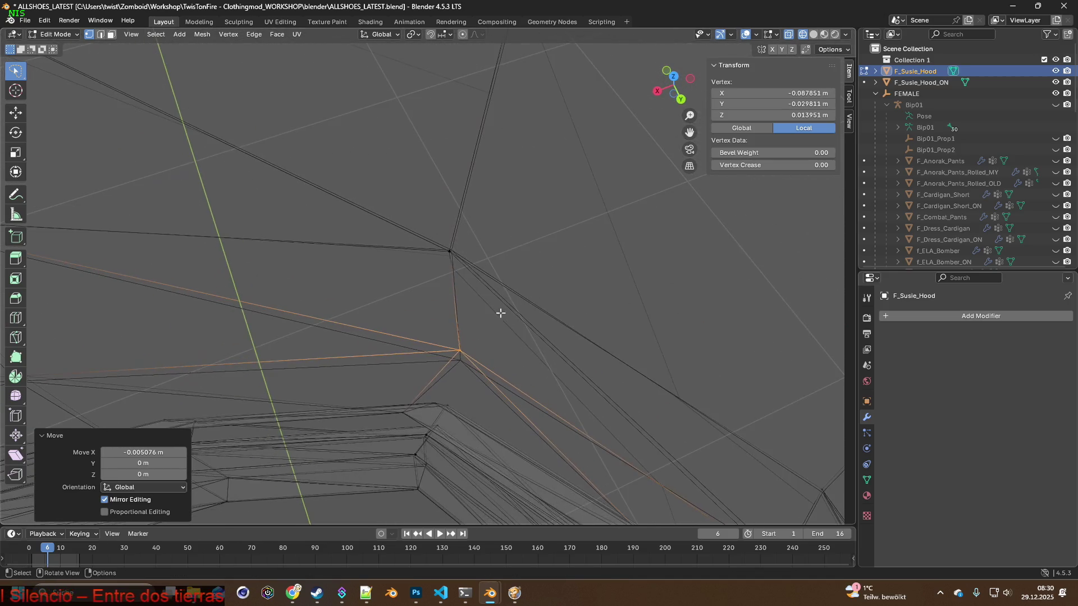
Raise the vertex with two small Z adjustments.
key(g)
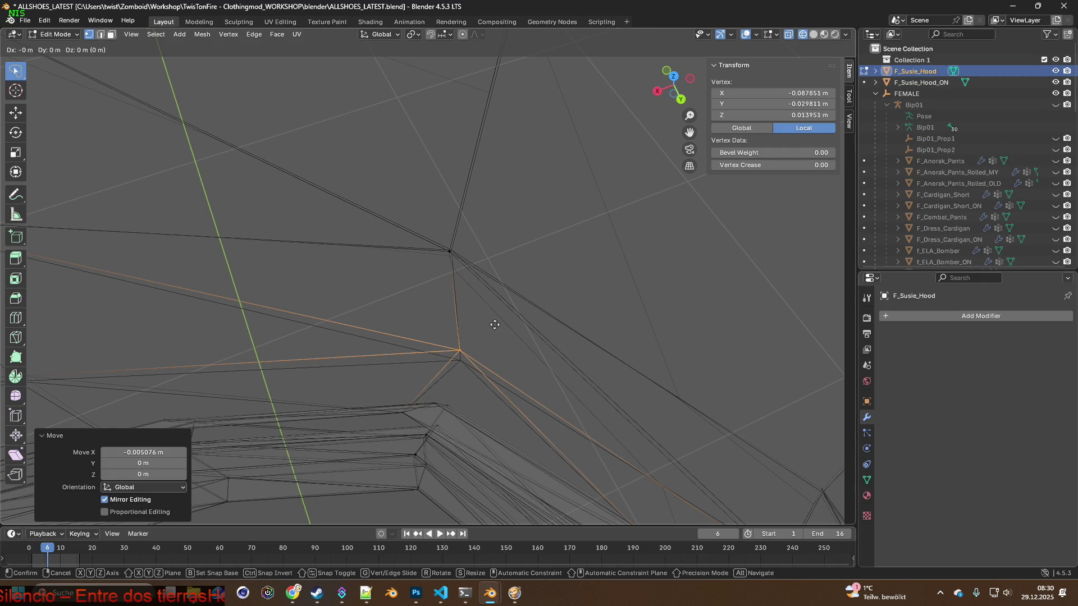
key(z)
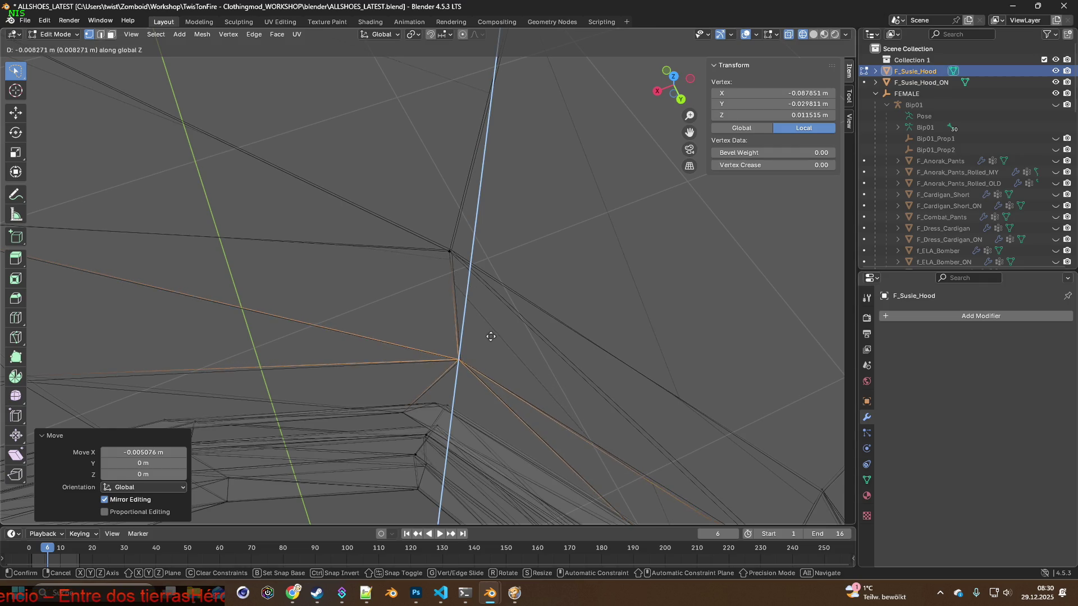
click(490, 337)
middle_drag(491, 327, 491, 275)
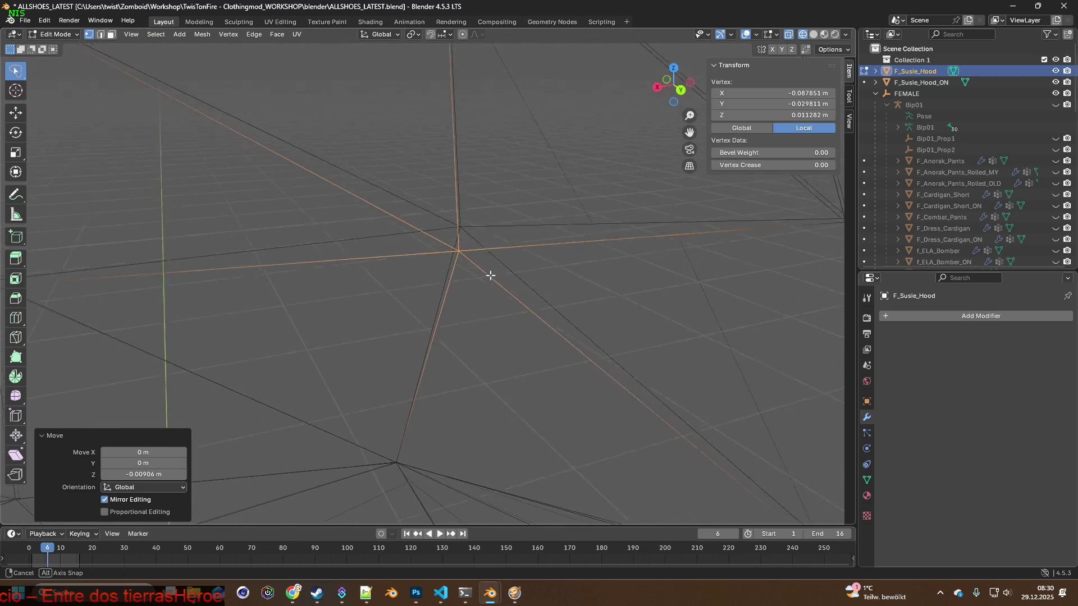
key(g)
key(z)
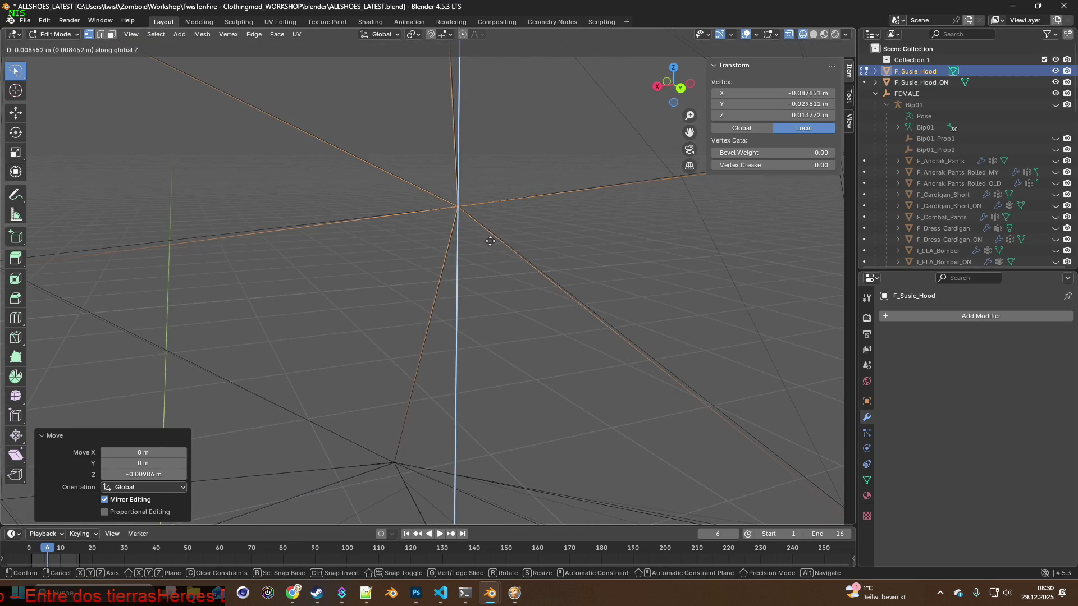
click(491, 241)
middle_drag(477, 246, 409, 245)
Apply a Y nudge followed by two X nudges, orbiting to check the hood edge.
key(g)
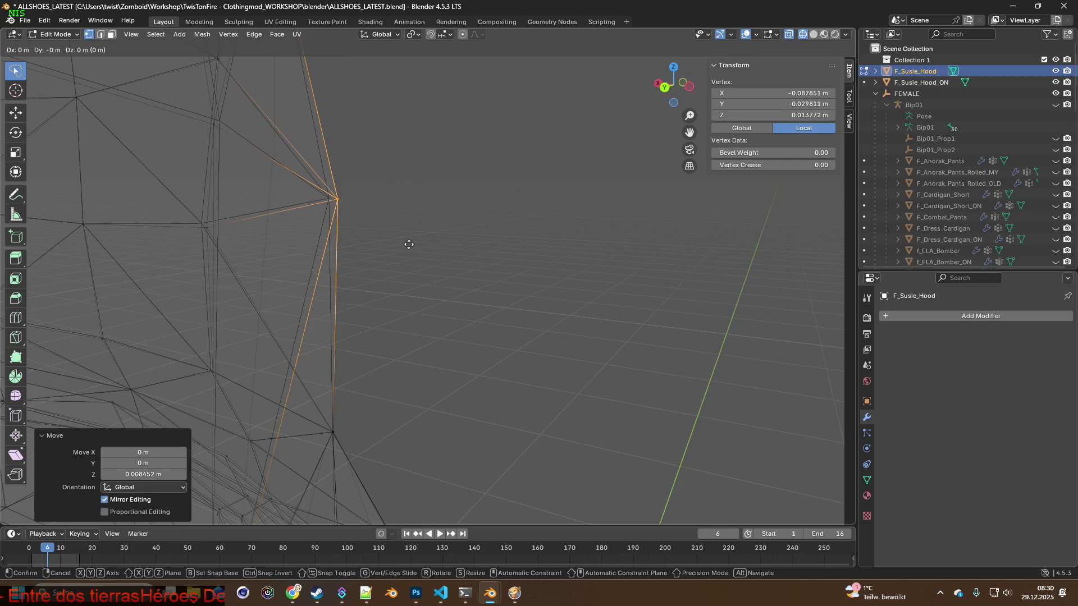
key(y)
click(405, 245)
key(g)
key(x)
click(401, 246)
middle_drag(402, 246, 503, 248)
key(g)
key(x)
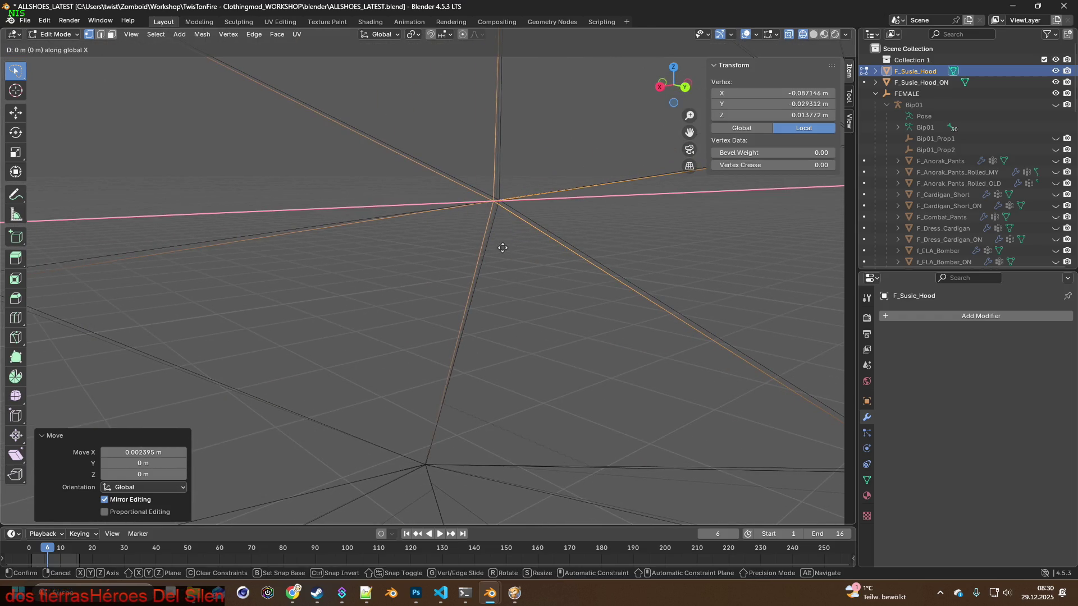
click(507, 247)
middle_drag(508, 247, 415, 248)
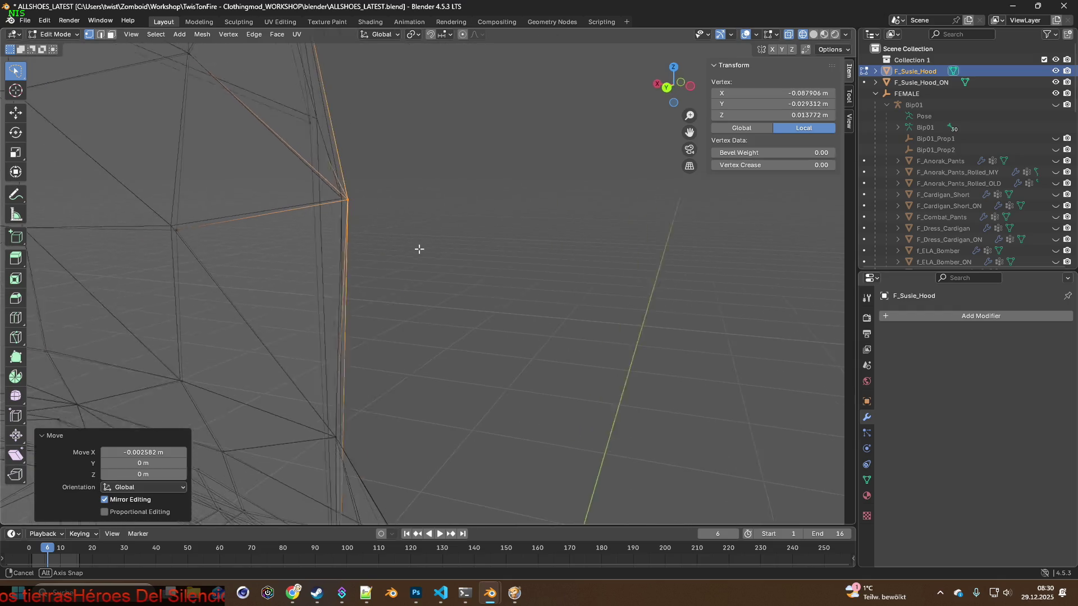
Finish with alternating Y and X nudges, the last about 1.8 mm along X, leaving the vertex near −0.0877, −0.0293, 0.0158 m.
key(g)
key(y)
click(408, 249)
mouse_move(412, 249)
middle_down()
mouse_move(499, 250)
mouse_move(294, 239)
mouse_move(291, 200)
mouse_move(319, 191)
mouse_move(506, 282)
mouse_move(655, 320)
mouse_move(485, 299)
mouse_move(410, 328)
mouse_move(486, 294)
mouse_move(338, 270)
mouse_move(385, 260)
mouse_move(458, 307)
middle_up()
key(g)
key(x)
click(482, 249)
key(g)
key(y)
click(409, 250)
key(g)
key(x)
click(503, 248)
scroll(318, 191, down, 3)
scroll(655, 321, up, 5)
scroll(485, 299, down, 4)
scroll(385, 260, down, 3)
scroll(561, 300, down, 2)
mouse_move(571, 299)
middle_down()
mouse_move(626, 298)
mouse_move(542, 298)
mouse_move(654, 296)
mouse_move(675, 283)
mouse_move(494, 289)
mouse_move(630, 289)
mouse_move(492, 299)
mouse_move(642, 301)
mouse_move(512, 308)
middle_up()
scroll(555, 299, up, 2)
scroll(557, 301, up, 2)
scroll(493, 289, up, 3)
scroll(494, 292, up, 2)
scroll(490, 298, down, 5)
scroll(513, 308, down, 2)
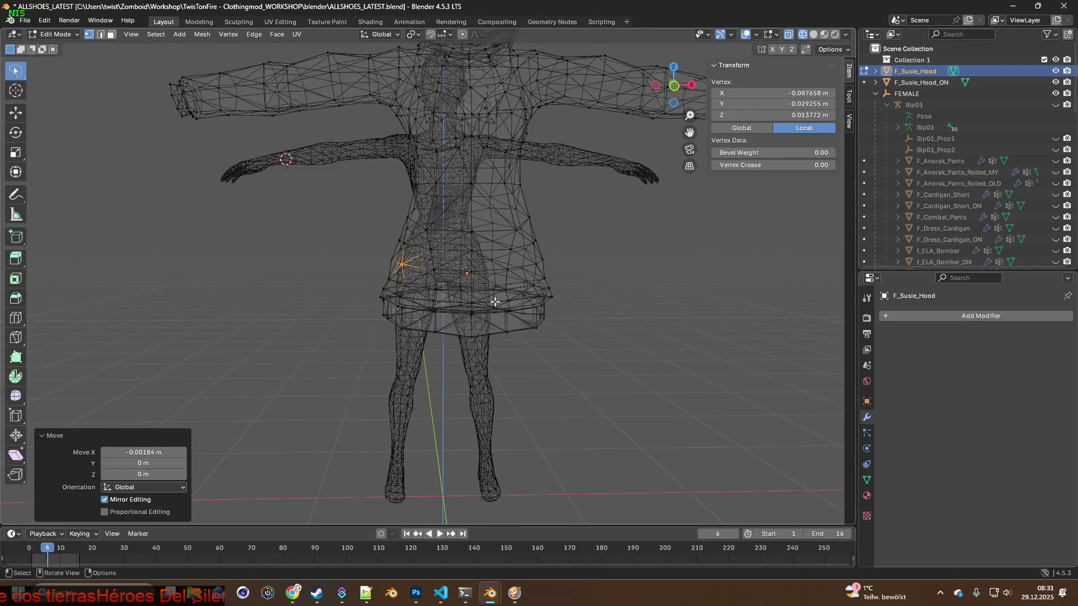
Save ALLSHOES_LATEST.blend and store a copy of it as CRAZYTRY.blend.
click(26, 20)
click(52, 96)
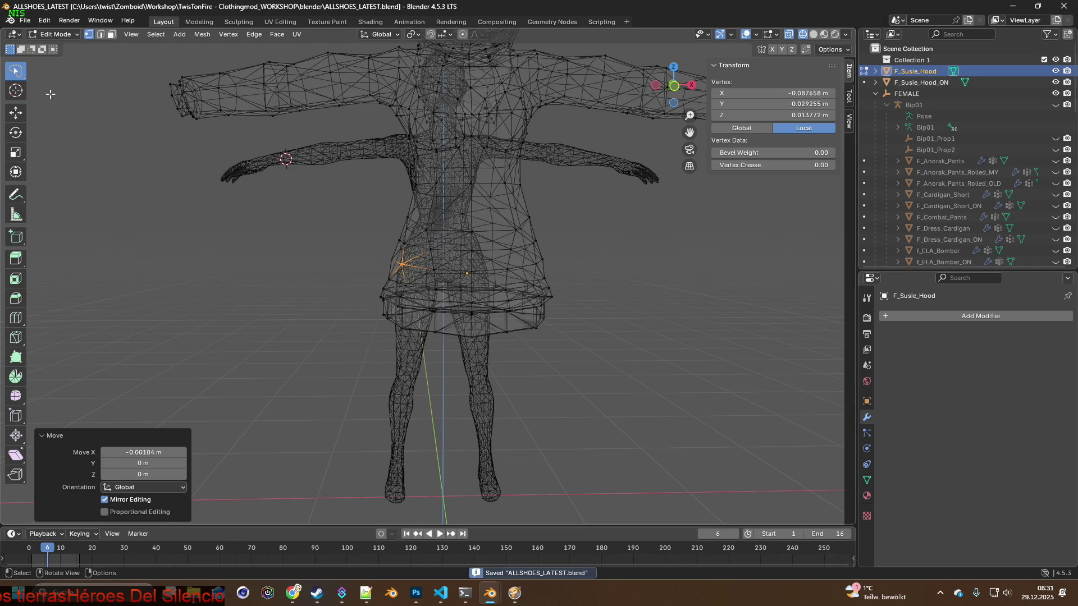
click(26, 23)
click(52, 117)
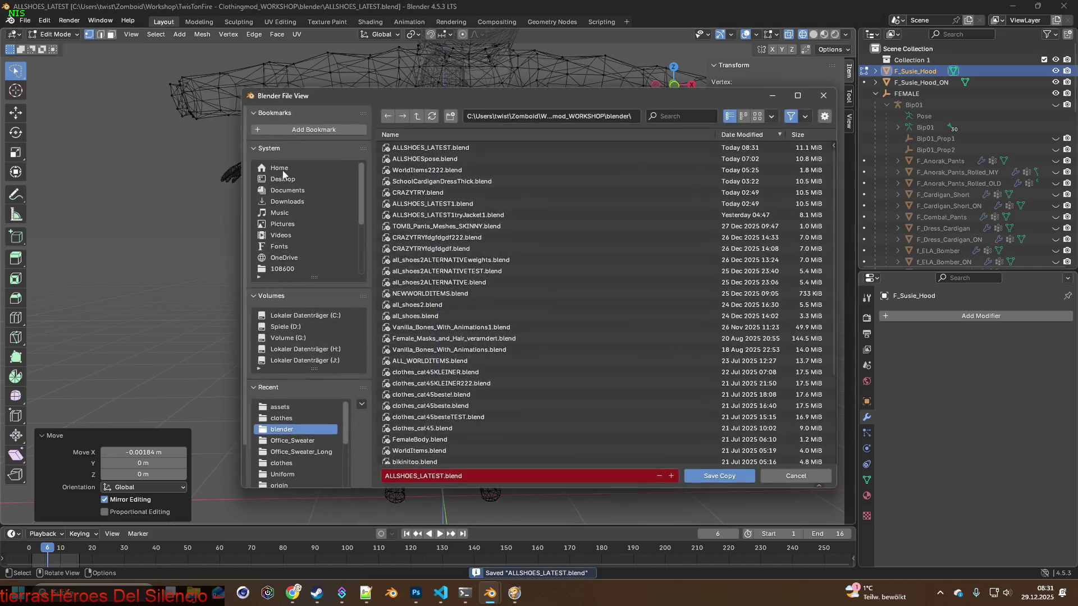
click(438, 193)
click(721, 476)
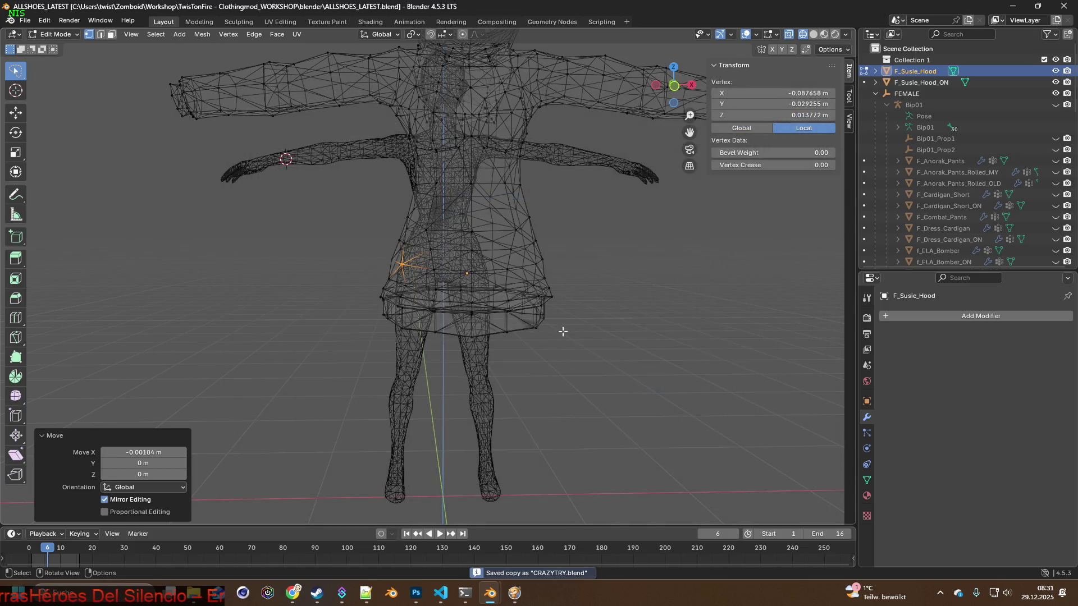
Orbit to the head in solid shading, then back to a front view of the hood over the body.
middle_drag(553, 276, 709, 235)
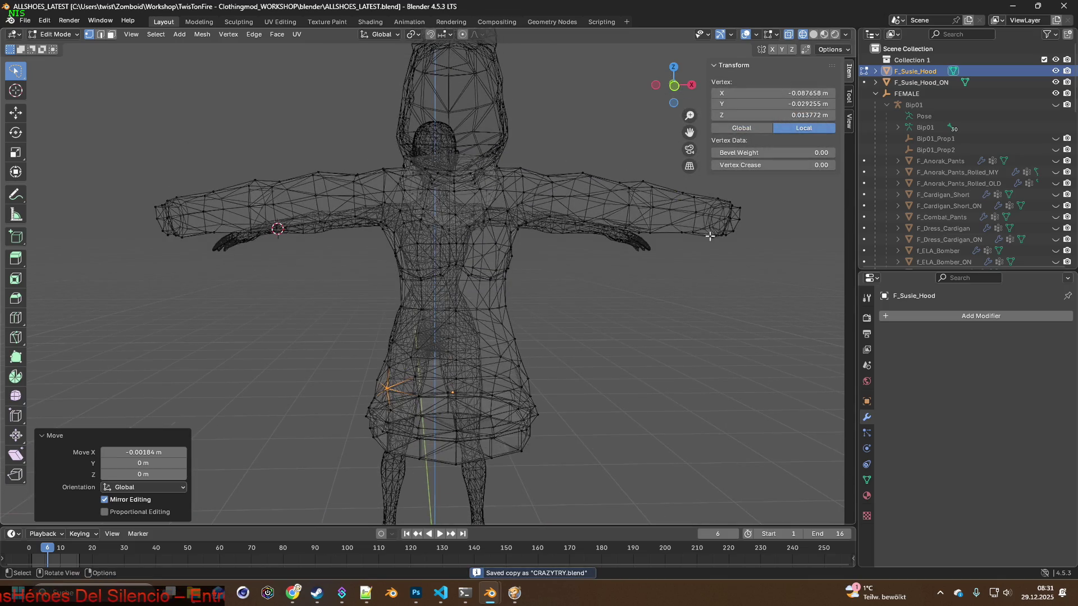
key(shift+z)
middle_drag(573, 244, 563, 253)
Leave edit mode, select the F_Susie_Hood mesh and bring it into the Shading workspace.
click(59, 34)
scroll(487, 243, down, 2)
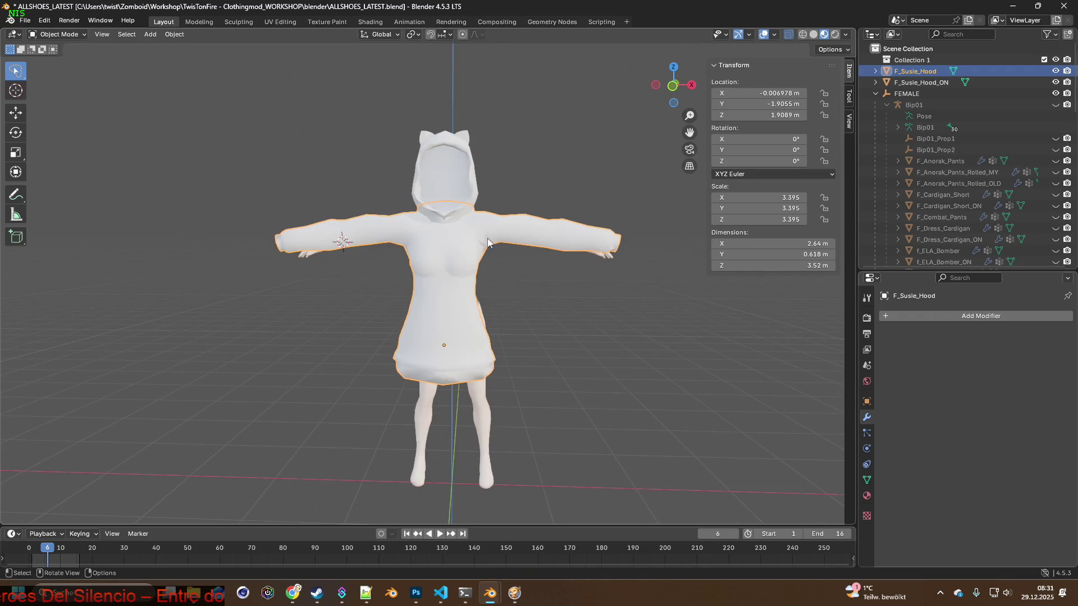
click(560, 315)
mouse_move(560, 313)
middle_down()
mouse_move(562, 292)
mouse_move(453, 272)
middle_up()
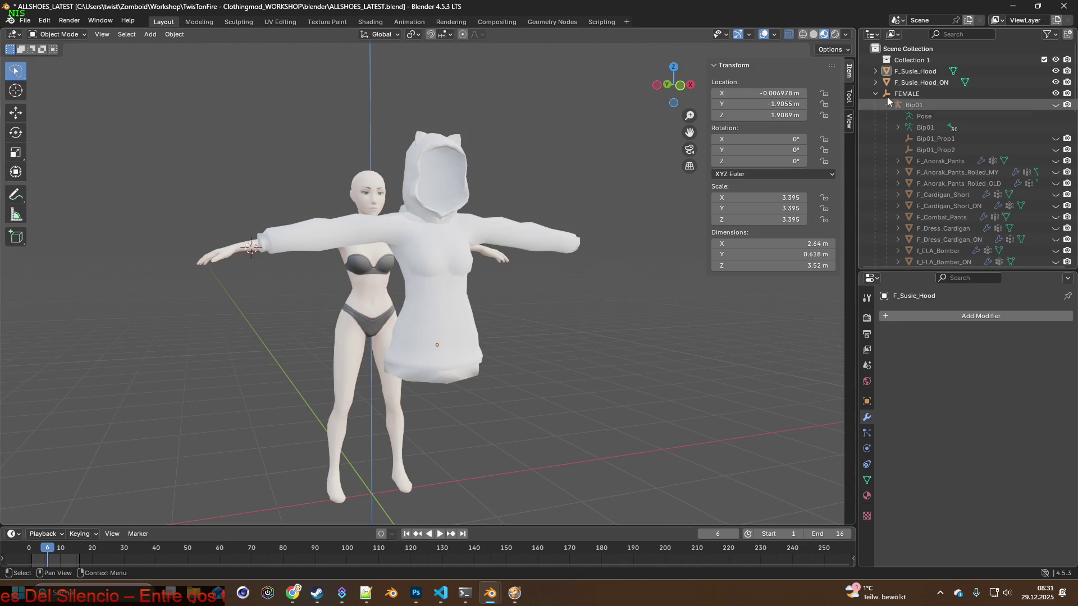
click(914, 71)
middle_drag(579, 217, 571, 247)
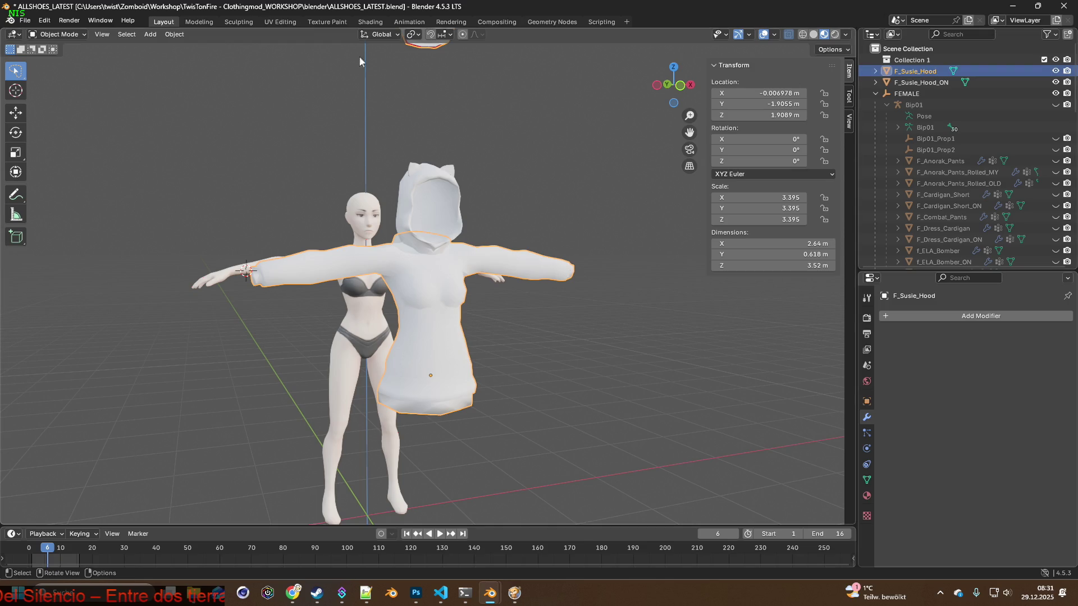
click(371, 23)
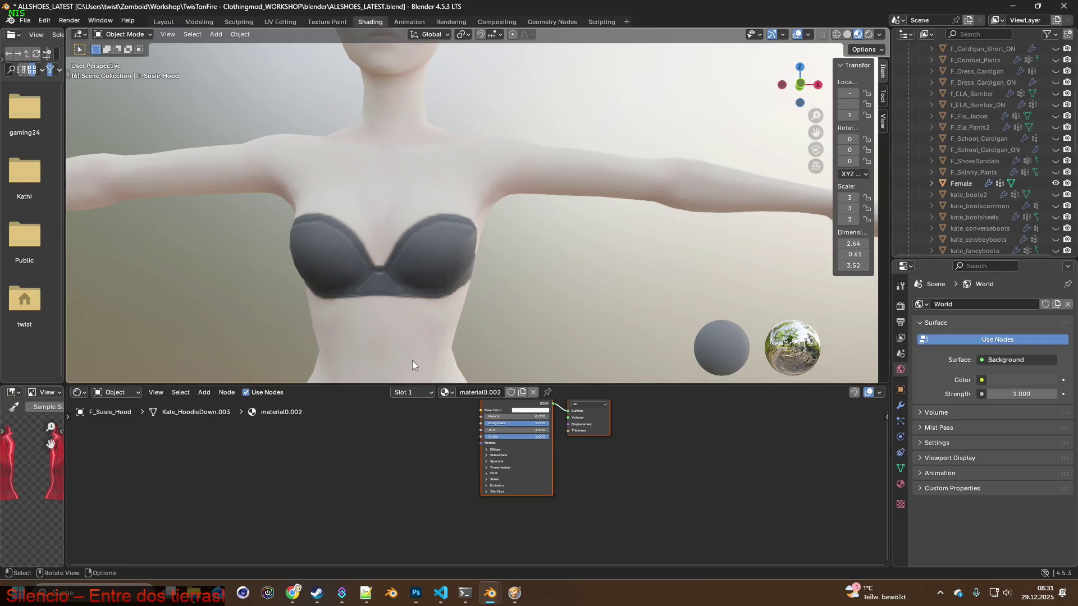
scroll(944, 151, up, 5)
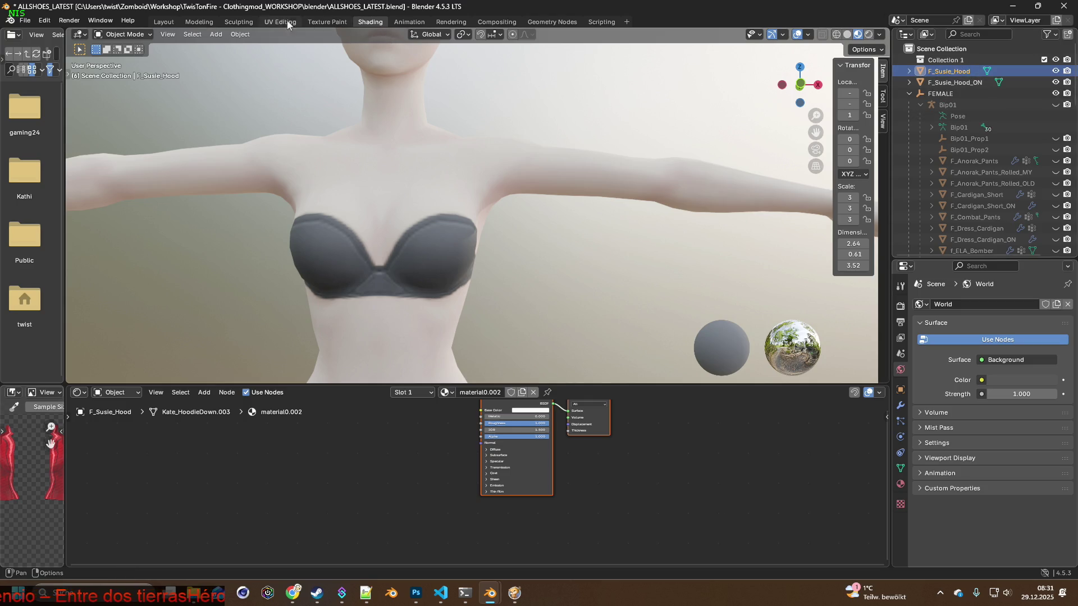
Expand F_Susie_Hood in the Layout outliner to reveal its material, then return to Shading.
click(163, 22)
click(554, 206)
click(546, 259)
click(876, 71)
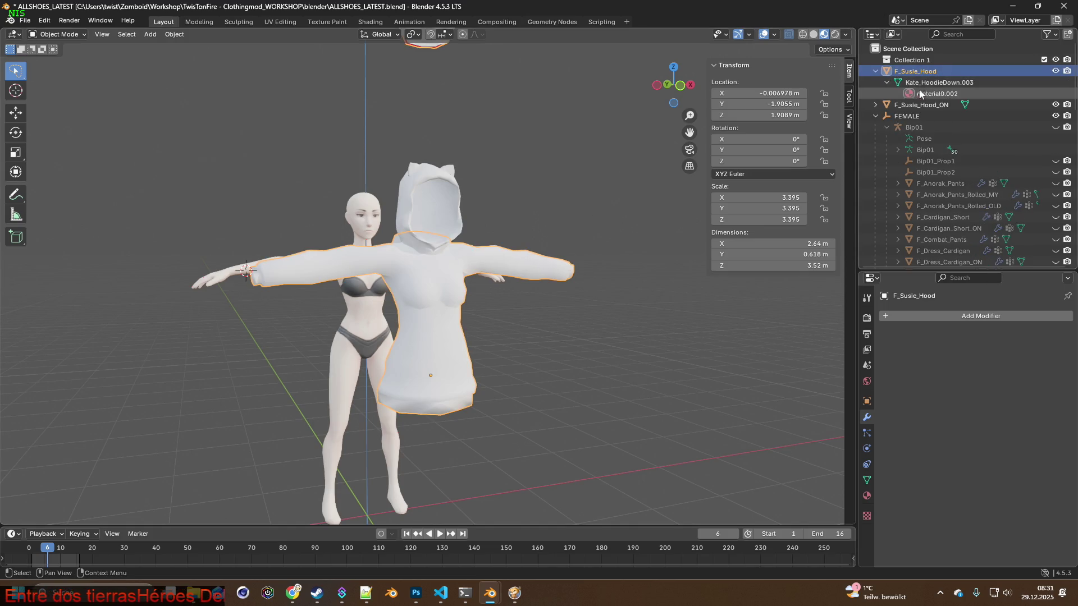
click(372, 22)
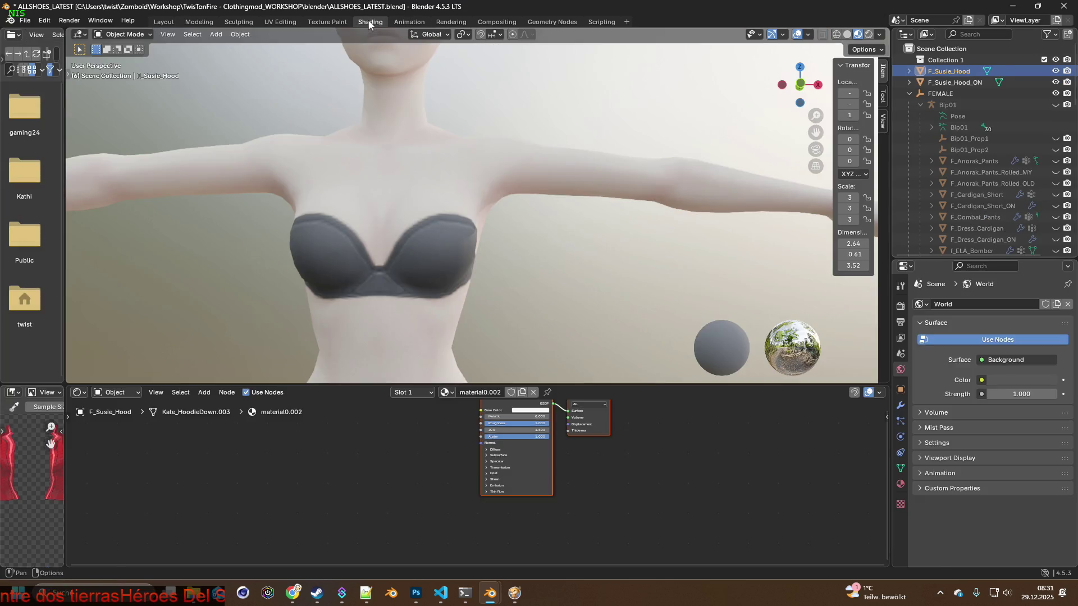
scroll(498, 210, down, 5)
Add an Image Texture node to material0.002, start browsing for its image, and switch to Susie_Hood.xml.
middle_drag(506, 238, 508, 256)
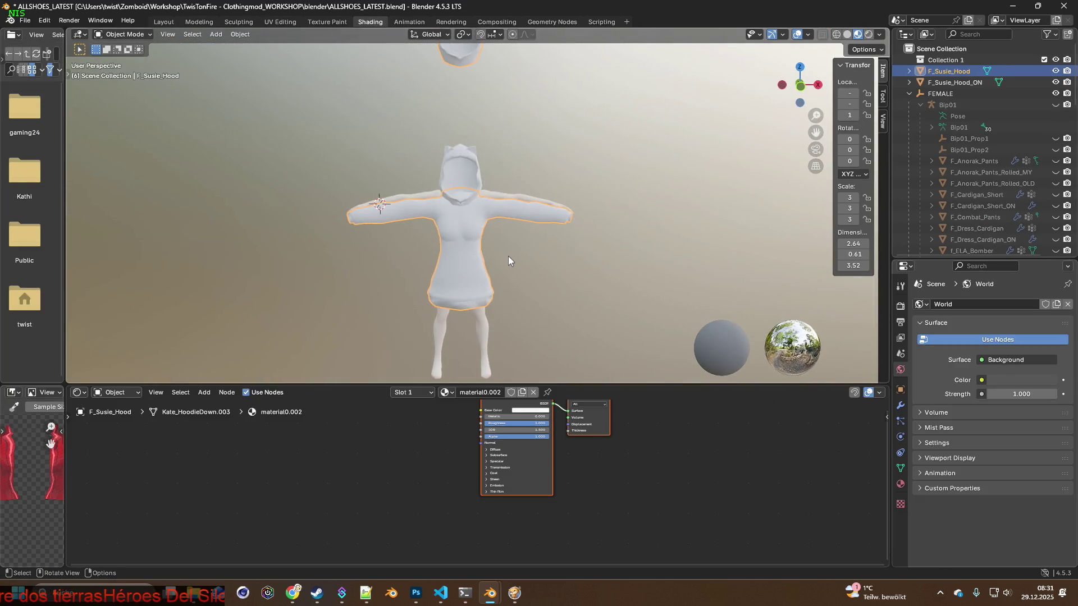
scroll(540, 259, up, 2)
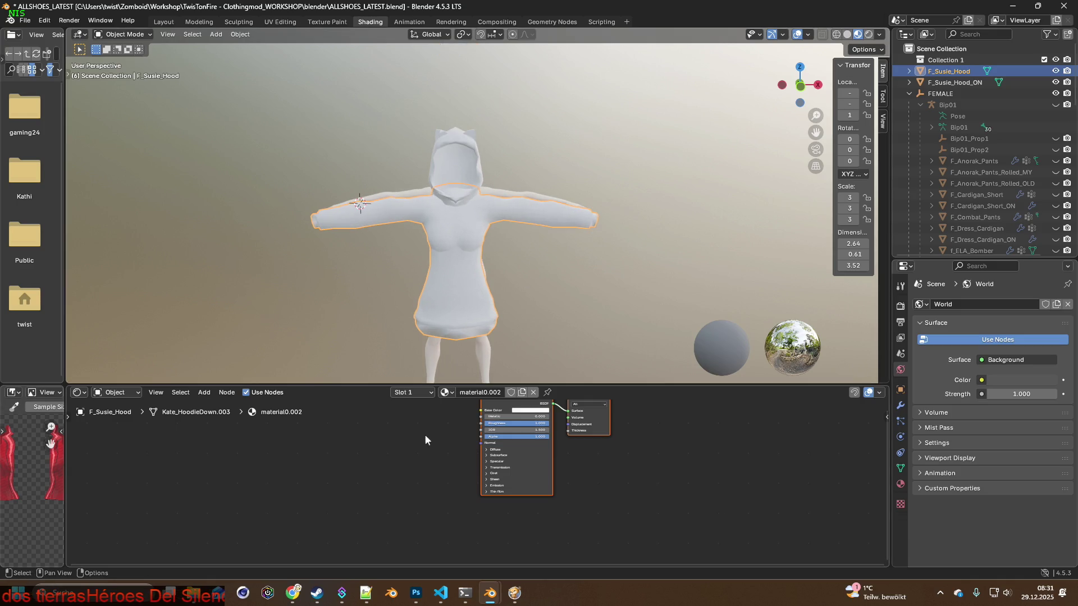
click(206, 392)
mouse_move(224, 465)
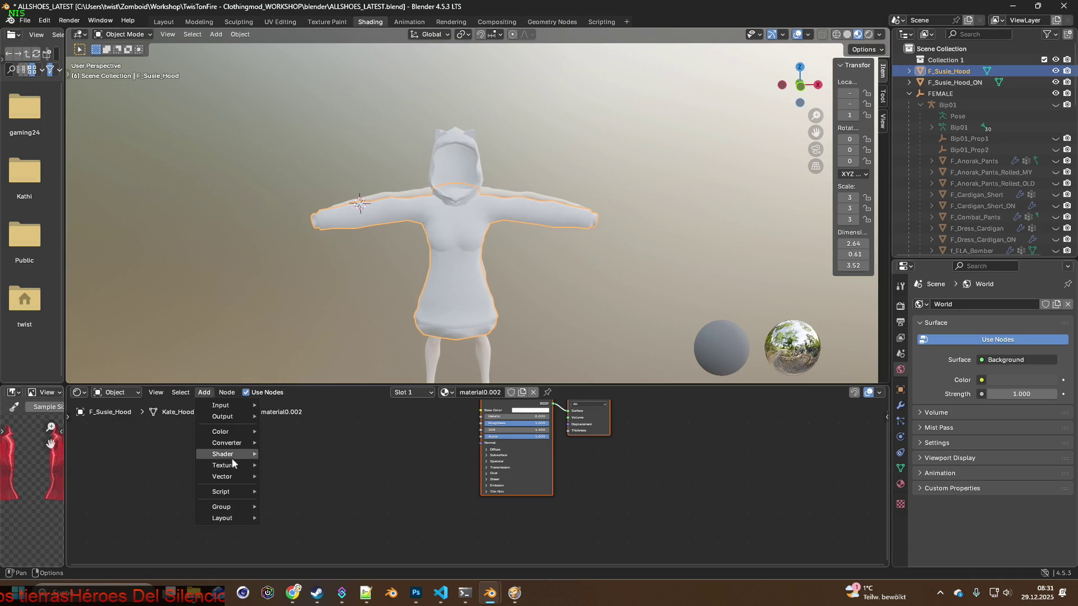
click(300, 387)
click(384, 437)
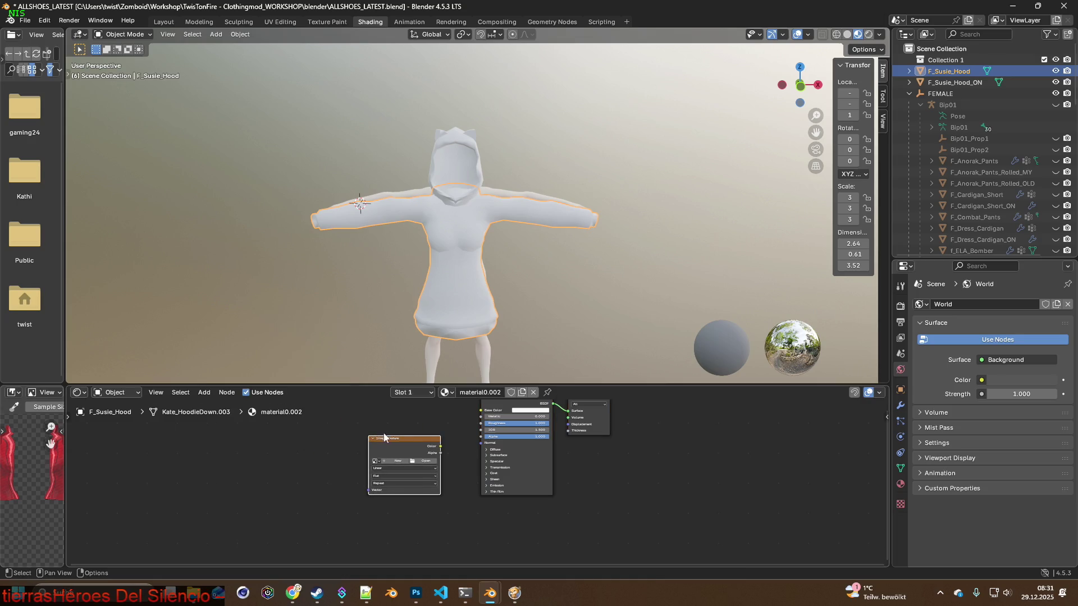
click(424, 460)
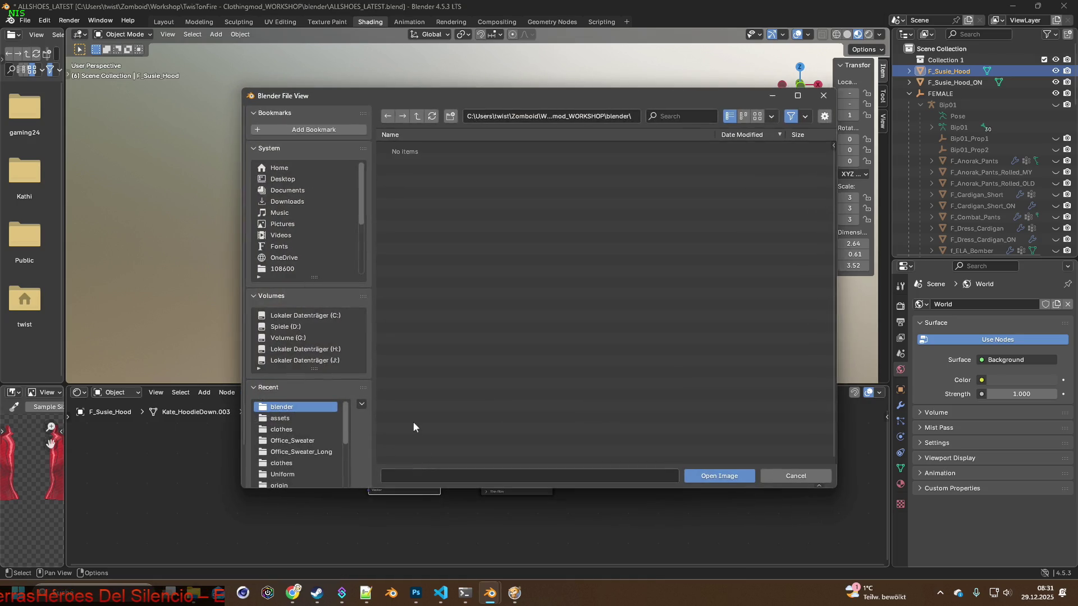
key(alt+Tab)
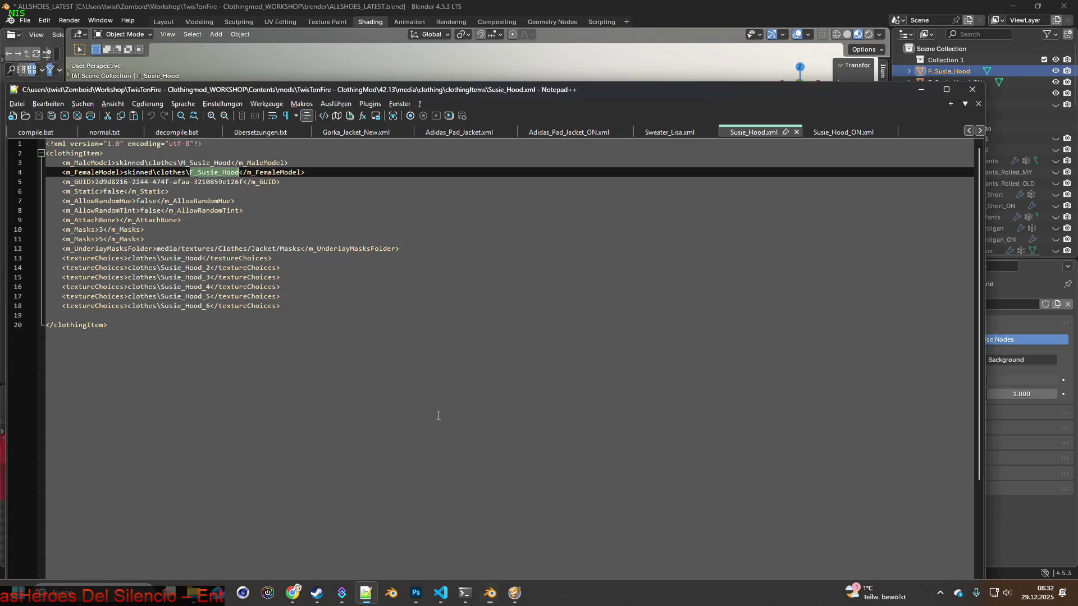
Select the Susie_Hood texture name on line 13 of Susie_Hood.xml.
drag(160, 258, 188, 259)
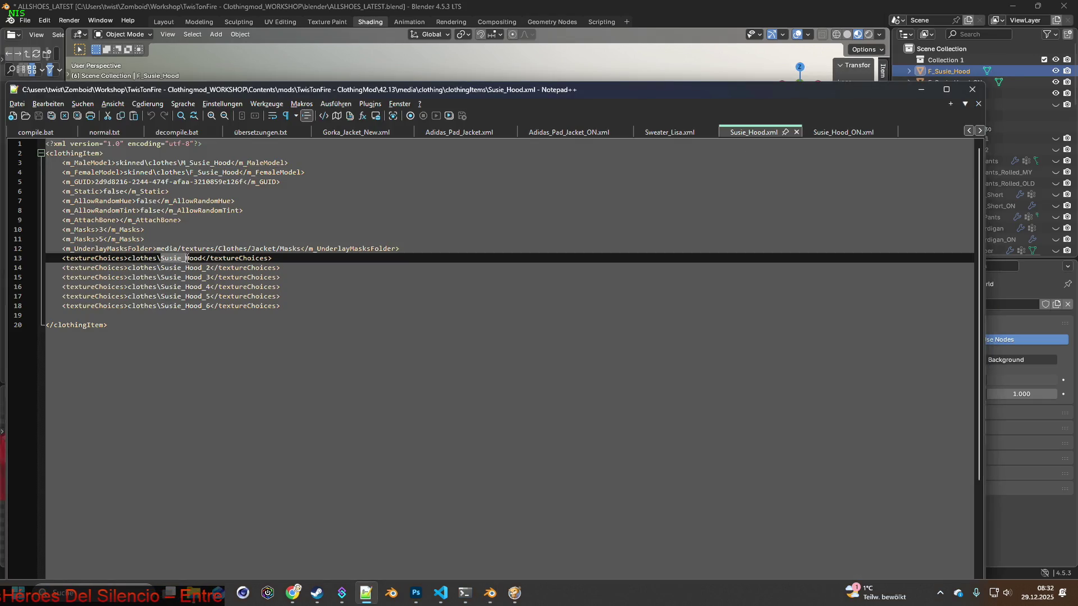
key(alt+Tab)
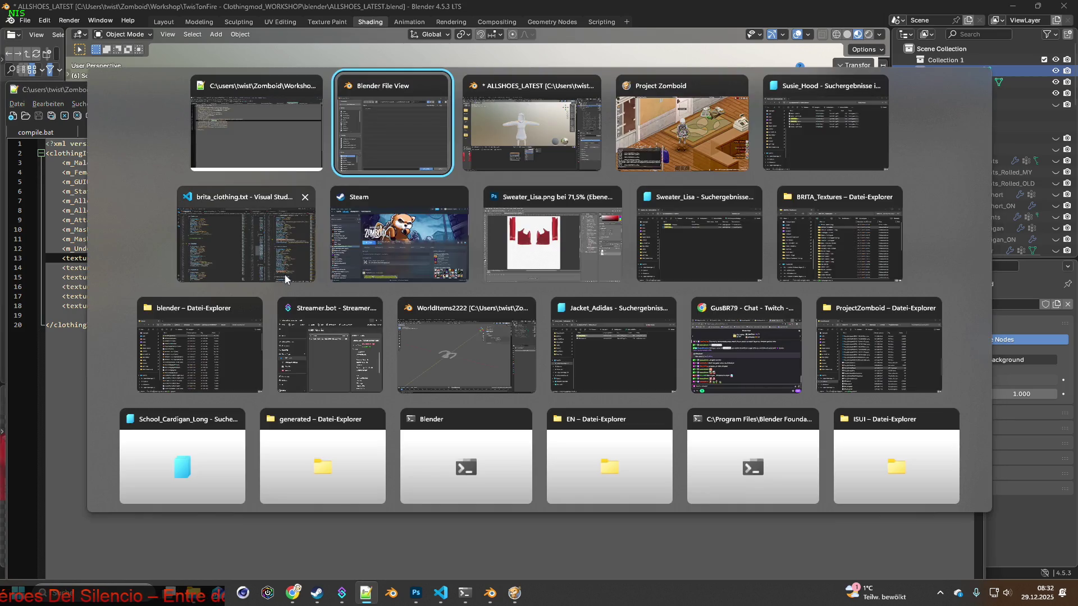
key(alt+Tab)
key(alt+Tab)
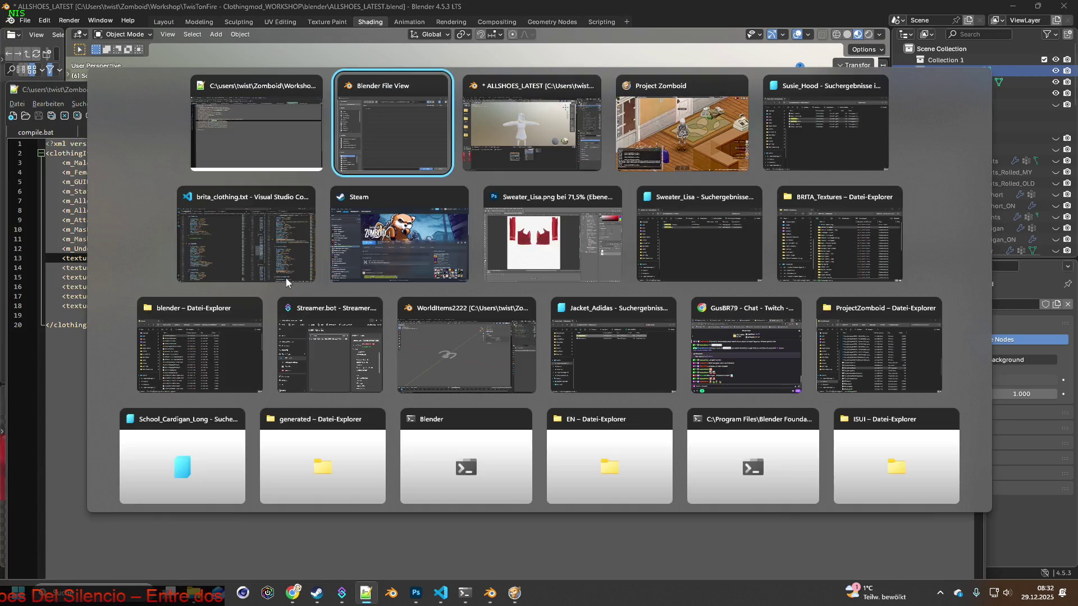
key(alt+Tab)
key(alt+Tab)
key(alt+Tab)
key(alt+Tab)
key(alt+Tab)
key(alt+Tab)
key(alt+Tab)
Find the Susie_Hood PNGs in Explorer, then return to Blender's browser and enter the clothes textures folder.
click(633, 78)
text(Susie_Hood)
click(209, 148)
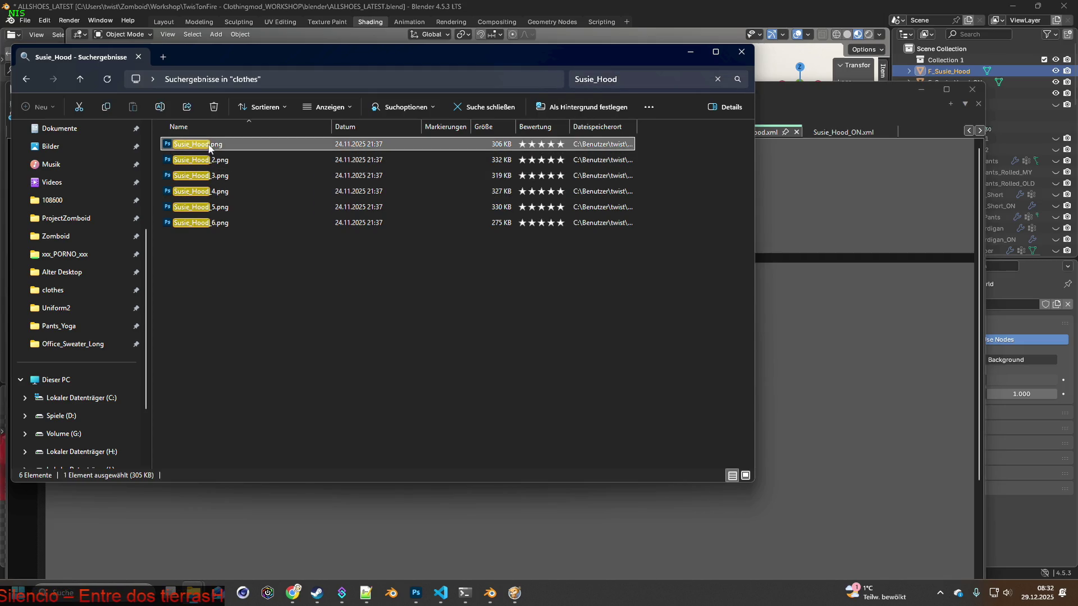
key(alt+Tab)
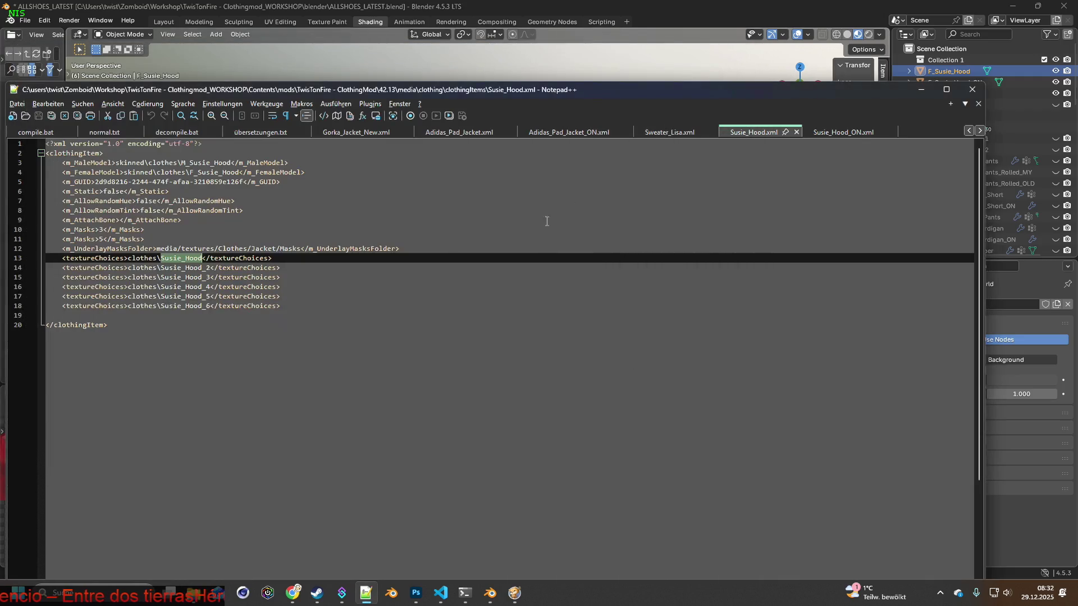
key(alt+Tab)
mouse_move(553, 236)
key(alt+Tab)
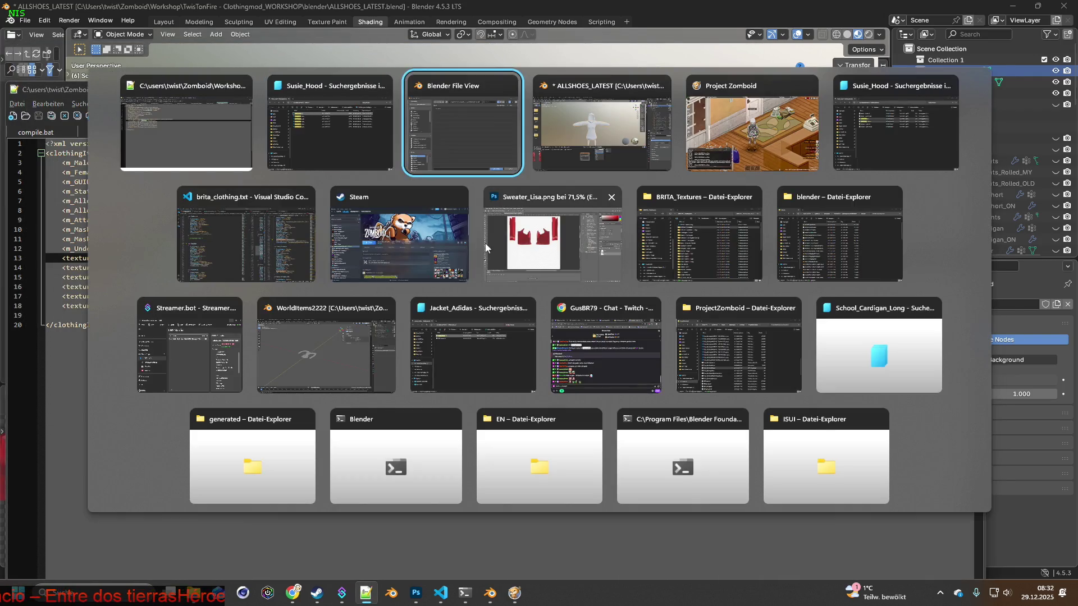
click(282, 429)
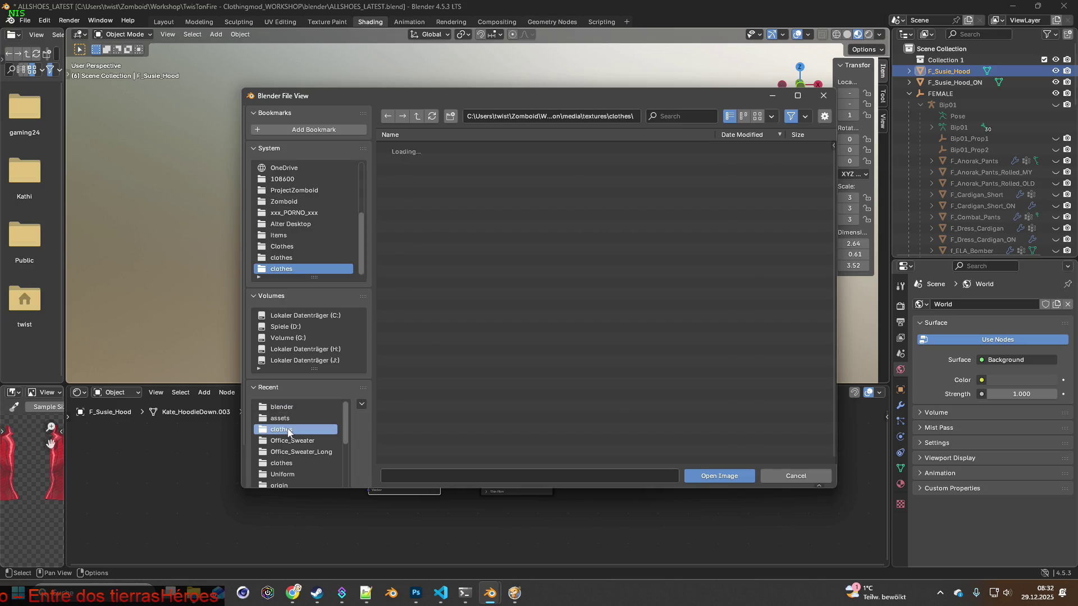
Load Susie_Hood.png into F_Susie_Hood's Image Texture node.
click(678, 116)
text(Susie_Hood)
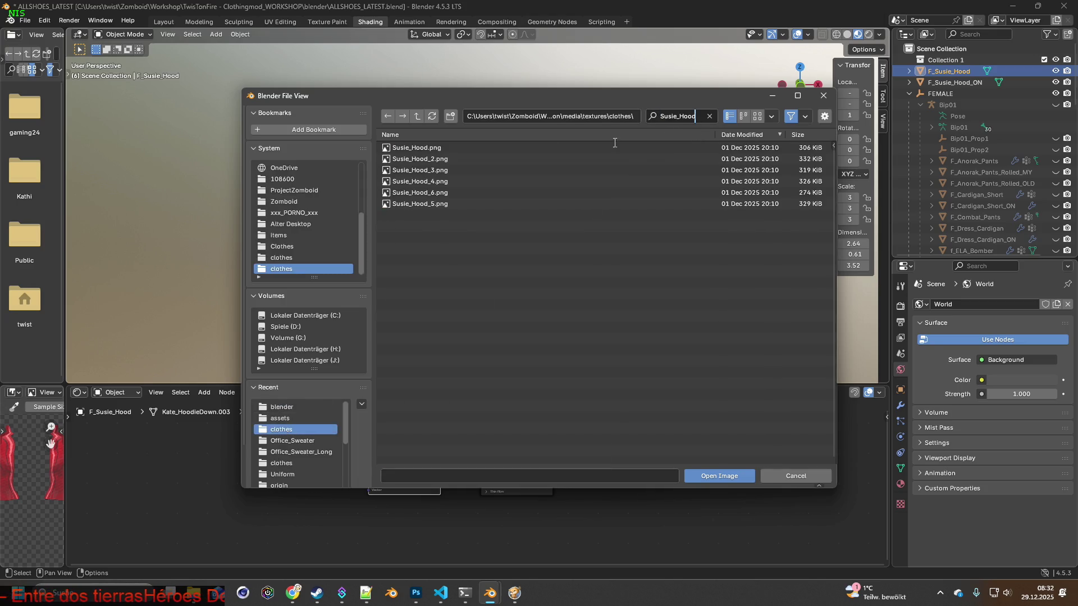
click(615, 147)
click(715, 477)
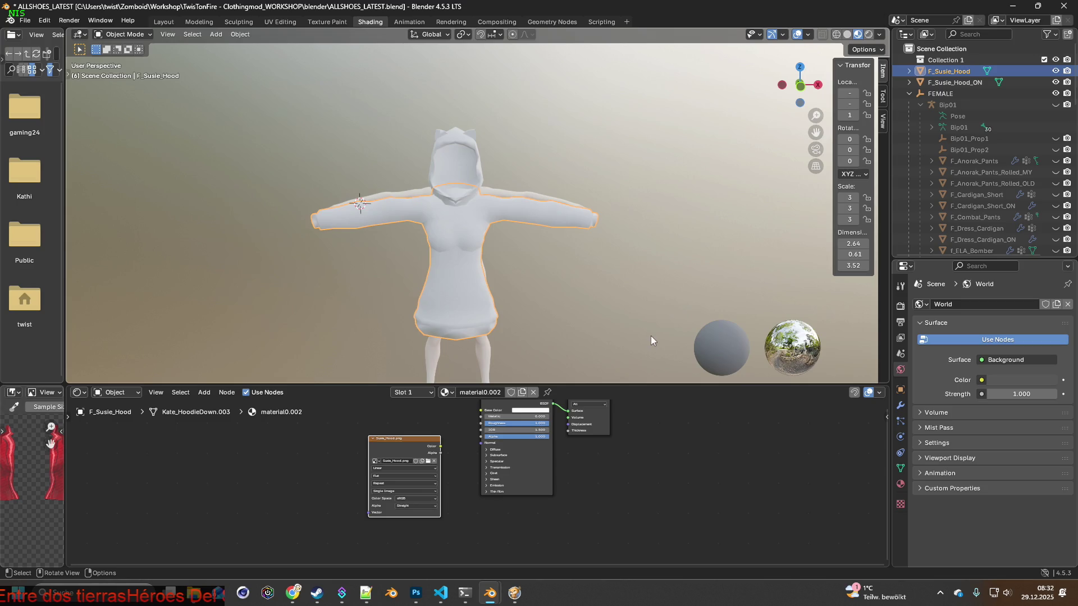
Give F_Susie_Hood_ON an Image Texture node loaded with Susie_Hood_6.png.
click(953, 82)
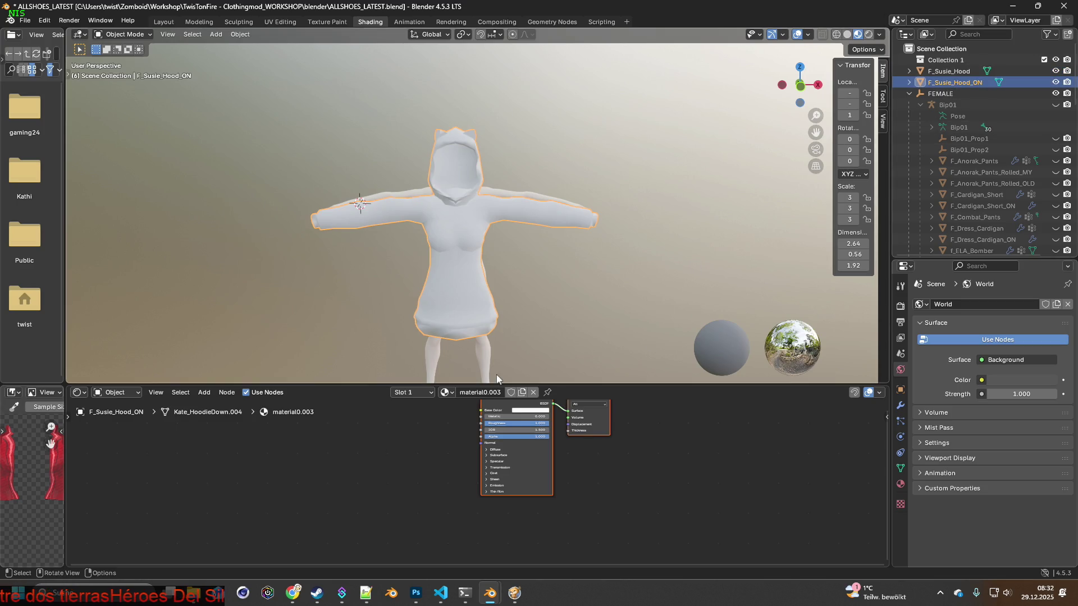
click(204, 392)
mouse_move(223, 466)
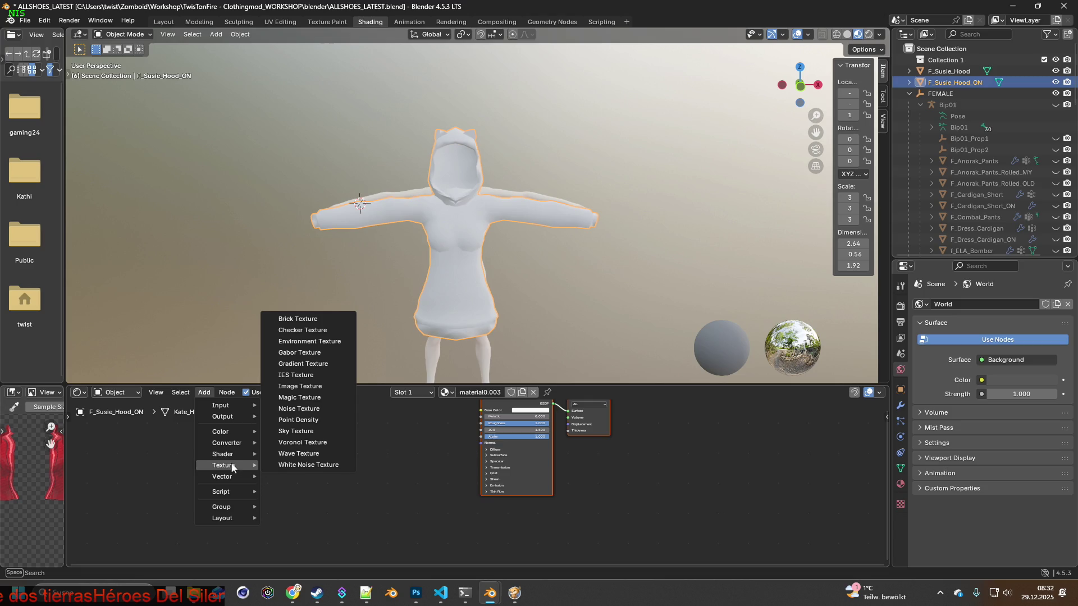
click(299, 386)
click(377, 456)
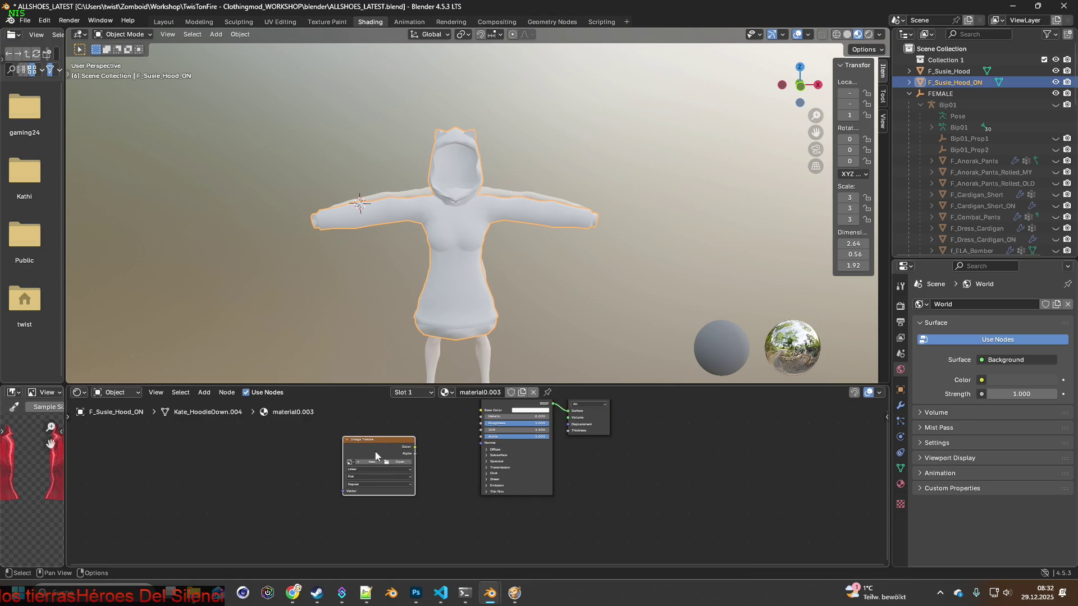
click(395, 462)
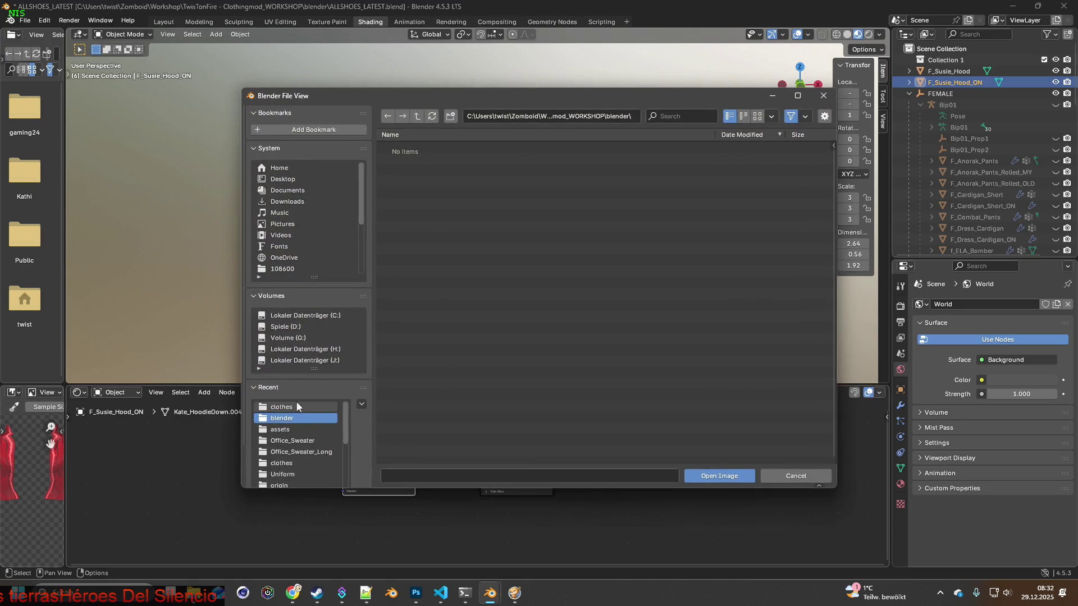
click(281, 407)
key(ctrl+f)
text(Susie_Hood)
click(425, 192)
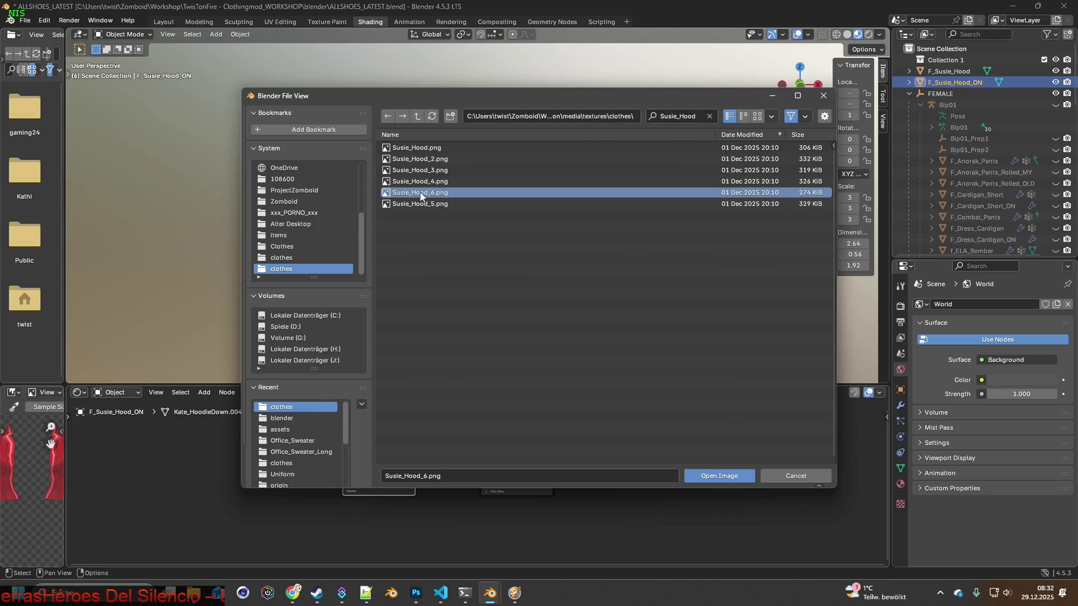
click(713, 475)
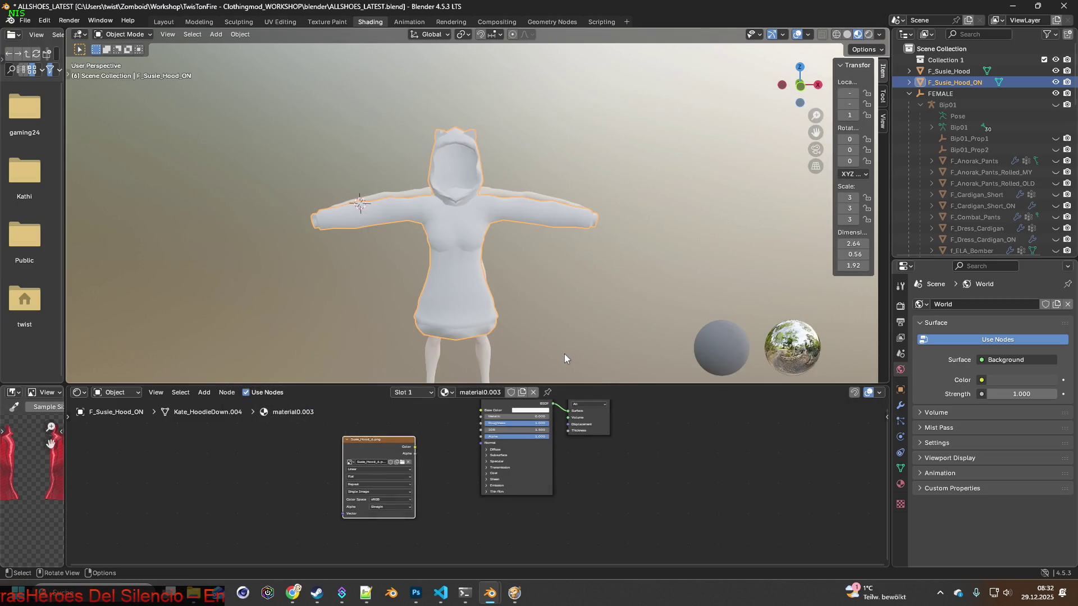
Feed the texture's colour into Base Color and alpha into Alpha, then select F_Susie_Hood.
drag(413, 447, 481, 410)
middle_drag(419, 455, 420, 503)
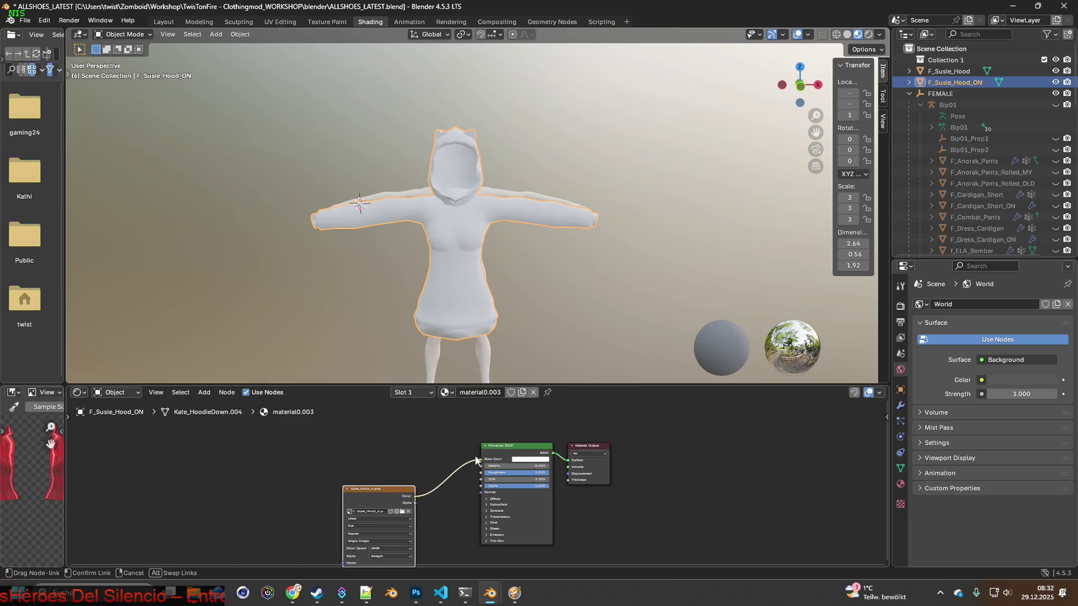
drag(425, 506, 481, 486)
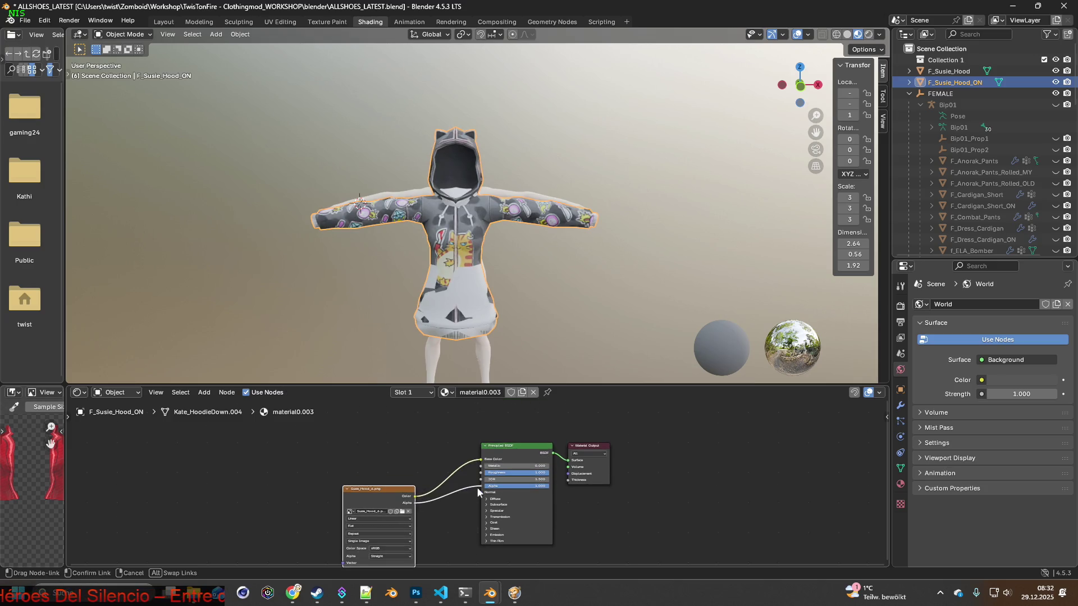
click(948, 72)
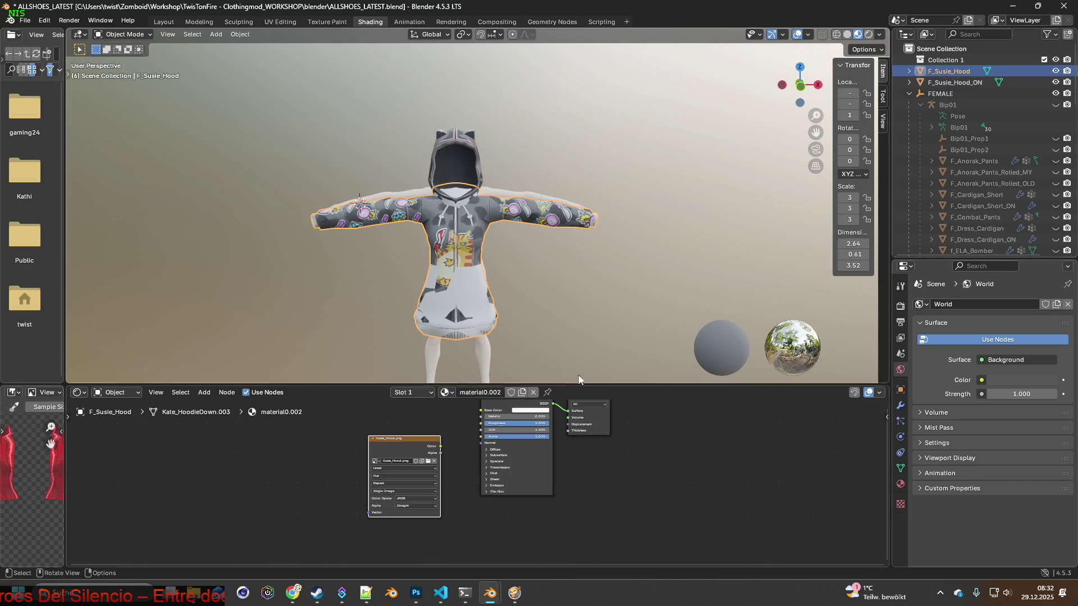
Wire Susie_Hood.png colour to Base Color and alpha to Alpha, then save ALLSHOES_LATEST.blend.
drag(440, 447, 482, 410)
middle_drag(469, 426, 468, 471)
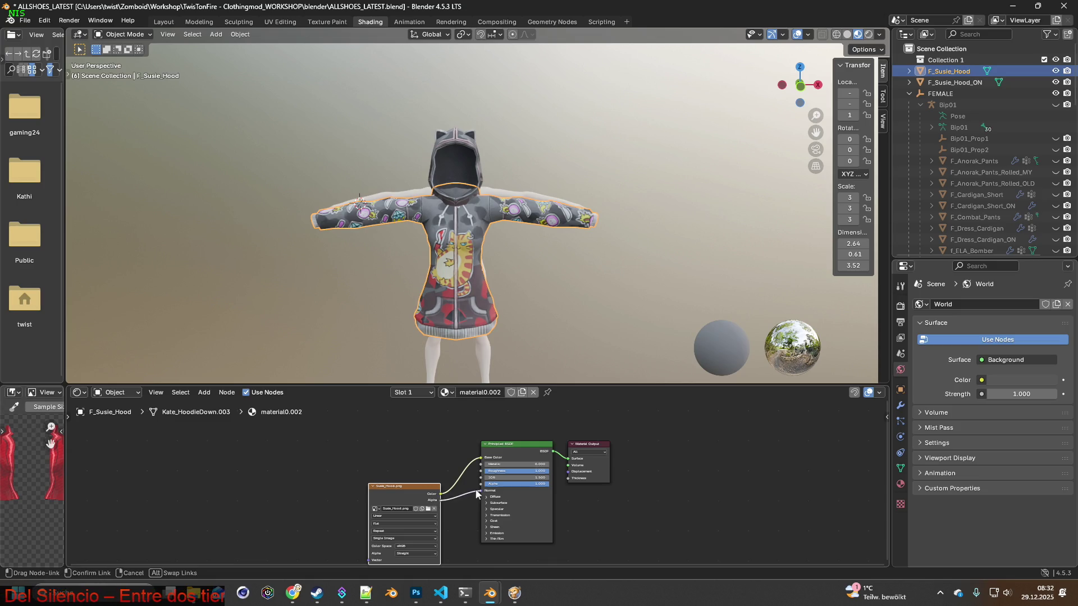
drag(476, 486, 476, 486)
mouse_move(488, 340)
middle_down()
mouse_move(477, 334)
mouse_move(590, 333)
mouse_move(526, 311)
mouse_move(450, 382)
mouse_move(443, 342)
mouse_move(493, 327)
middle_up()
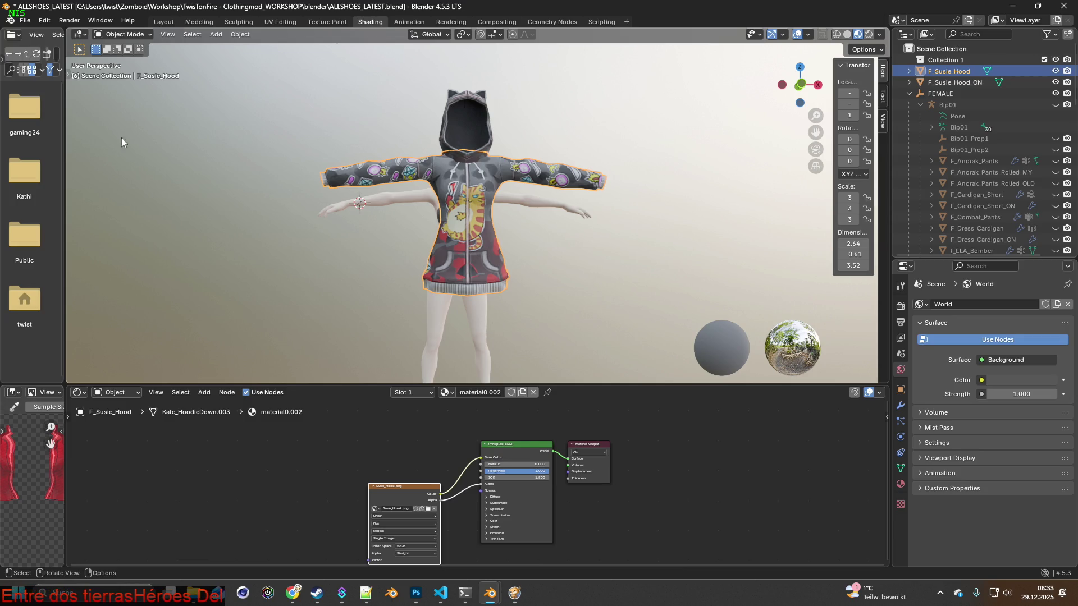
click(28, 22)
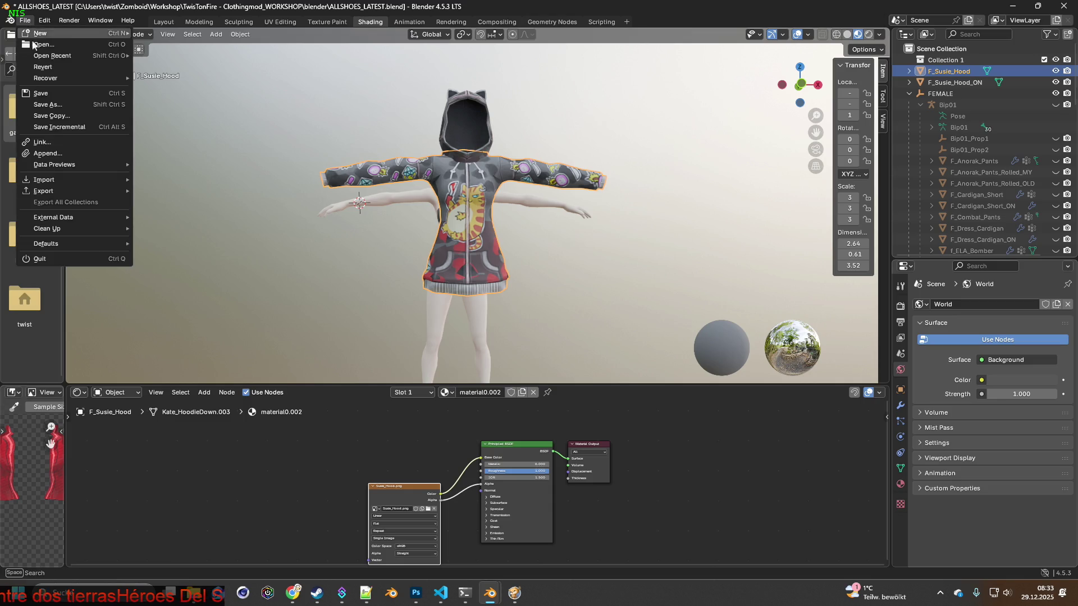
click(40, 95)
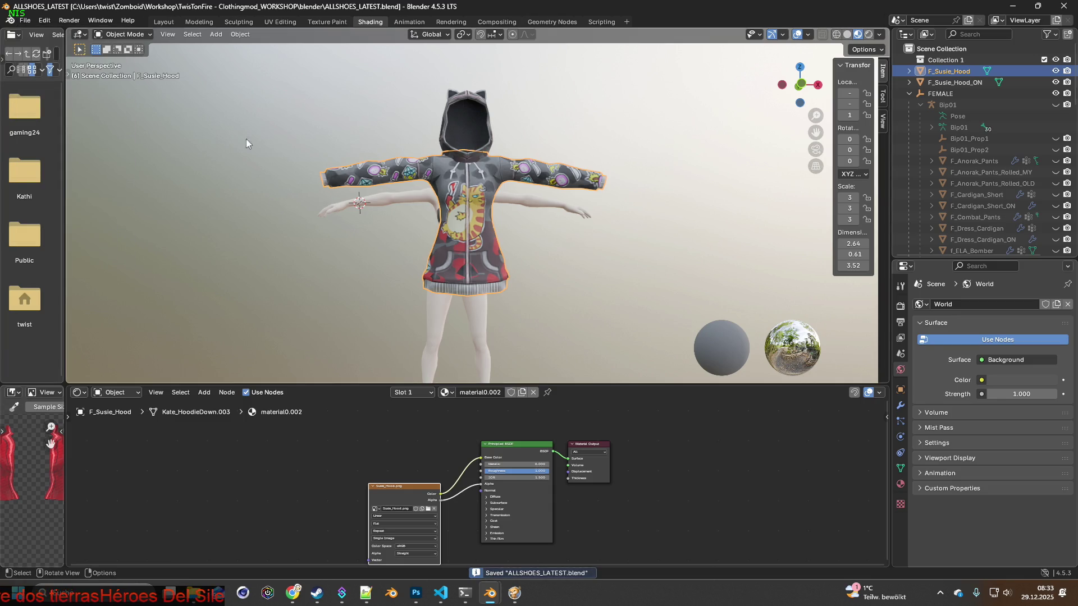
Orbit around the textured hoodie and body in the Layout workspace, front and back.
click(163, 21)
mouse_move(226, 82)
middle_down()
mouse_move(484, 257)
mouse_move(362, 256)
mouse_move(388, 257)
mouse_move(353, 274)
mouse_move(382, 284)
middle_up()
scroll(388, 274, up, 4)
scroll(403, 283, up, 2)
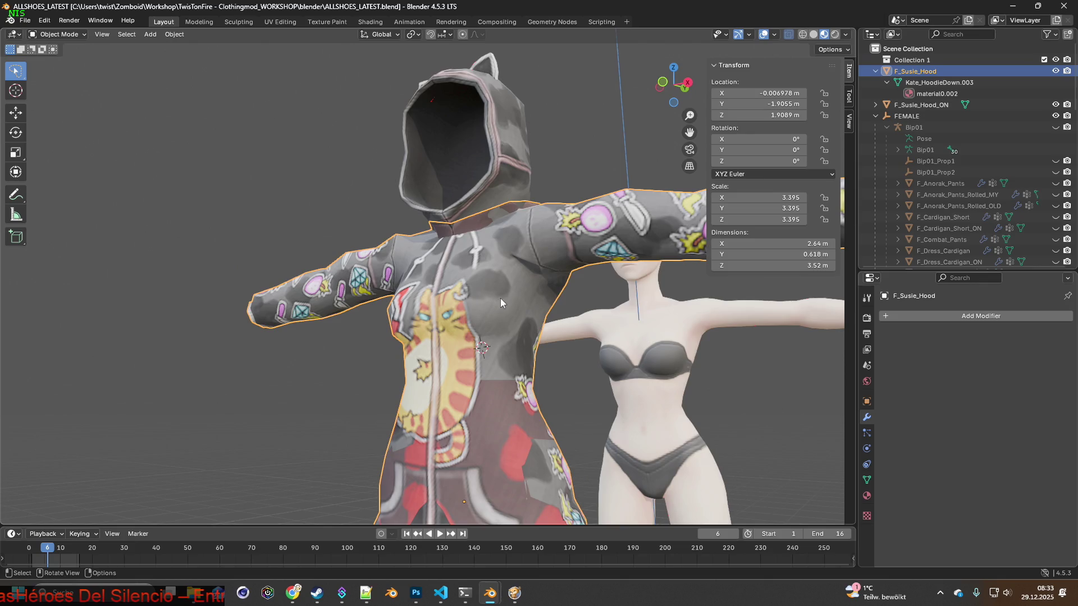
middle_drag(501, 298, 334, 308)
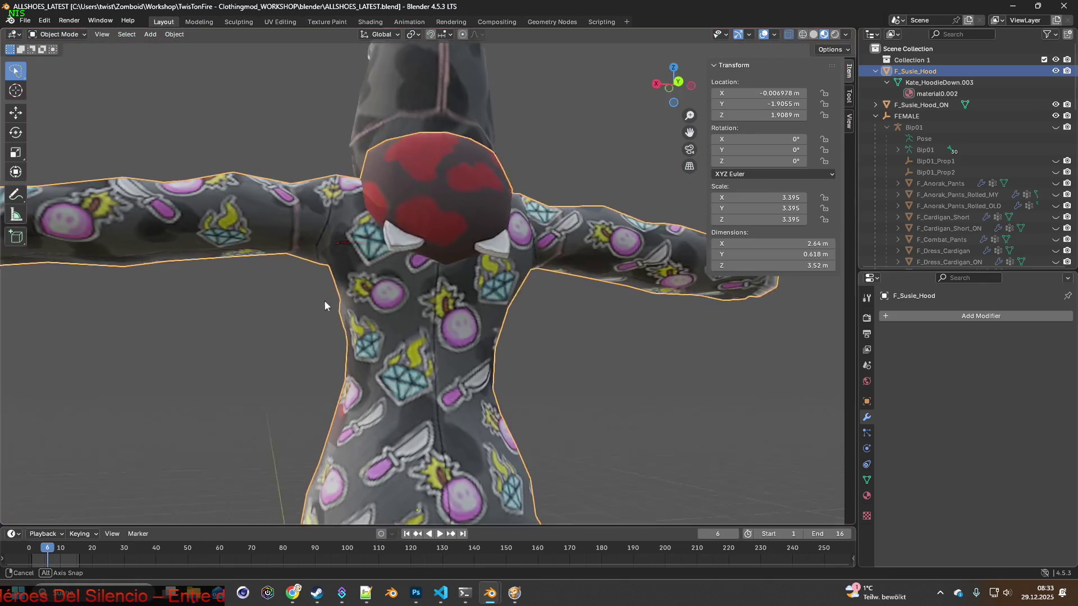
middle_drag(334, 308, 439, 309)
scroll(368, 337, up, 2)
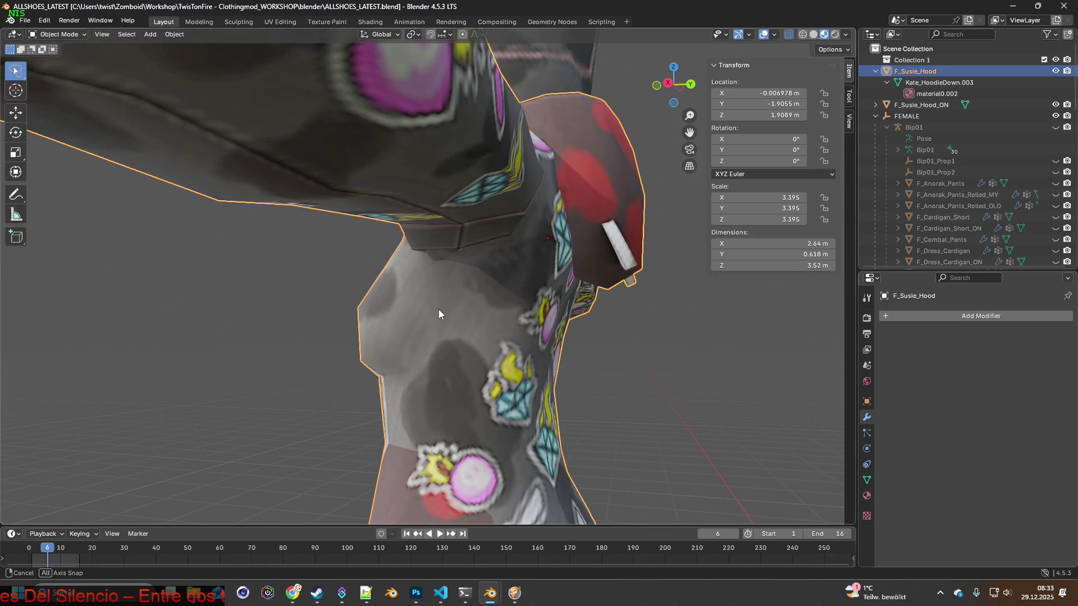
Toggle both hood objects' visibility to compare them and switch off the Outline Selected overlay.
click(1056, 71)
click(1056, 72)
click(1056, 104)
click(1056, 105)
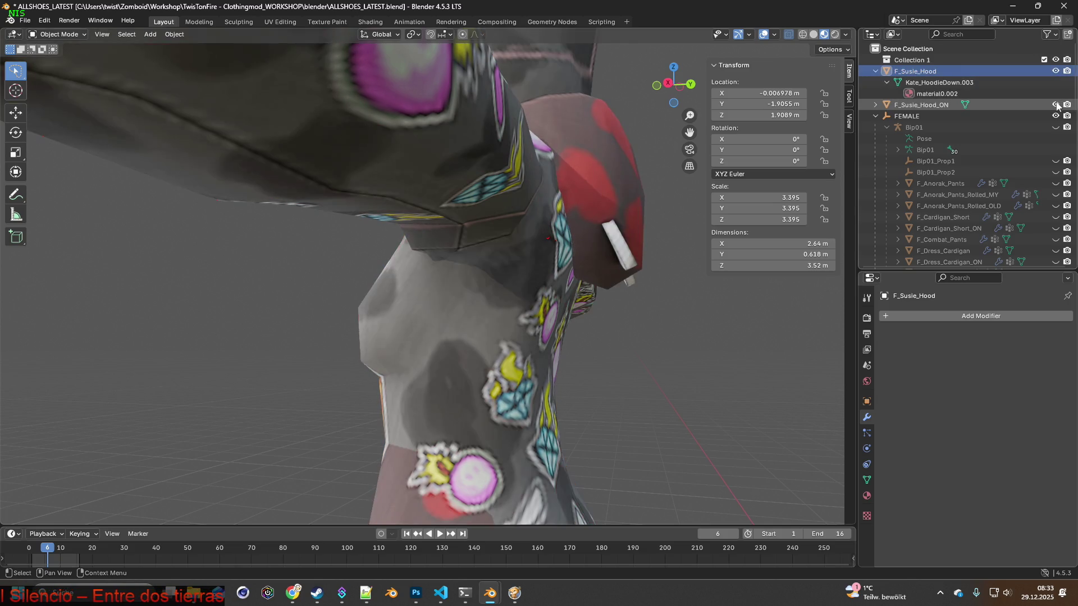
click(1056, 104)
click(1056, 105)
scroll(674, 211, up, 1)
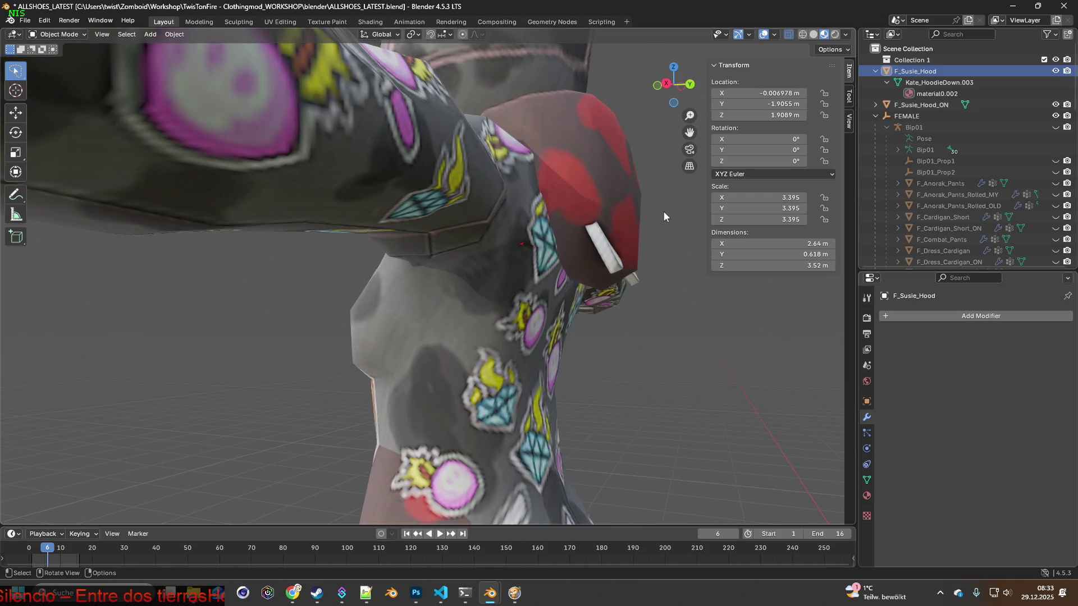
click(776, 35)
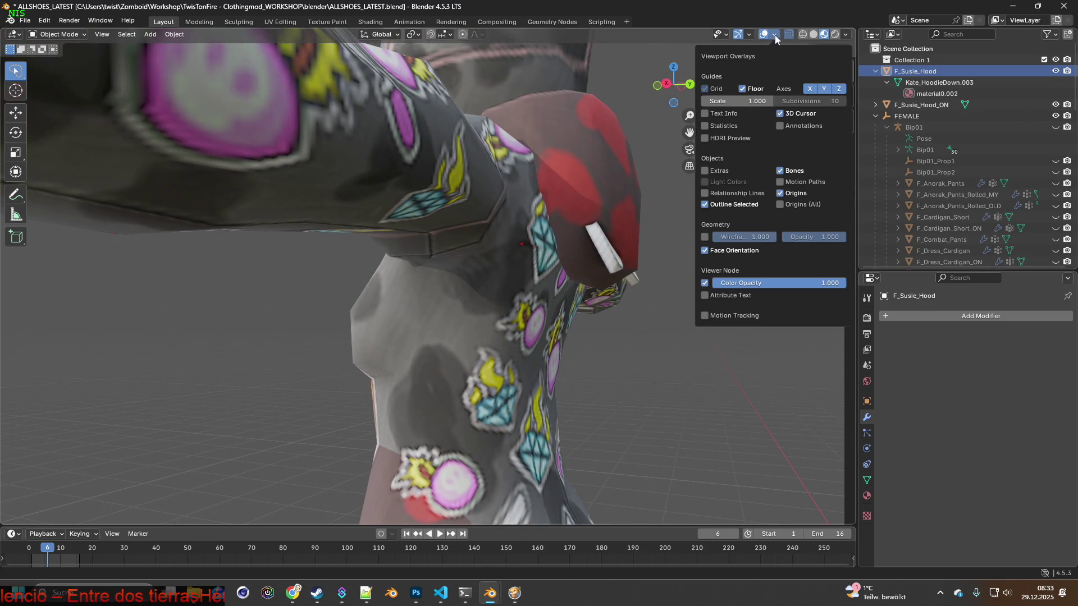
click(705, 205)
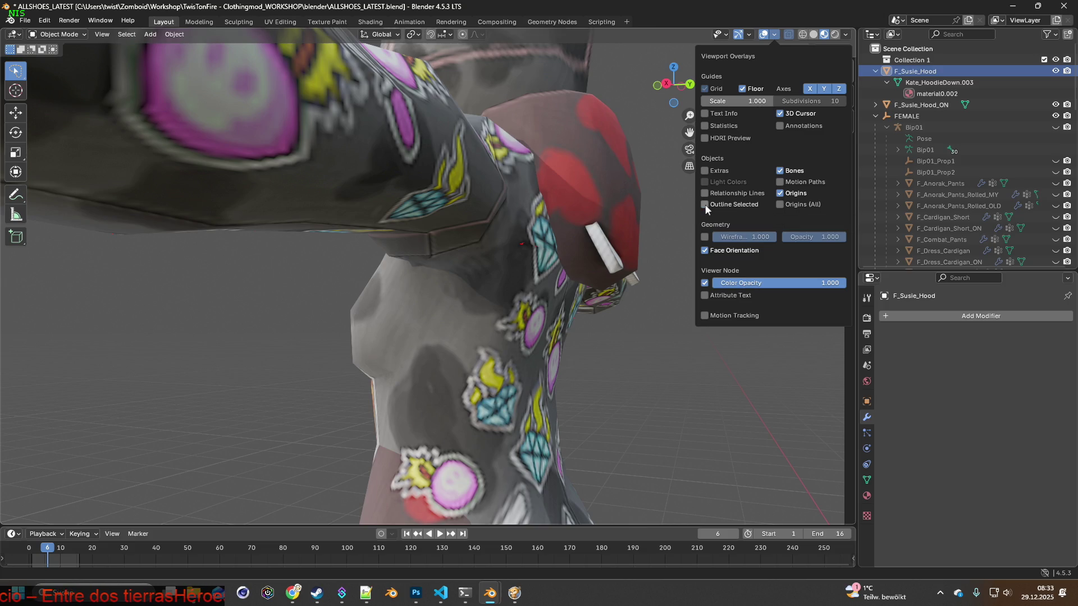
Inspect the hood close up, repeatedly hiding F_Susie_Hood and F_Susie_Hood_ON to compare the variants.
mouse_move(657, 219)
middle_down()
mouse_move(475, 189)
mouse_move(438, 261)
middle_up()
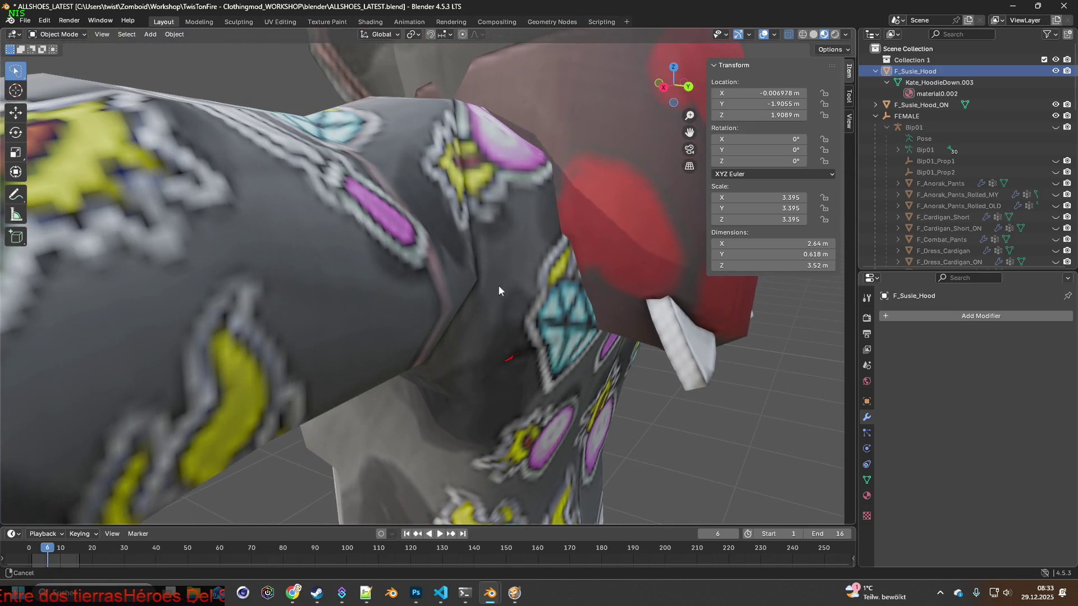
middle_drag(438, 262, 437, 229)
scroll(437, 228, up, 3)
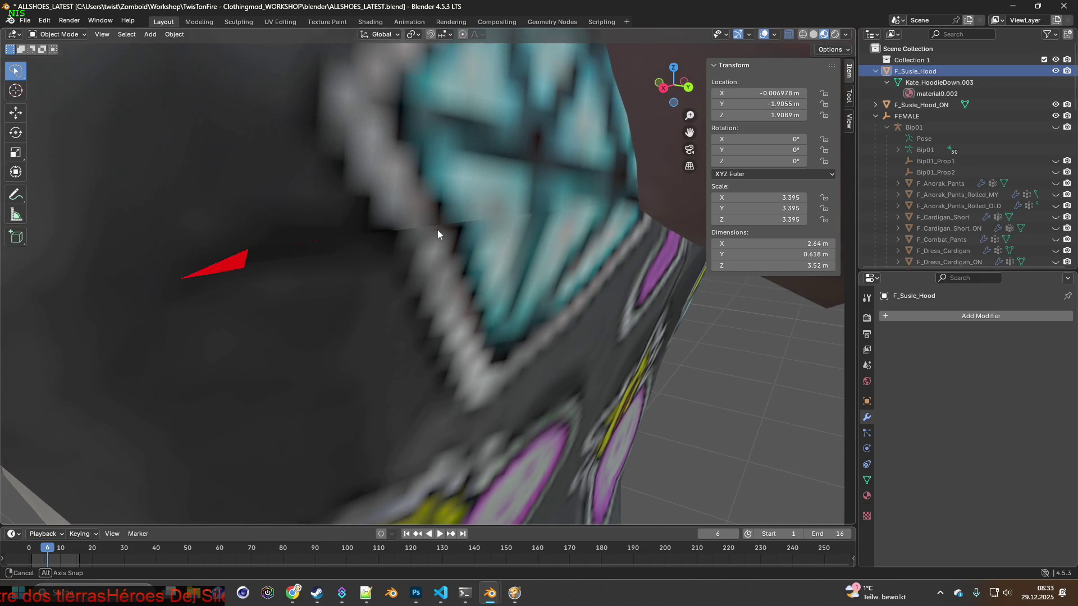
mouse_move(409, 211)
middle_down()
mouse_move(466, 204)
mouse_move(366, 192)
mouse_move(398, 204)
middle_up()
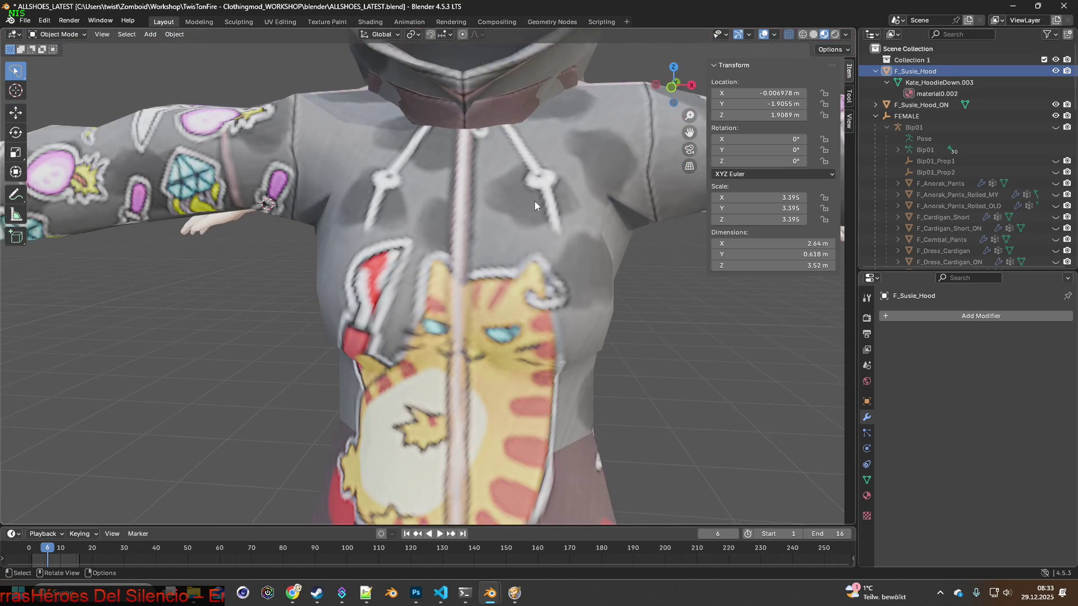
mouse_move(397, 198)
middle_down()
mouse_move(521, 211)
mouse_move(342, 183)
middle_up()
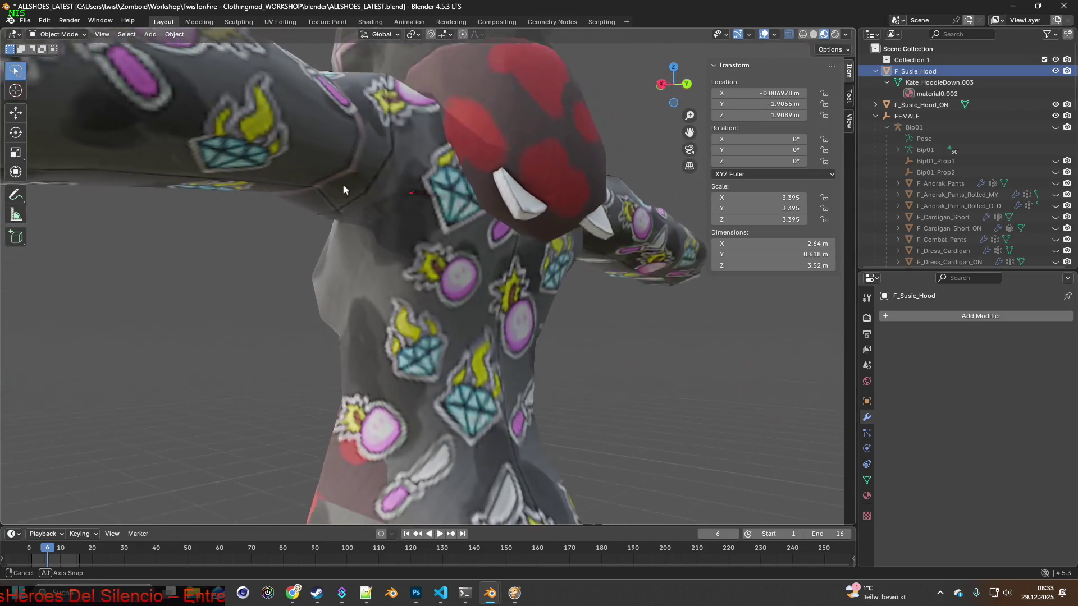
click(1055, 71)
click(1055, 72)
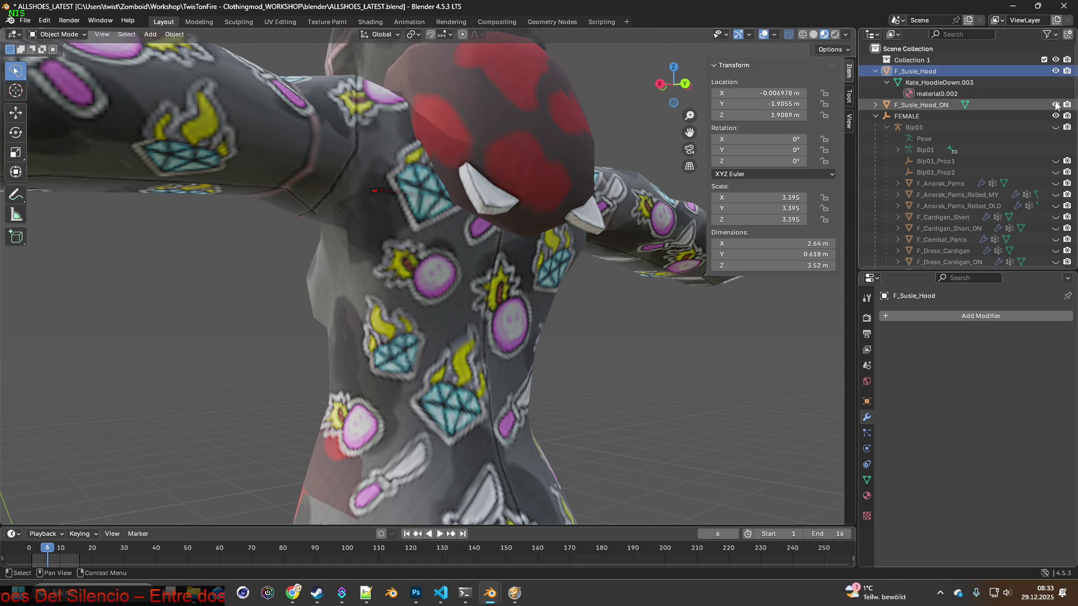
click(1055, 105)
click(1056, 105)
click(1056, 105)
click(1056, 104)
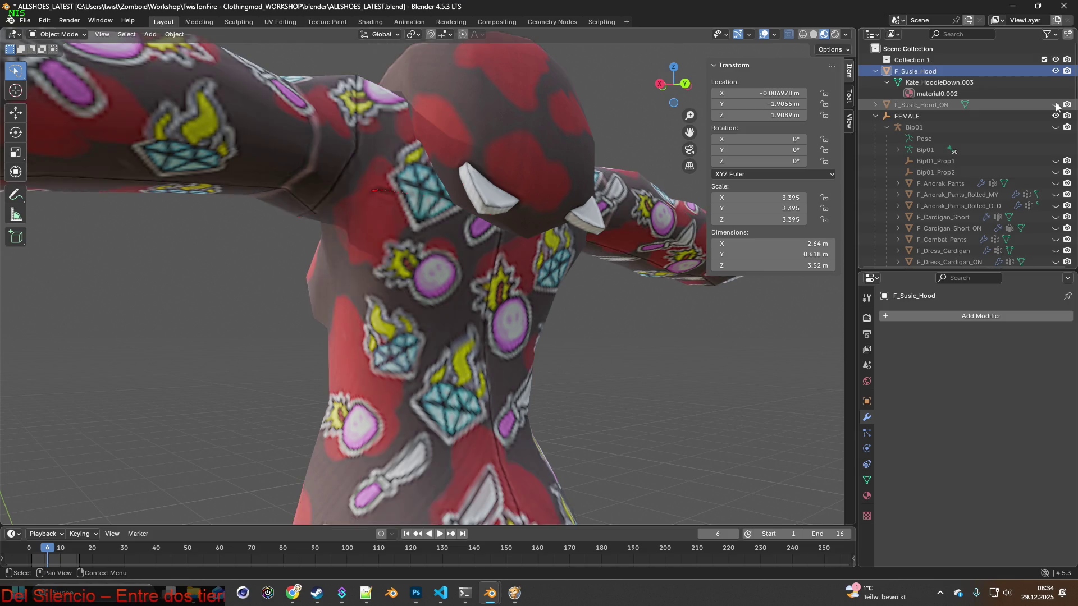
click(1056, 105)
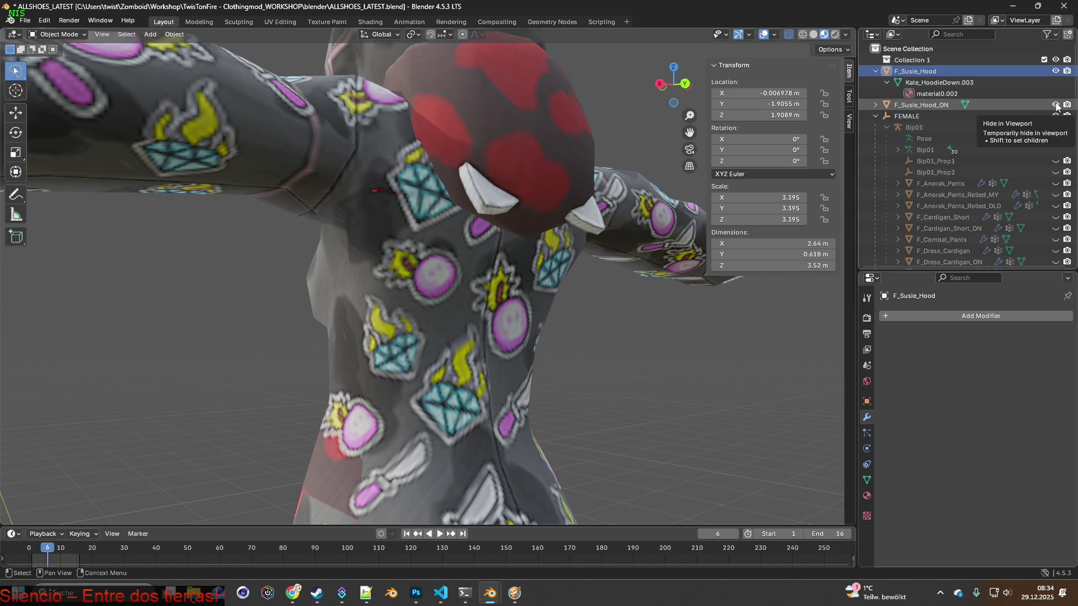
Move through Shading into the Texture Paint workspace, viewing the character from behind.
click(370, 21)
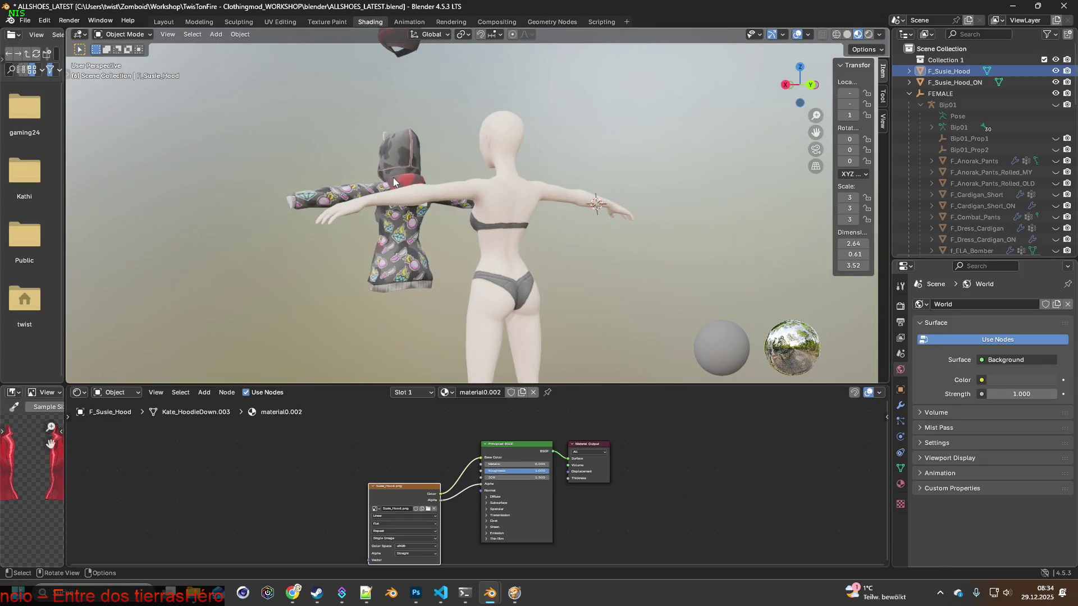
middle_drag(556, 177, 396, 174)
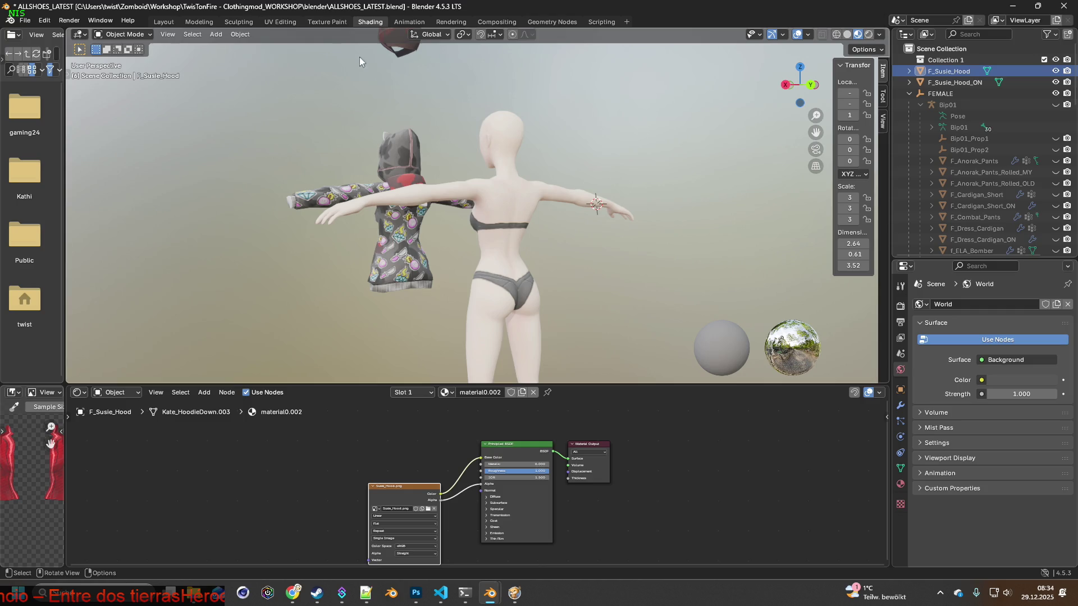
click(326, 21)
mouse_move(534, 182)
middle_down()
mouse_move(578, 168)
mouse_move(710, 188)
mouse_move(559, 202)
middle_up()
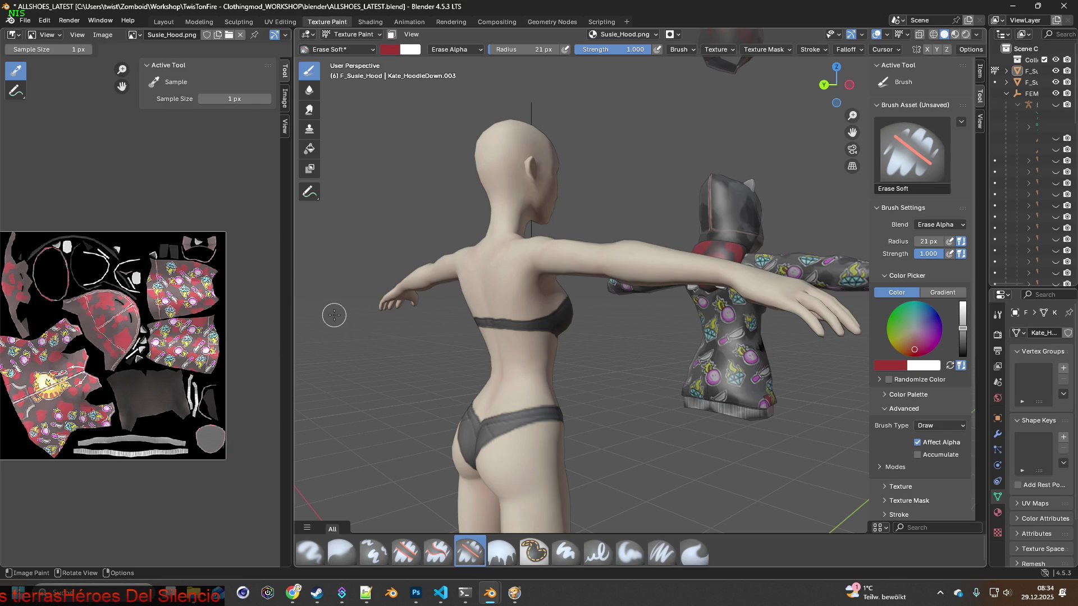
key(alt+Tab)
key(alt+Tab)
key(alt+Tab)
key(alt+Tab)
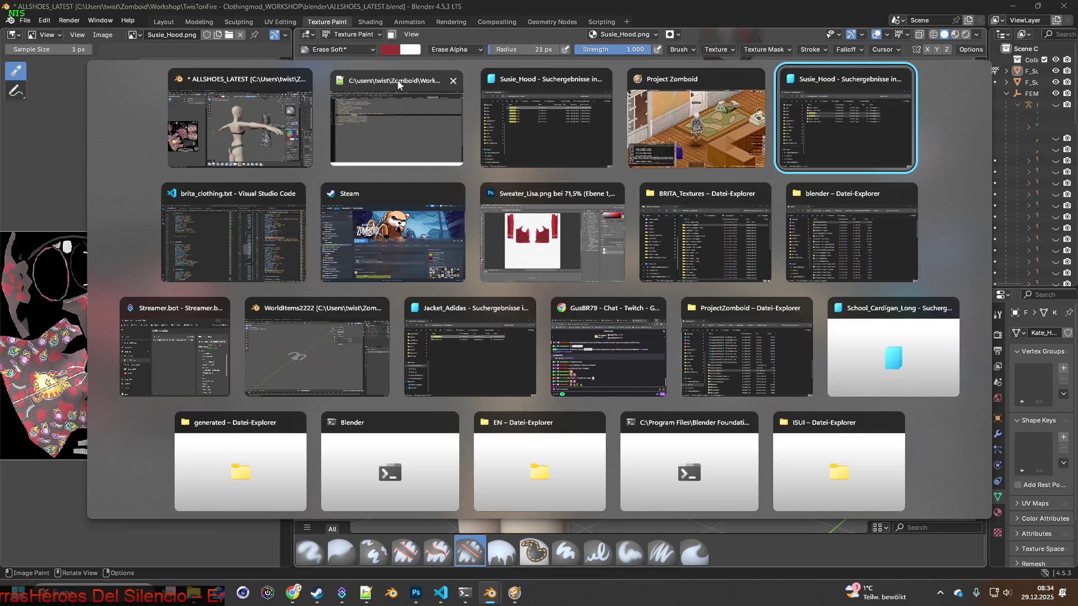
click(345, 161)
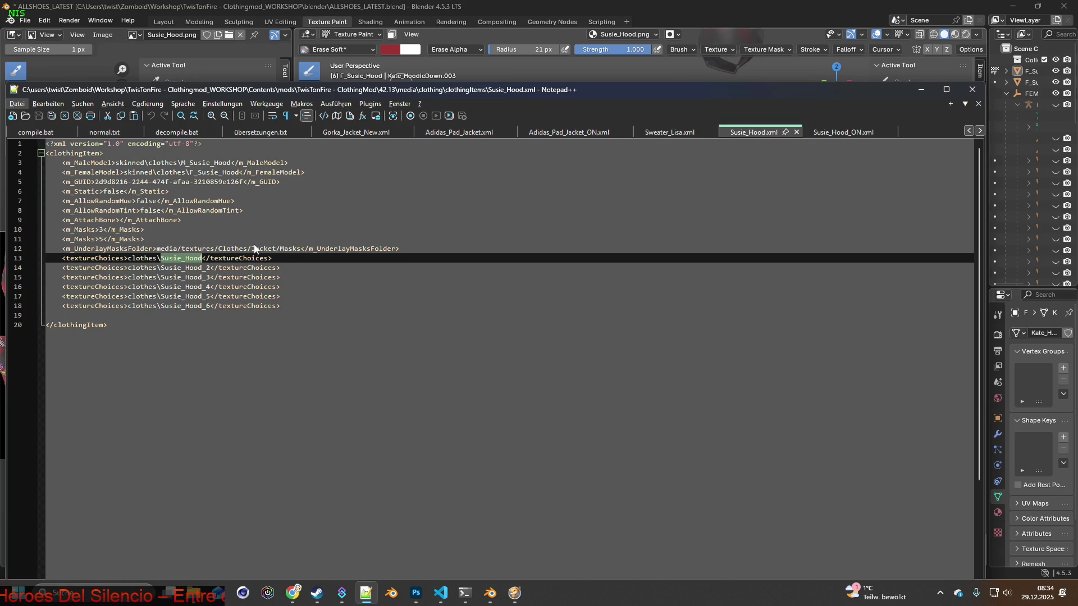
key(alt+Tab)
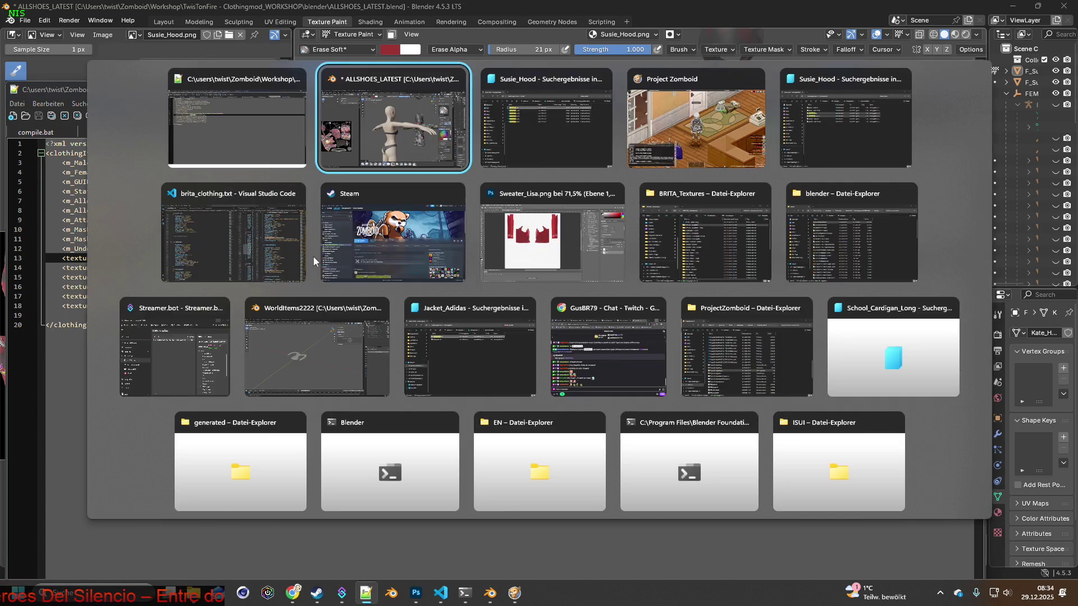
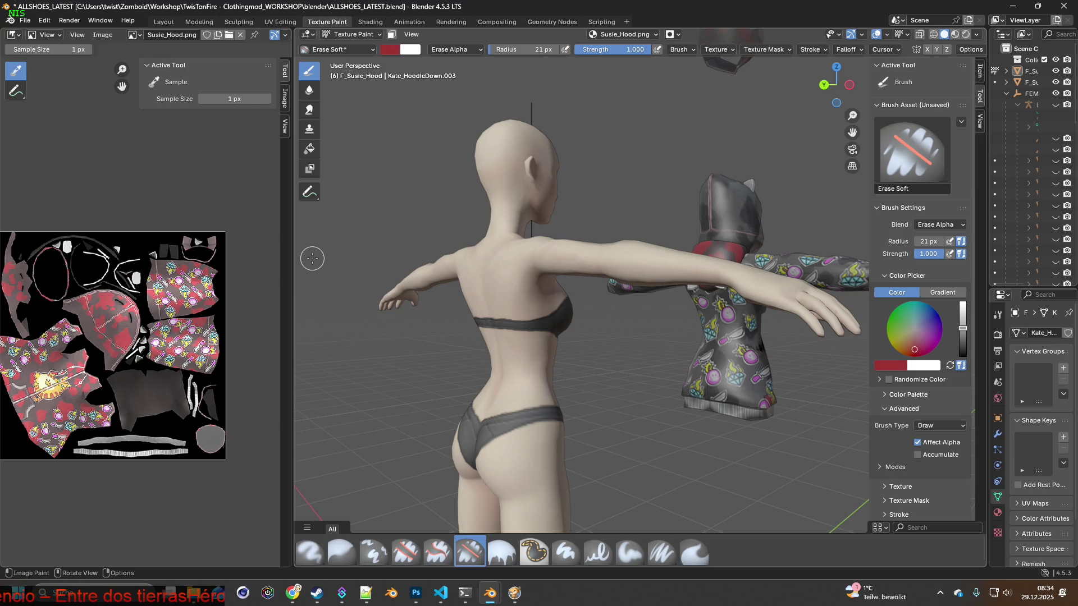
Inspect the painted hoodie from back and side views, then choose the Clone brush.
mouse_move(505, 294)
middle_down()
mouse_move(578, 301)
mouse_move(584, 268)
mouse_move(474, 305)
middle_up()
scroll(578, 302, up, 2)
scroll(530, 301, up, 3)
scroll(547, 300, up, 2)
scroll(471, 312, up, 2)
scroll(471, 311, up, 2)
scroll(471, 312, up, 2)
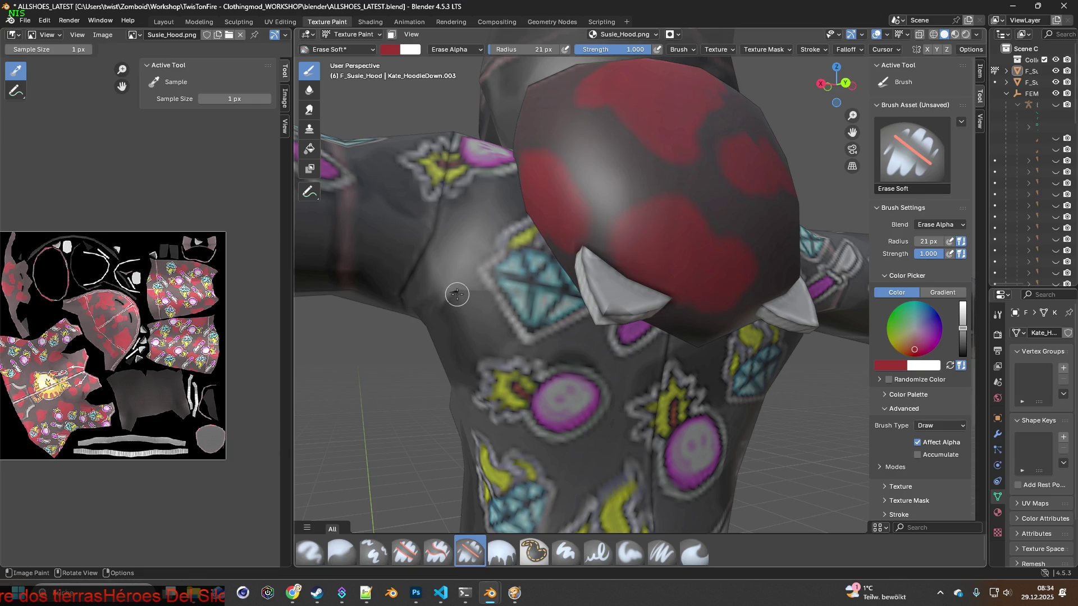
scroll(457, 294, down, 1)
scroll(448, 292, down, 2)
scroll(479, 304, down, 2)
scroll(498, 311, down, 2)
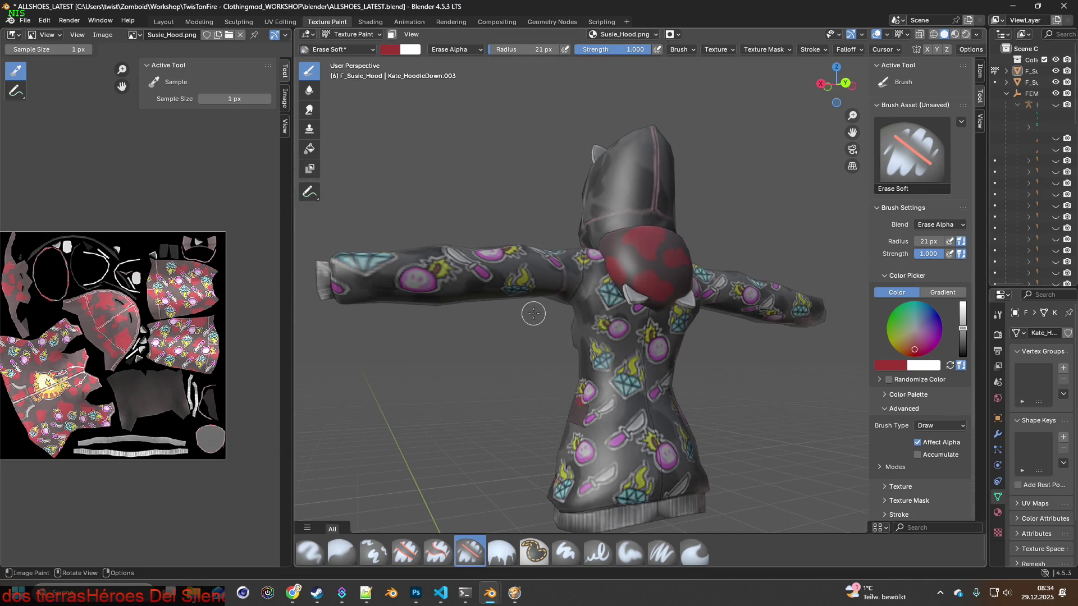
middle_drag(532, 314, 558, 315)
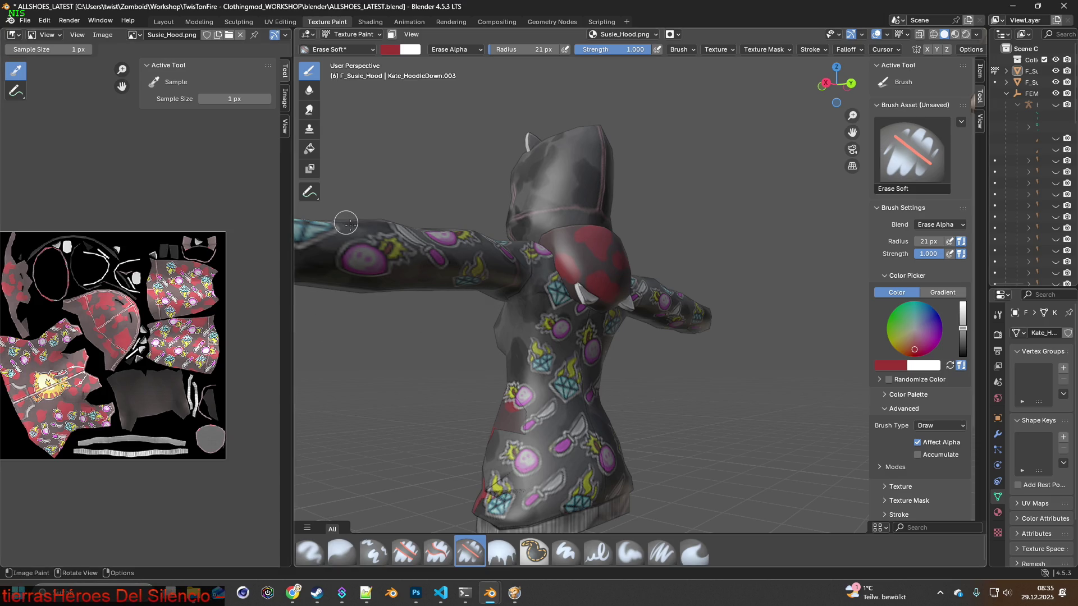
scroll(346, 222, up, 2)
scroll(393, 318, up, 2)
mouse_move(571, 338)
middle_down()
mouse_move(396, 297)
mouse_move(451, 295)
middle_up()
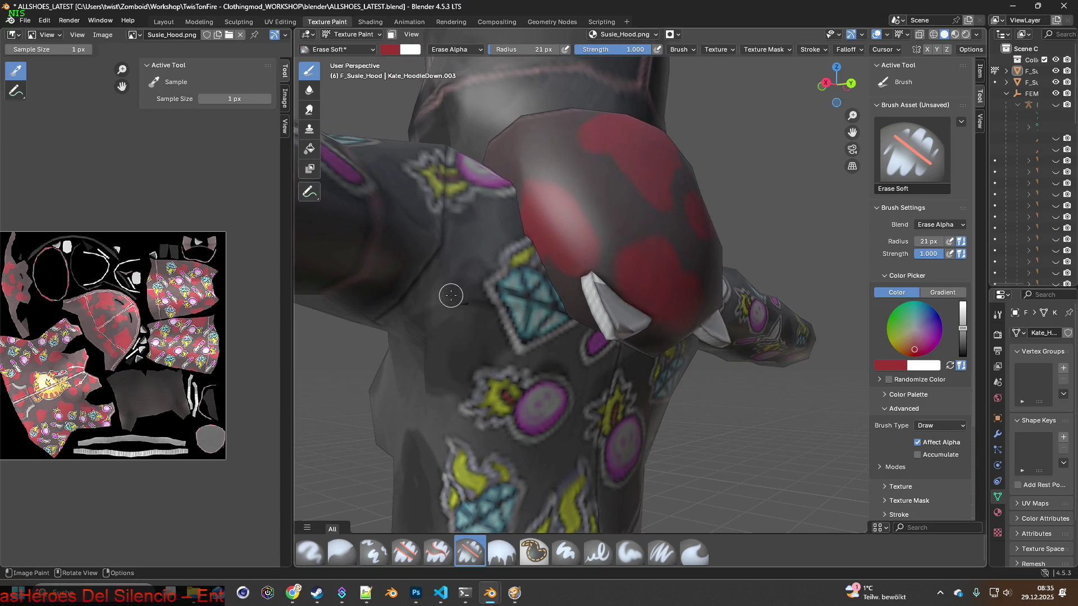
click(373, 552)
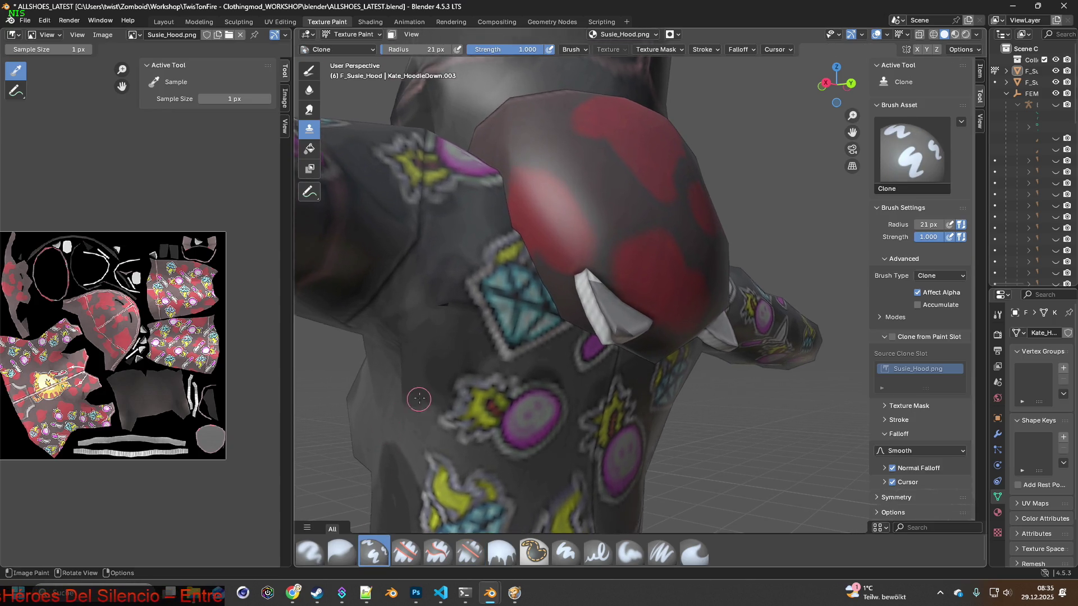
scroll(413, 392, up, 2)
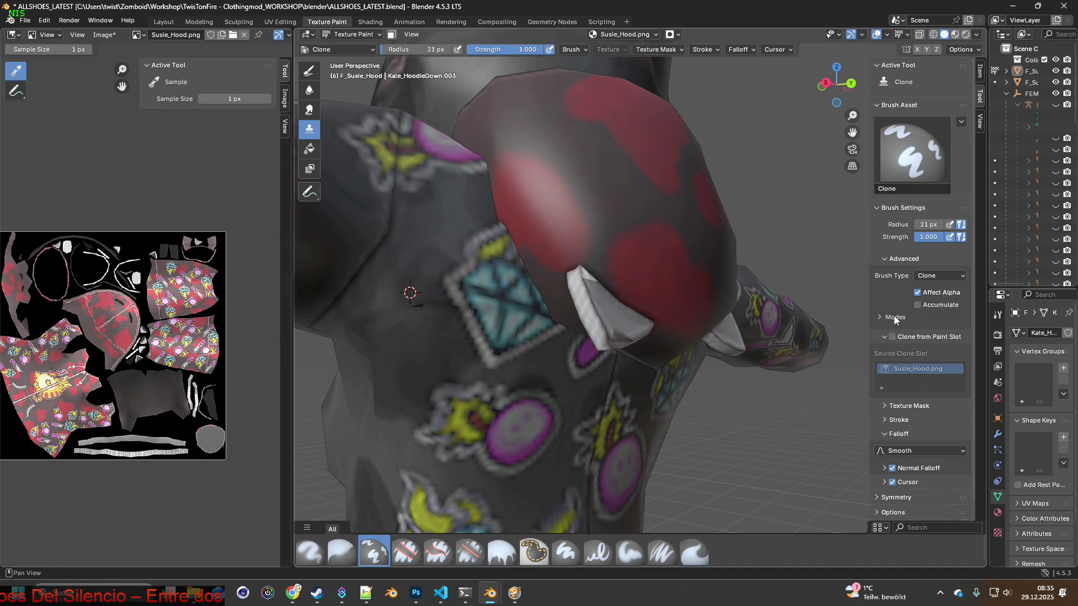
Return to the Paint Soft Pressure brush after viewing the hood and chest.
middle_drag(442, 400, 421, 370)
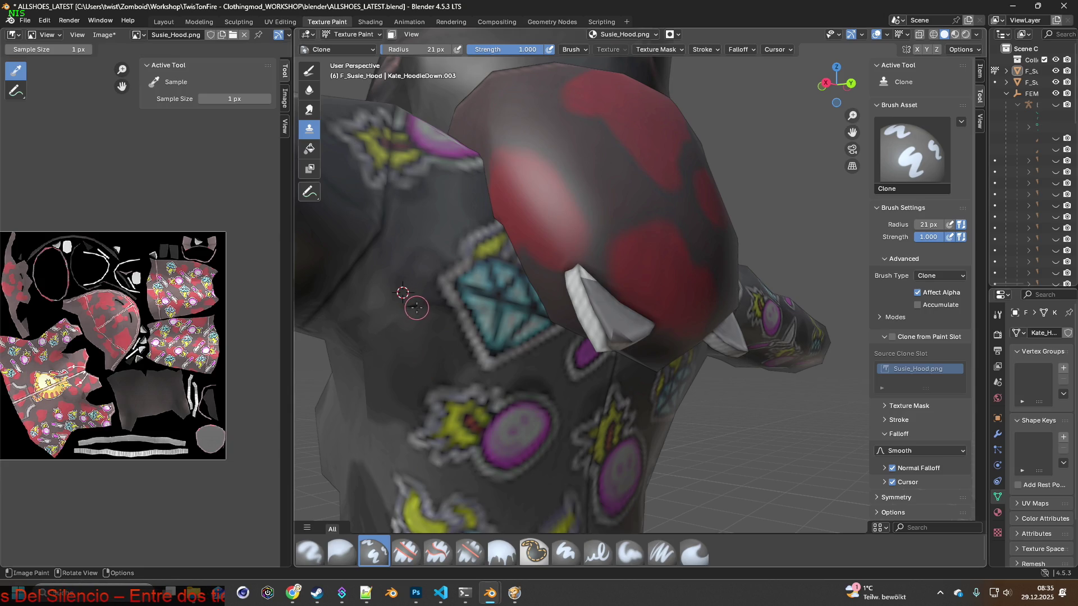
mouse_move(403, 293)
middle_down()
mouse_move(660, 403)
mouse_move(445, 356)
mouse_move(603, 371)
middle_up()
click(654, 557)
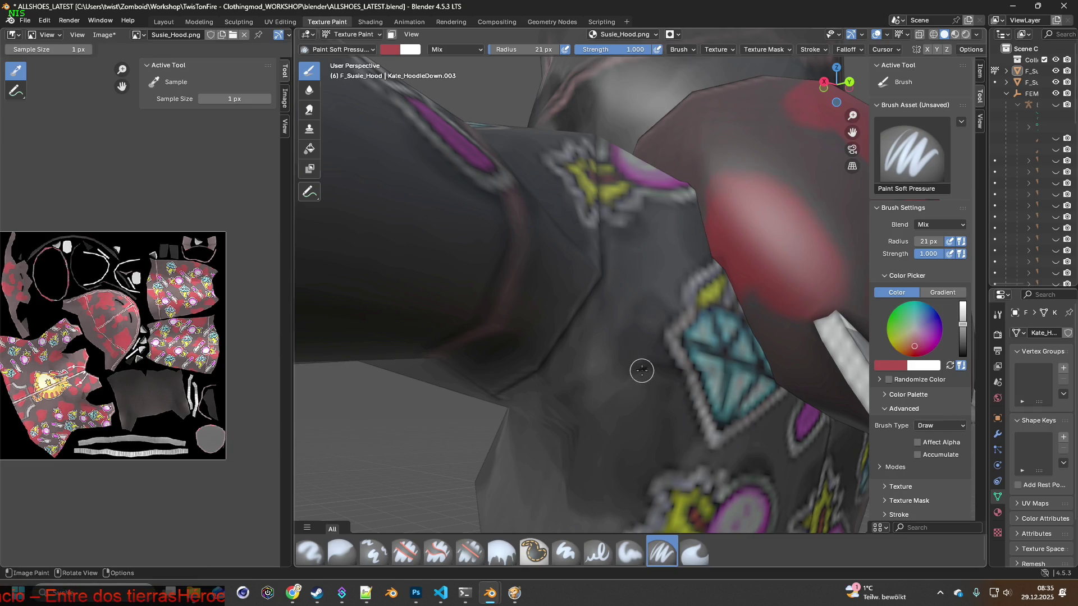
View the whole upper body, then switch from Texture Paint to the Layout workspace.
middle_drag(630, 412, 751, 406)
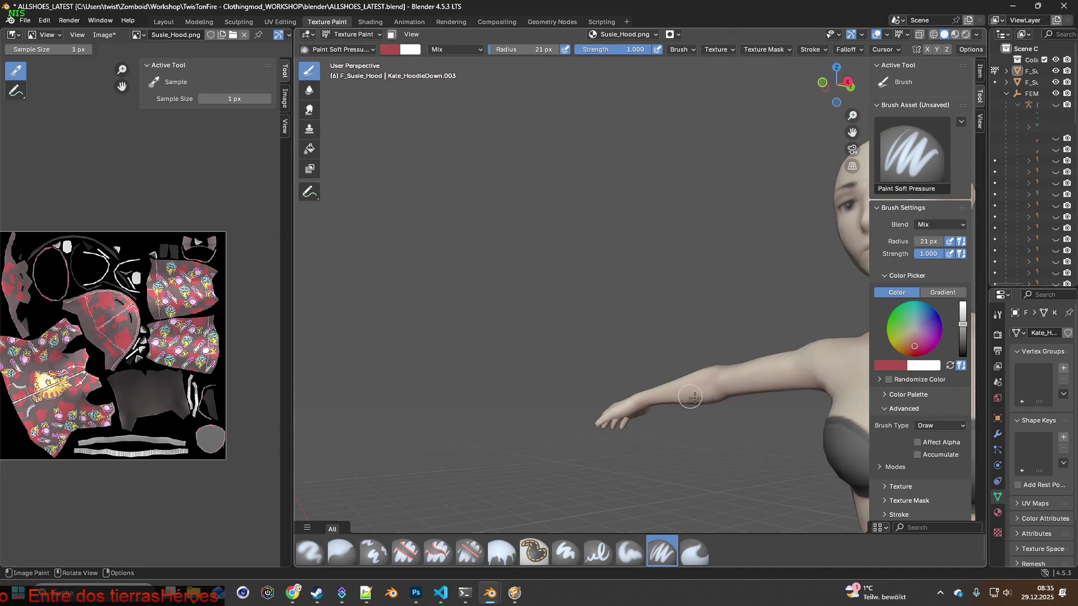
mouse_move(644, 355)
middle_down()
mouse_move(530, 384)
mouse_move(609, 348)
middle_up()
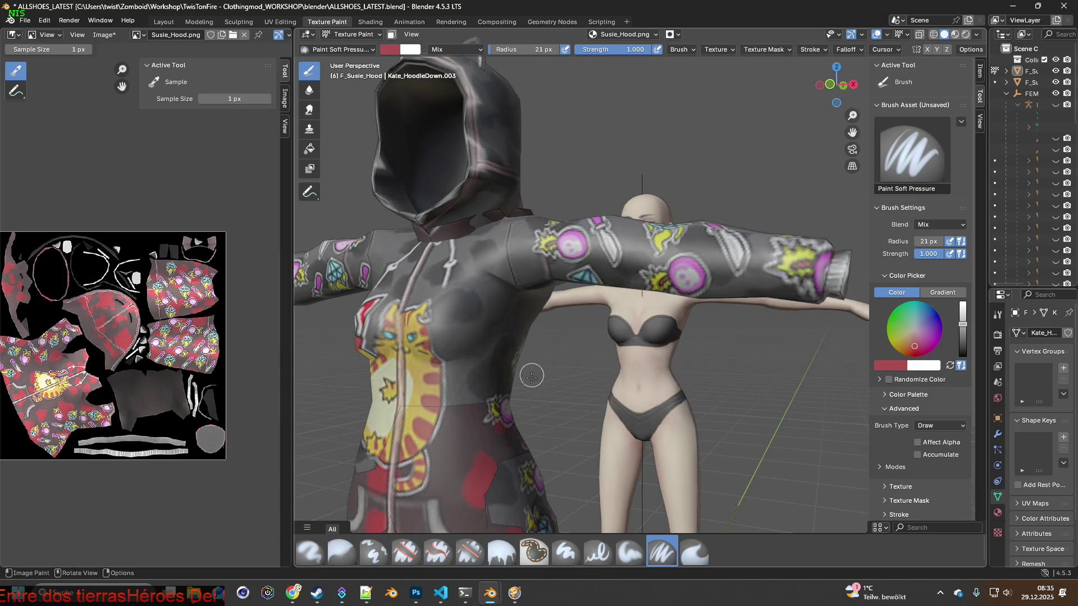
scroll(532, 375, down, 5)
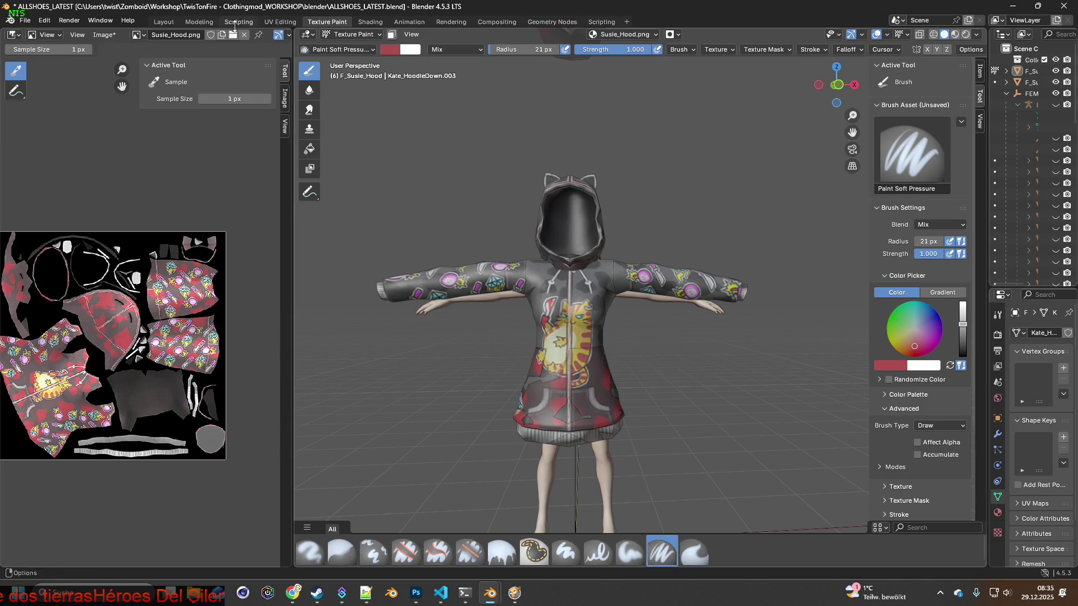
click(162, 22)
scroll(460, 248, down, 5)
Add F_Susie_Hood_ON to the selection and move both hoodies along Y toward the body.
mouse_move(460, 247)
middle_down()
mouse_move(485, 273)
mouse_move(503, 273)
middle_up()
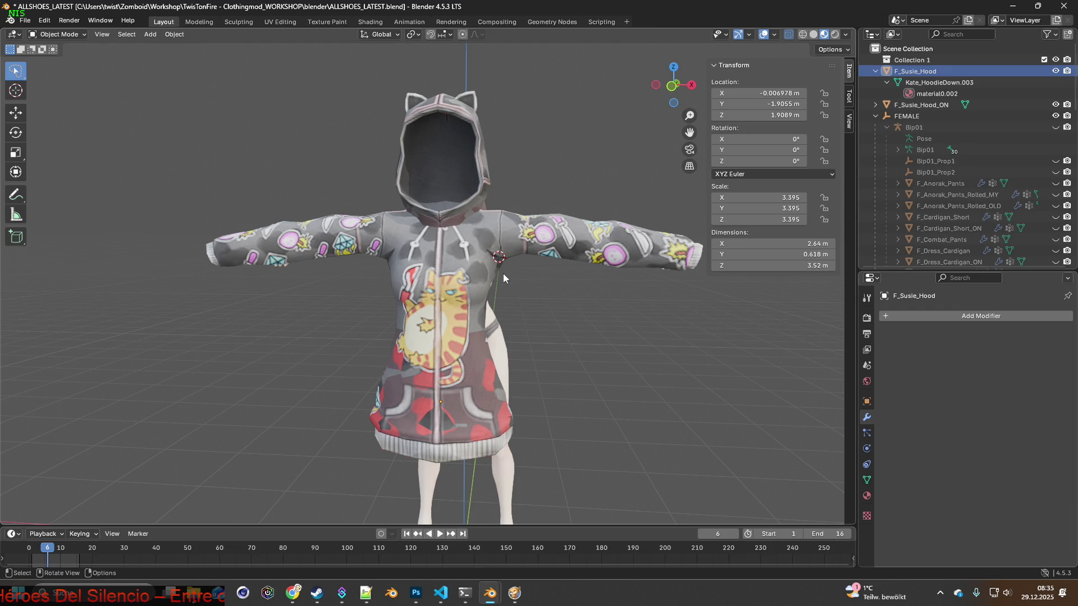
scroll(501, 283, down, 3)
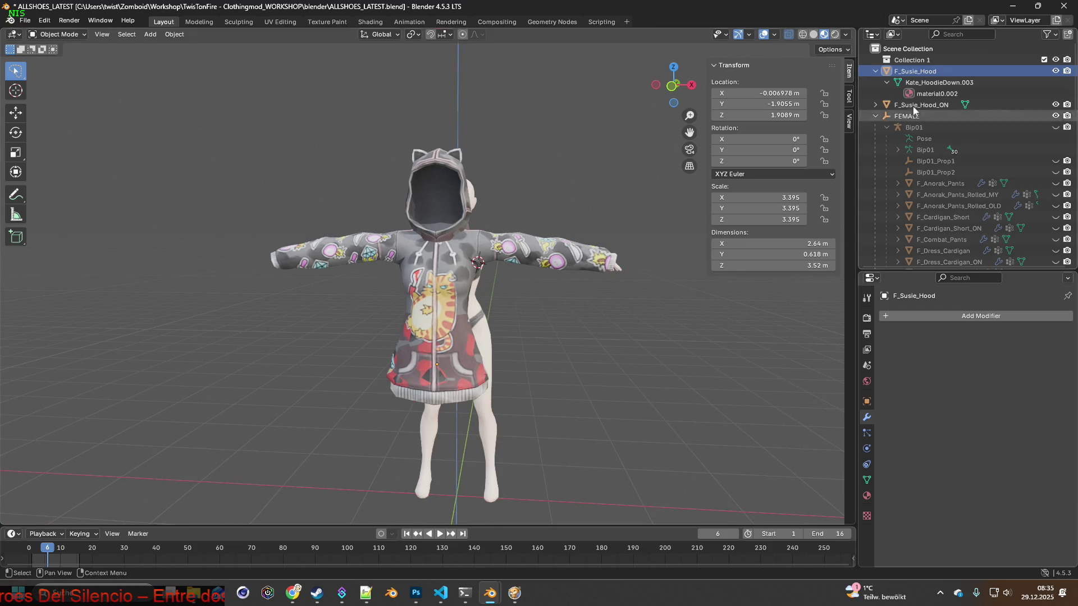
click(875, 72)
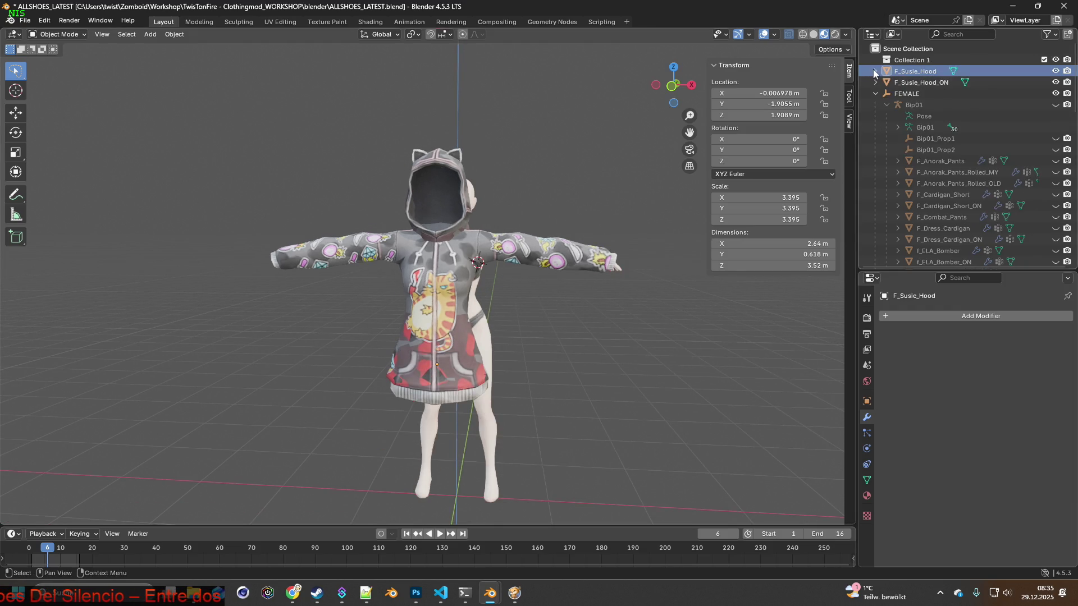
ctrl+click(919, 70)
mouse_move(640, 161)
middle_down()
mouse_move(517, 184)
mouse_move(607, 192)
mouse_move(506, 200)
middle_up()
key(g)
key(y)
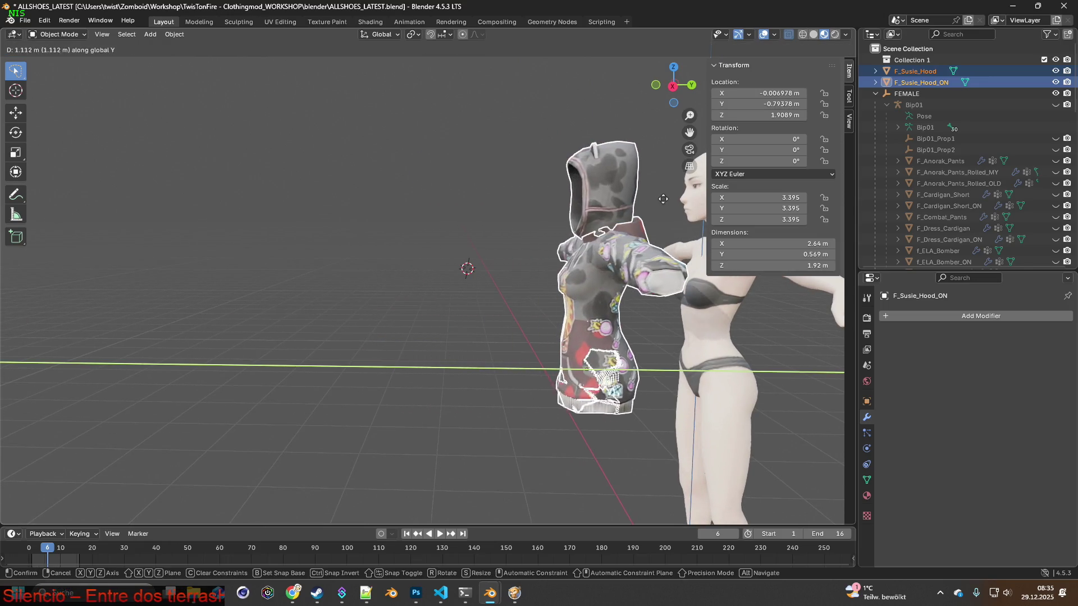
click(662, 203)
Move the hoodies along Y again onto the body and show the scene as wireframe.
mouse_move(663, 203)
middle_down()
mouse_move(581, 221)
mouse_move(598, 224)
mouse_move(462, 236)
mouse_move(529, 234)
mouse_move(541, 210)
middle_up()
key(g)
key(y)
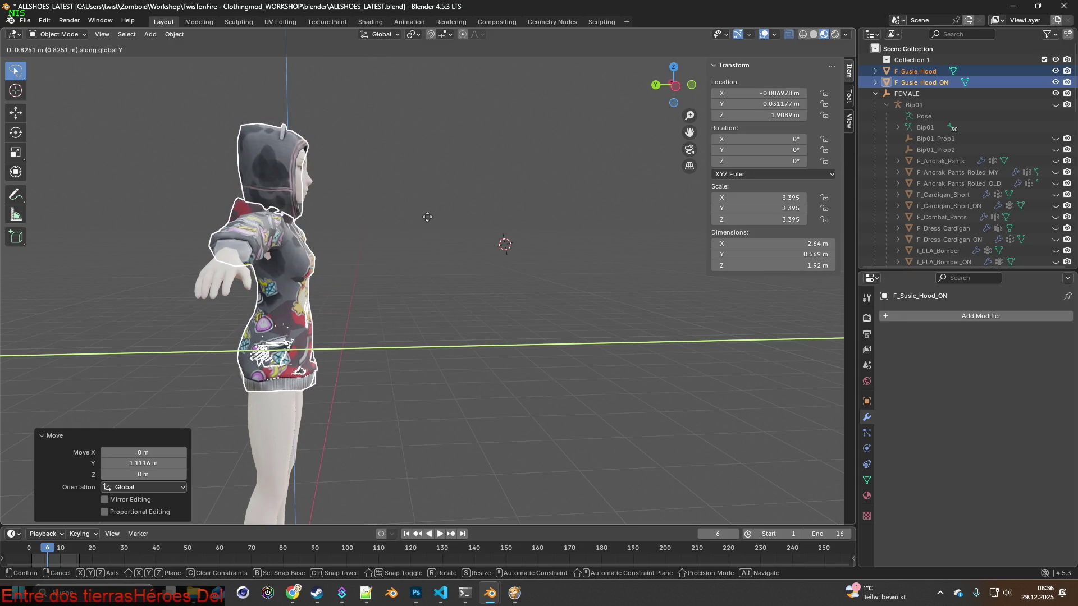
click(428, 217)
middle_drag(446, 202, 536, 219)
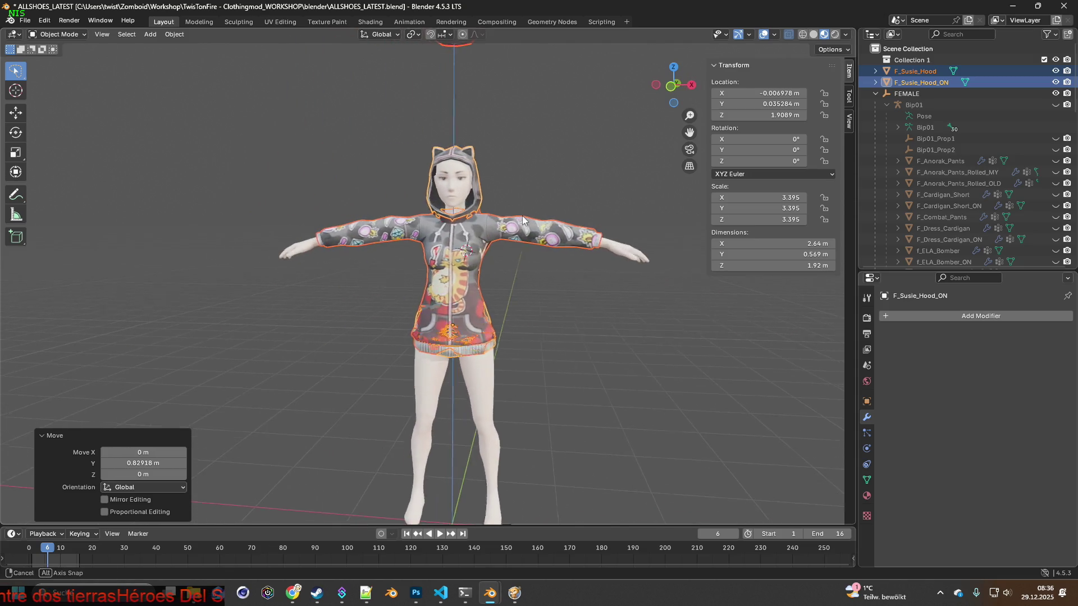
scroll(536, 220, up, 3)
scroll(535, 219, down, 3)
mouse_move(536, 220)
middle_down()
mouse_move(650, 218)
mouse_move(492, 218)
mouse_move(507, 218)
middle_up()
click(790, 36)
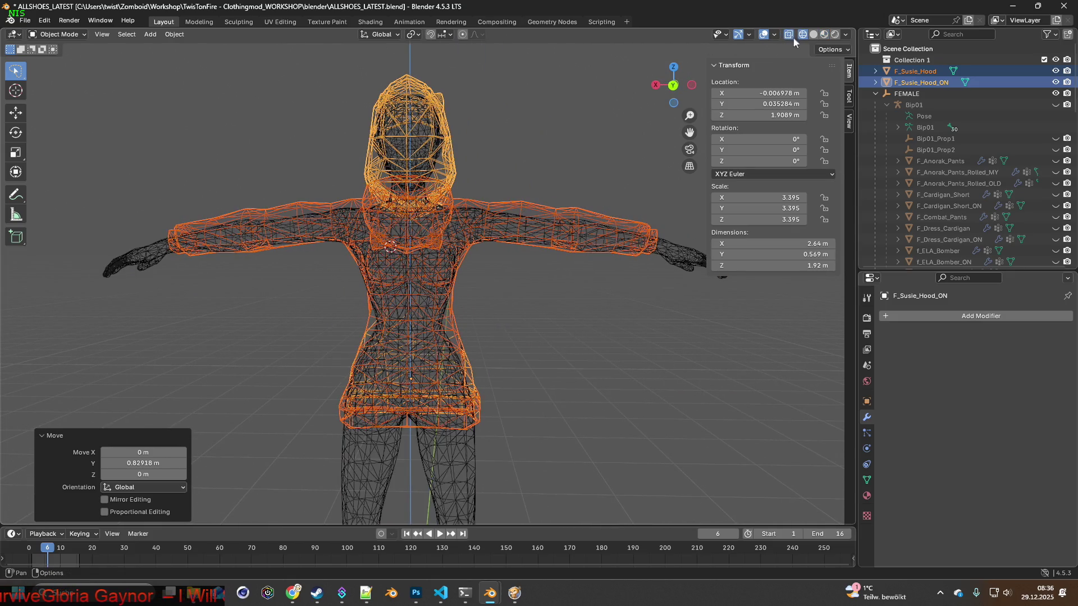
scroll(514, 203, up, 2)
scroll(504, 209, up, 2)
Shift the hoodie slightly sideways along X and return to Material Preview shading.
key(g)
key(x)
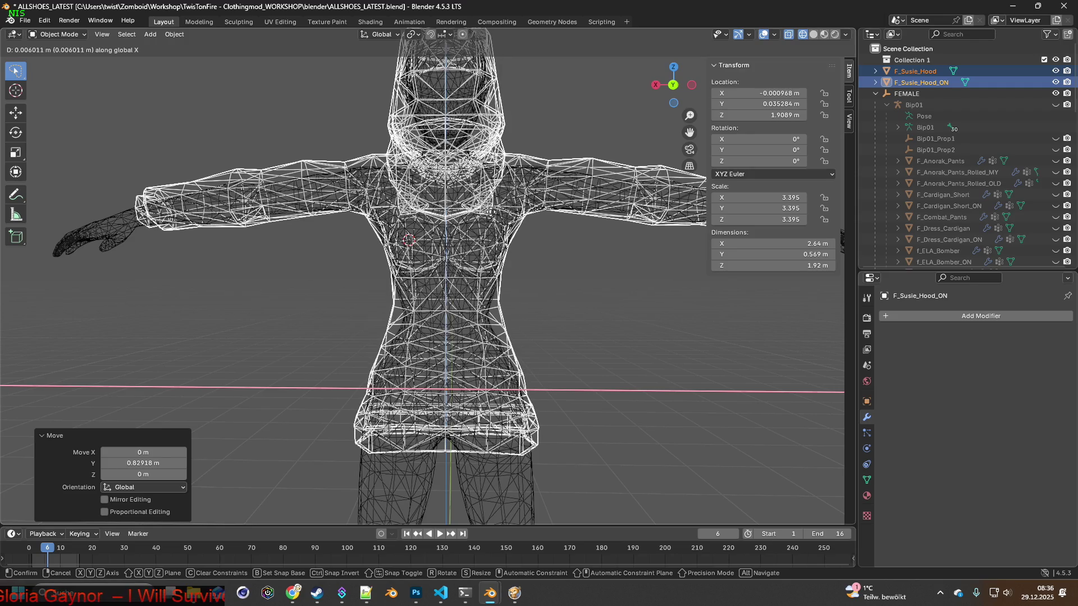
click(641, 211)
mouse_move(640, 211)
middle_down()
mouse_move(544, 216)
mouse_move(567, 195)
mouse_move(518, 237)
mouse_move(556, 289)
middle_up()
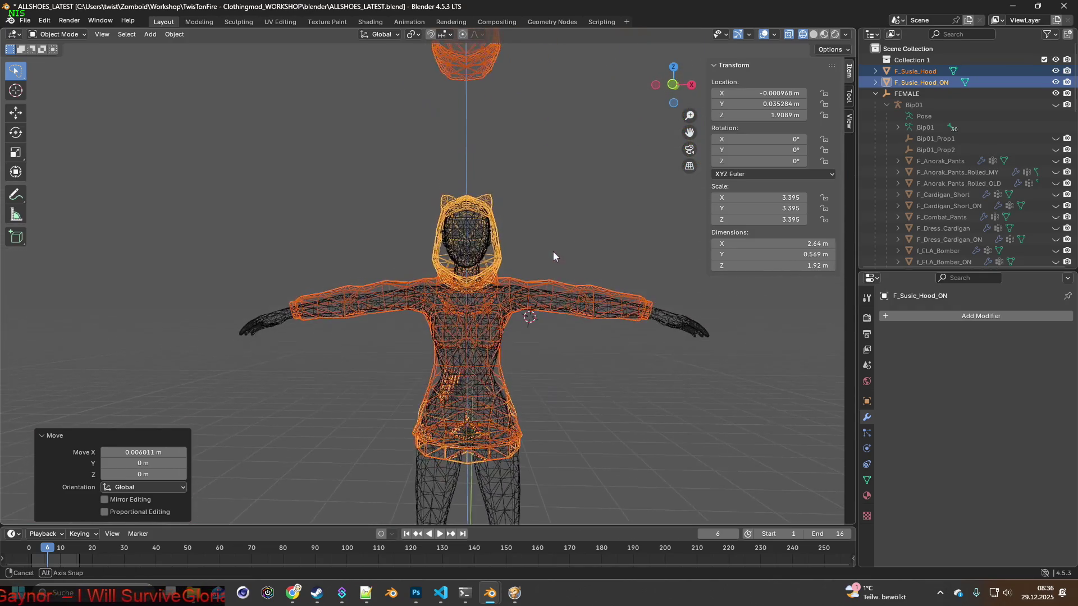
scroll(576, 224, up, 3)
scroll(576, 225, up, 3)
mouse_move(587, 217)
middle_down()
mouse_move(540, 243)
mouse_move(518, 227)
middle_up()
scroll(532, 228, up, 3)
click(824, 35)
Lower the hoodie along Z onto the body and check it from a straight front view.
middle_drag(540, 164, 493, 170)
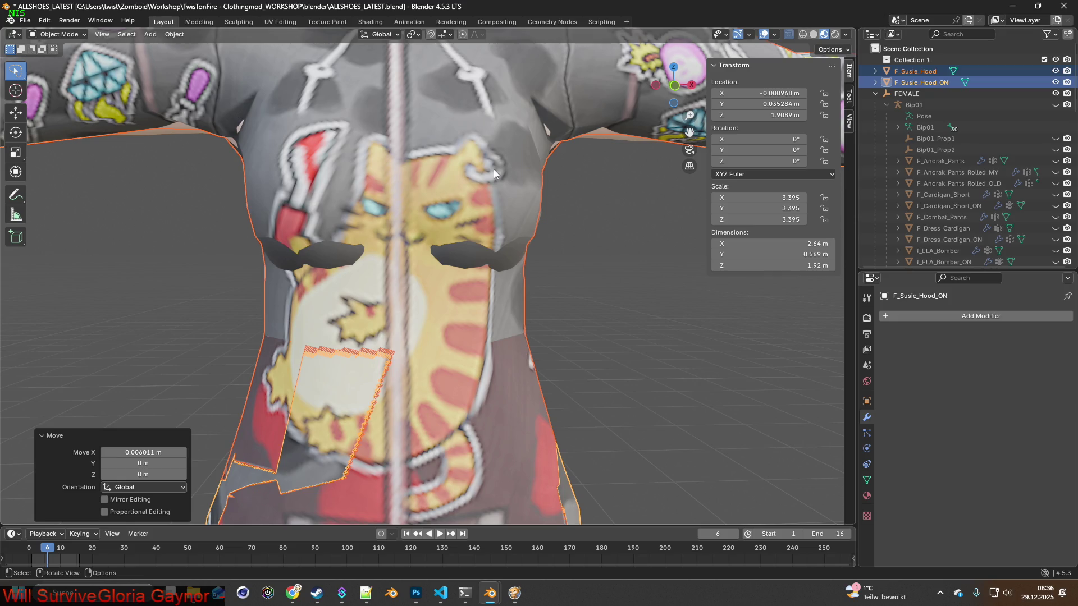
key(g)
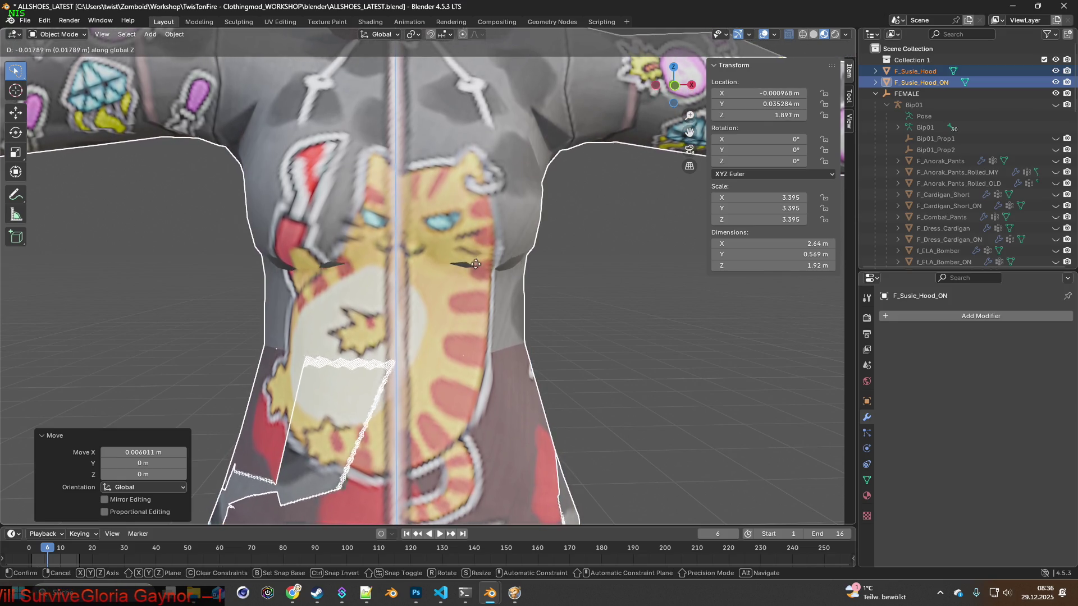
click(482, 252)
scroll(481, 253, down, 5)
scroll(478, 230, down, 3)
mouse_move(478, 230)
middle_down()
mouse_move(469, 213)
mouse_move(503, 218)
mouse_move(392, 229)
mouse_move(566, 217)
mouse_move(506, 213)
mouse_move(557, 230)
mouse_move(628, 228)
mouse_move(496, 211)
mouse_move(503, 202)
middle_up()
key(KP_1)
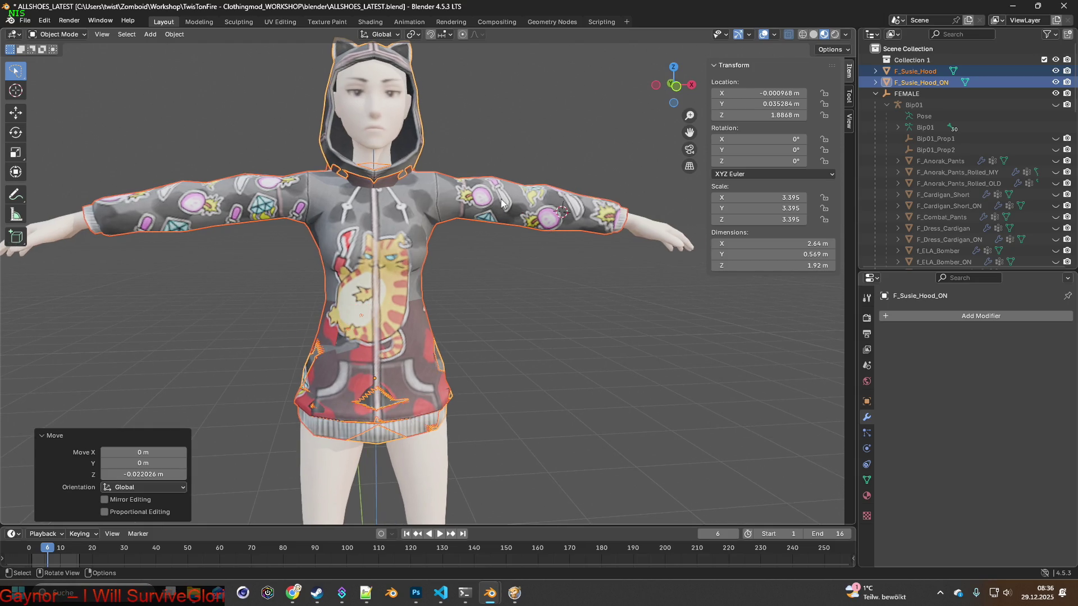
Enlarge the hoodie slightly to scale 3.419 and view it in wireframe.
click(496, 200)
middle_drag(497, 200, 519, 196)
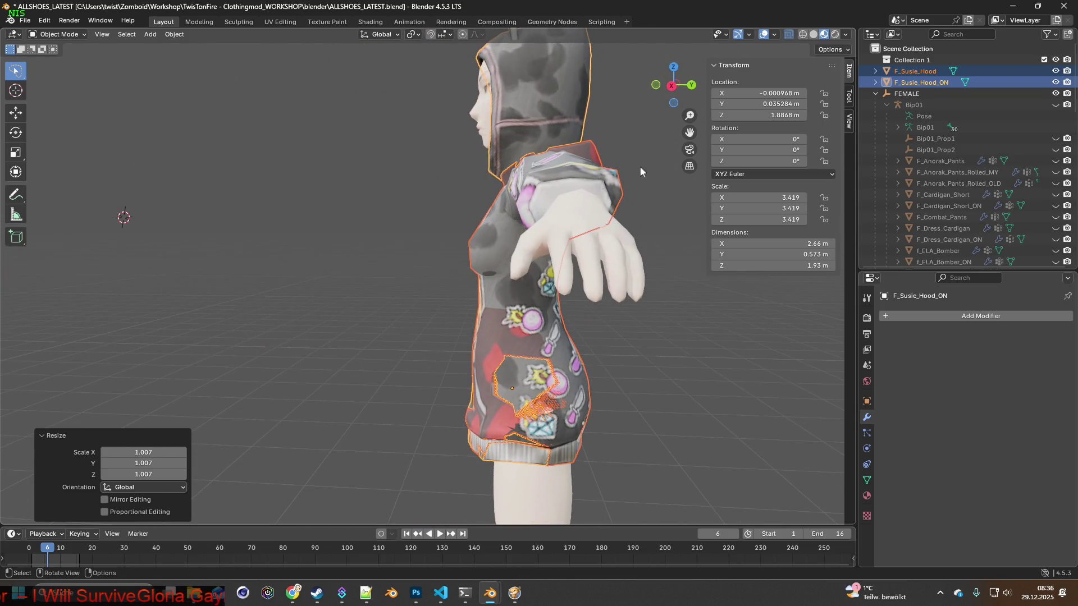
click(803, 35)
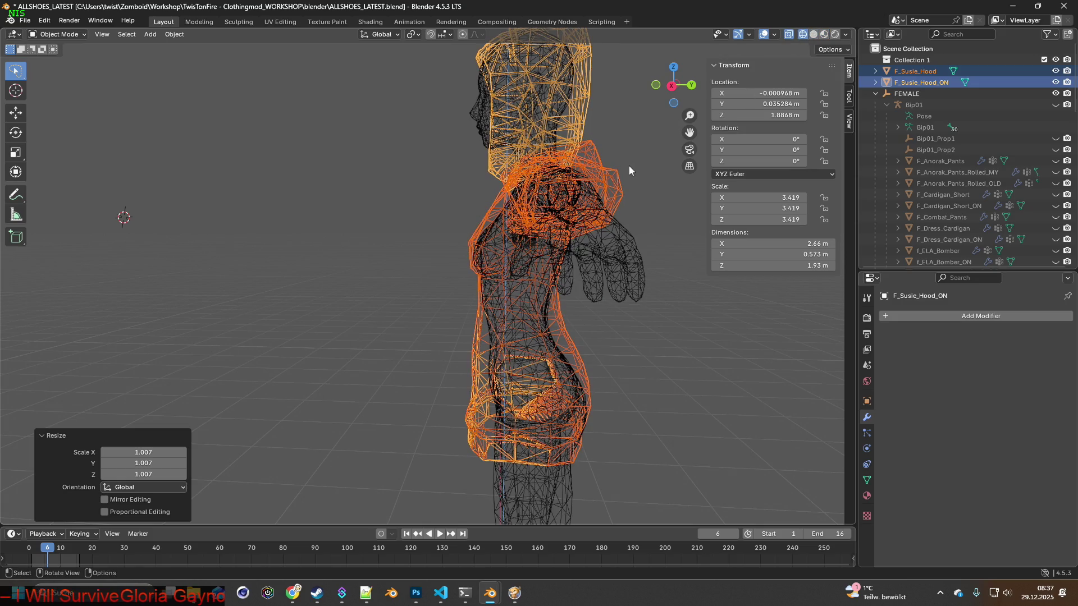
middle_drag(627, 166, 594, 148)
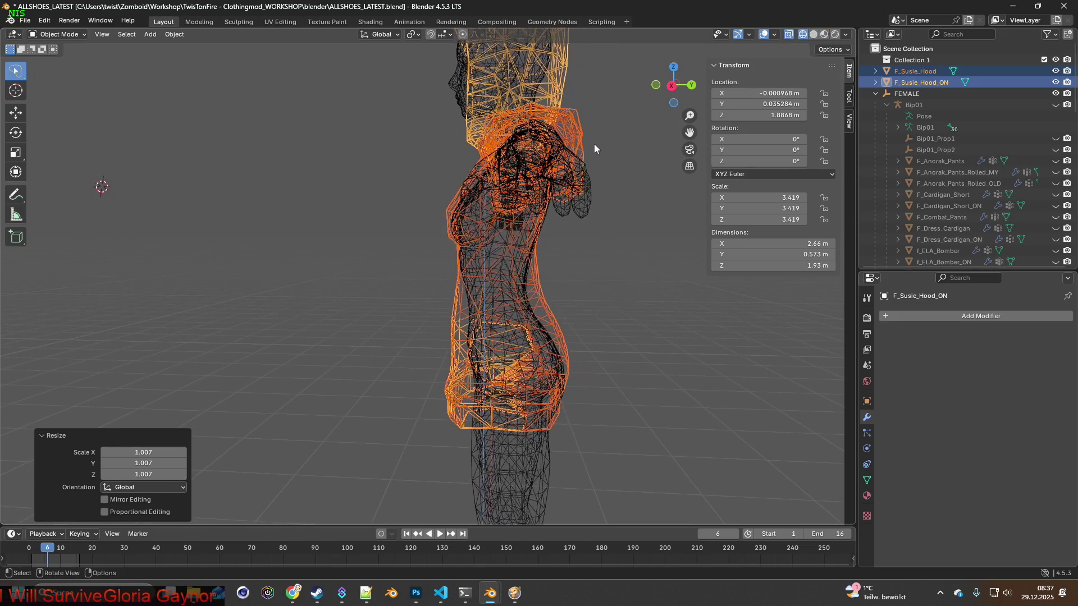
key(s)
mouse_move(578, 190)
middle_down()
mouse_move(563, 188)
mouse_move(577, 192)
middle_up()
Lower the hoodie along Z in two small moves so its hem wraps the hips.
key(g)
key(z)
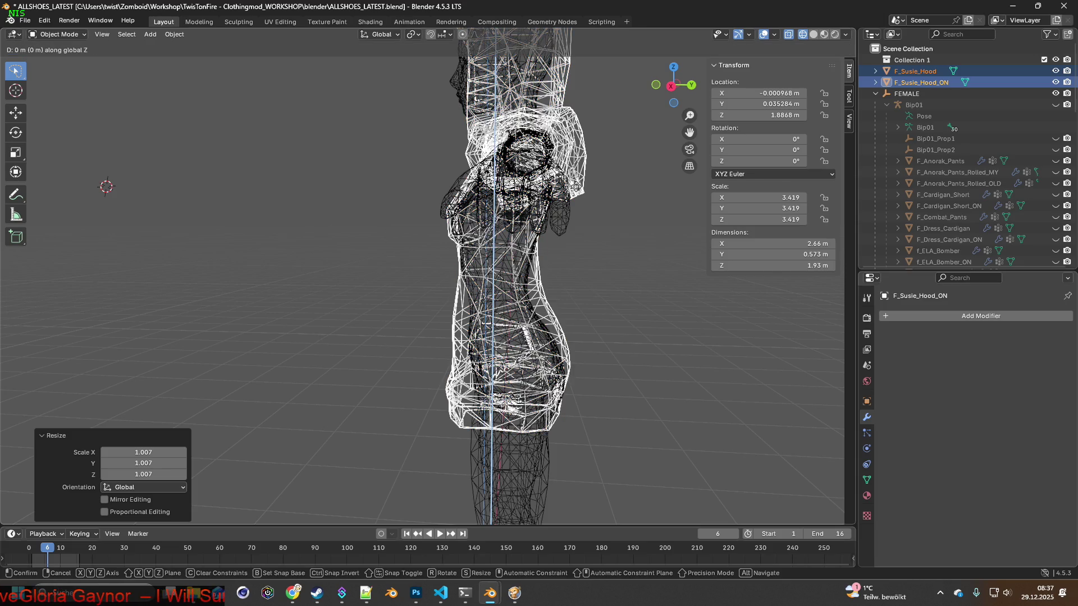
click(572, 202)
mouse_move(572, 202)
middle_down()
mouse_move(589, 201)
mouse_move(451, 217)
mouse_move(510, 228)
mouse_move(514, 213)
mouse_move(483, 241)
mouse_move(500, 240)
mouse_move(473, 245)
mouse_move(569, 236)
mouse_move(604, 215)
mouse_move(591, 153)
mouse_move(611, 202)
mouse_move(517, 216)
mouse_move(473, 242)
mouse_move(519, 360)
mouse_move(596, 258)
mouse_move(532, 288)
mouse_move(477, 223)
mouse_move(441, 254)
mouse_move(525, 163)
mouse_move(440, 250)
mouse_move(456, 252)
middle_up()
scroll(481, 229, up, 3)
scroll(424, 224, up, 3)
key(g)
click(508, 221)
scroll(548, 182, up, 3)
middle_drag(567, 261, 508, 251)
mouse_move(598, 256)
middle_down()
mouse_move(473, 258)
mouse_move(532, 251)
mouse_move(494, 258)
mouse_move(513, 245)
mouse_move(565, 252)
mouse_move(419, 266)
mouse_move(534, 261)
middle_up()
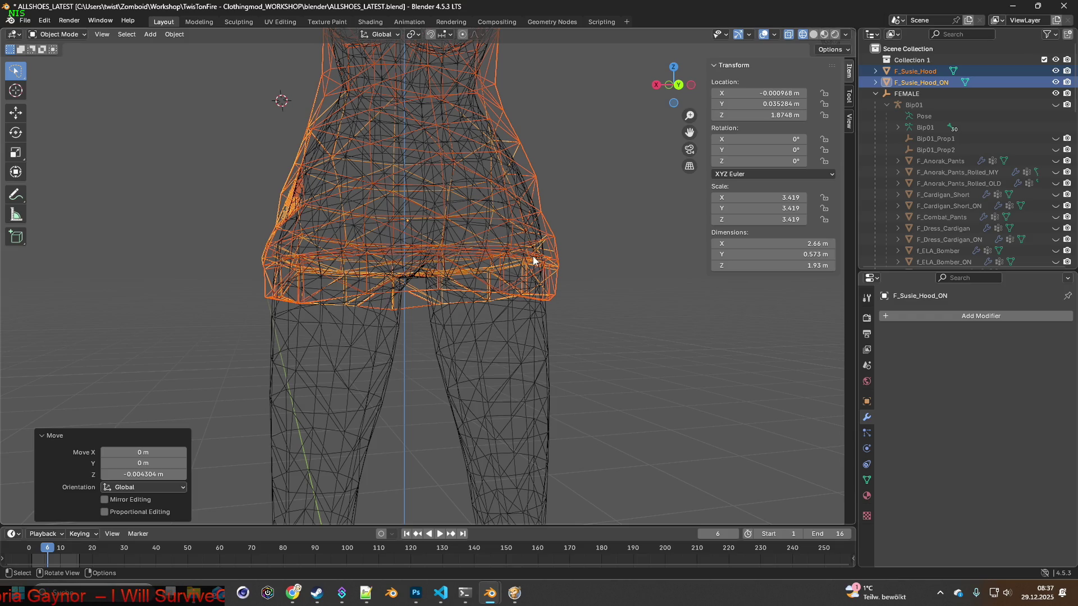
scroll(424, 229, down, 1)
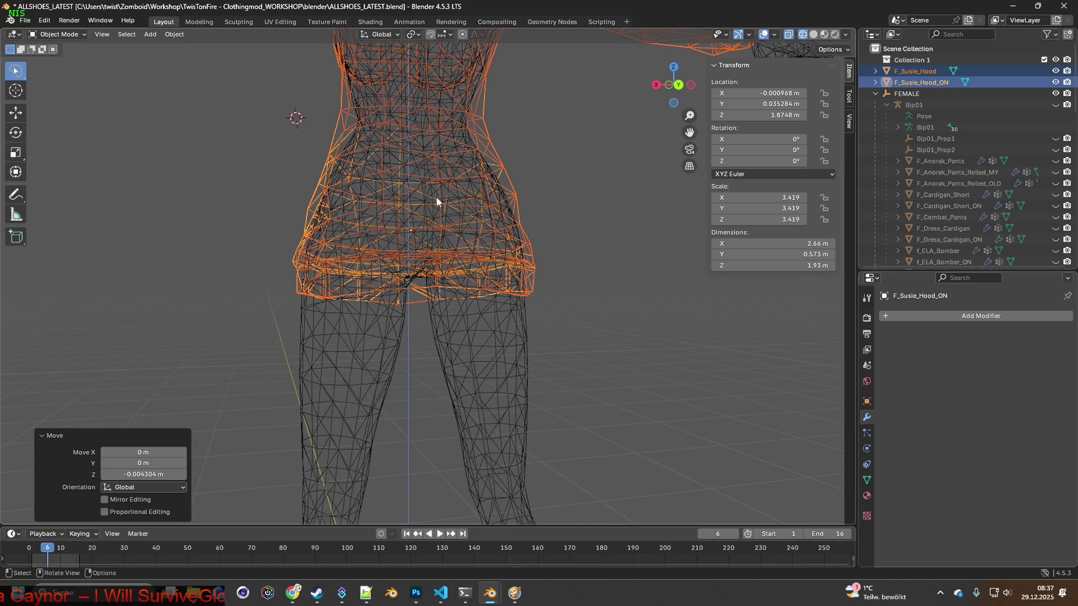
From a side view, rotate the hoodie about 1.4° around the X axis.
mouse_move(440, 253)
middle_down()
mouse_move(411, 241)
mouse_move(493, 255)
middle_up()
middle_drag(414, 272, 550, 263)
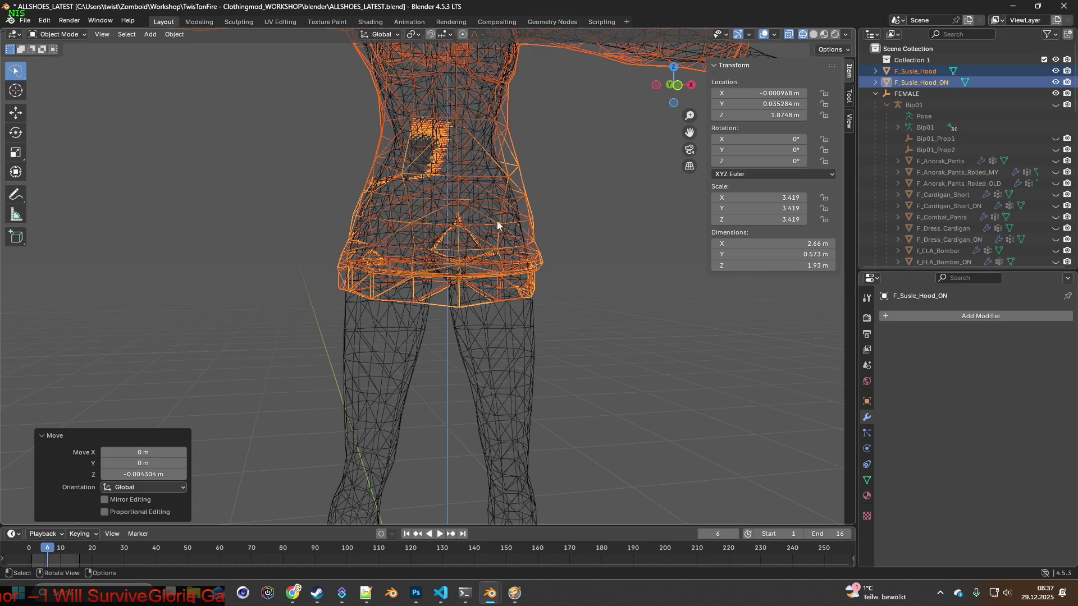
mouse_move(486, 252)
middle_down()
mouse_move(606, 262)
mouse_move(477, 265)
mouse_move(467, 253)
mouse_move(585, 243)
mouse_move(460, 266)
mouse_move(441, 207)
mouse_move(441, 300)
mouse_move(428, 295)
mouse_move(421, 257)
mouse_move(434, 295)
mouse_move(424, 270)
middle_up()
scroll(425, 266, down, 3)
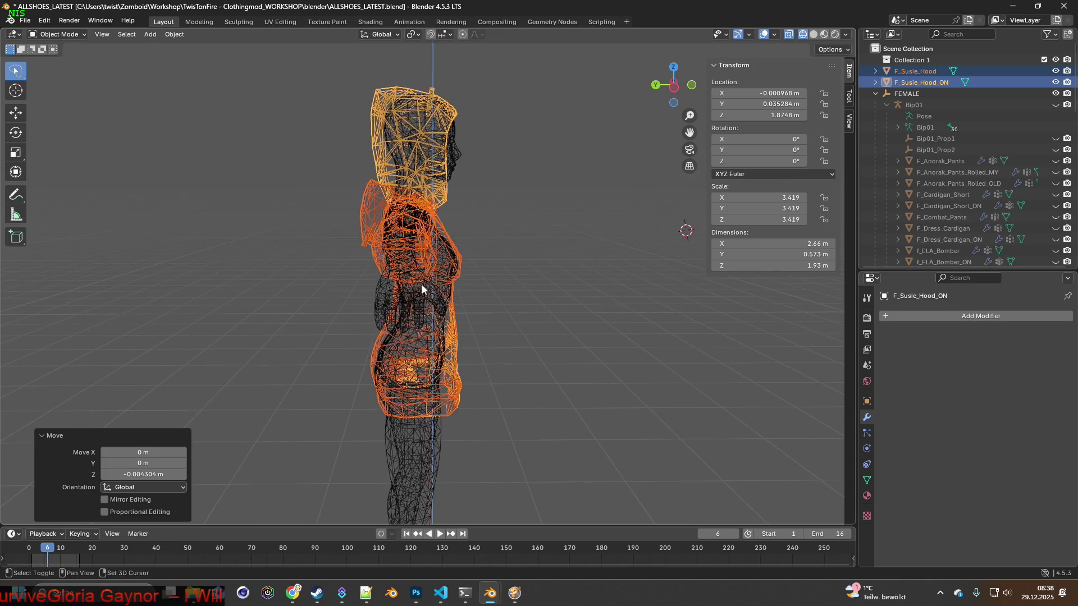
shift+middle_drag(430, 267, 435, 245)
key(r)
key(x)
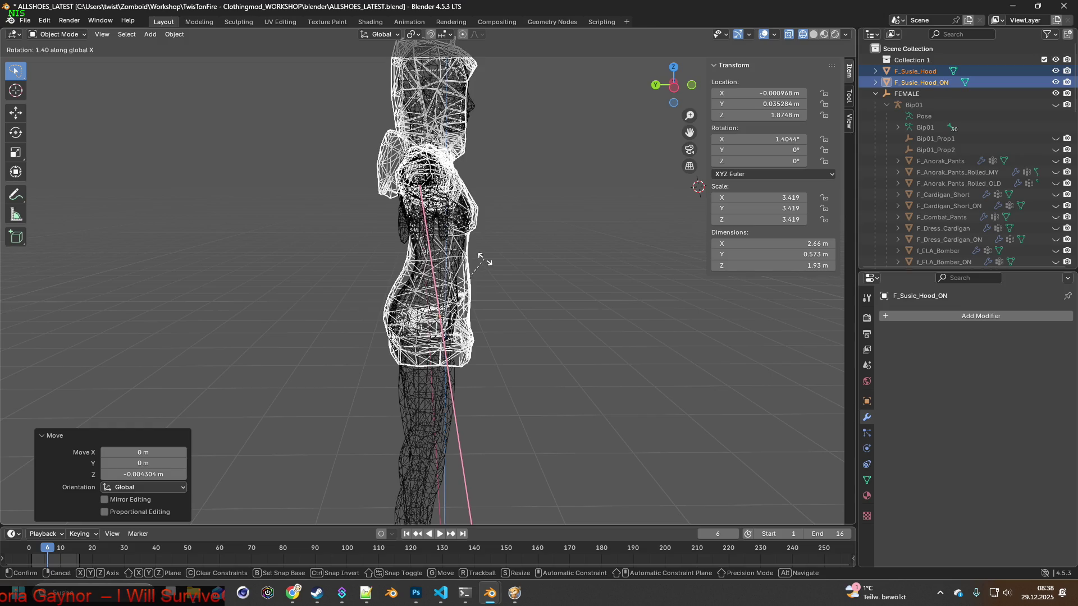
click(483, 258)
Check the tilted hoodie from front and side and show it in Material Preview shading.
mouse_move(482, 258)
middle_down()
mouse_move(416, 254)
mouse_move(443, 254)
middle_up()
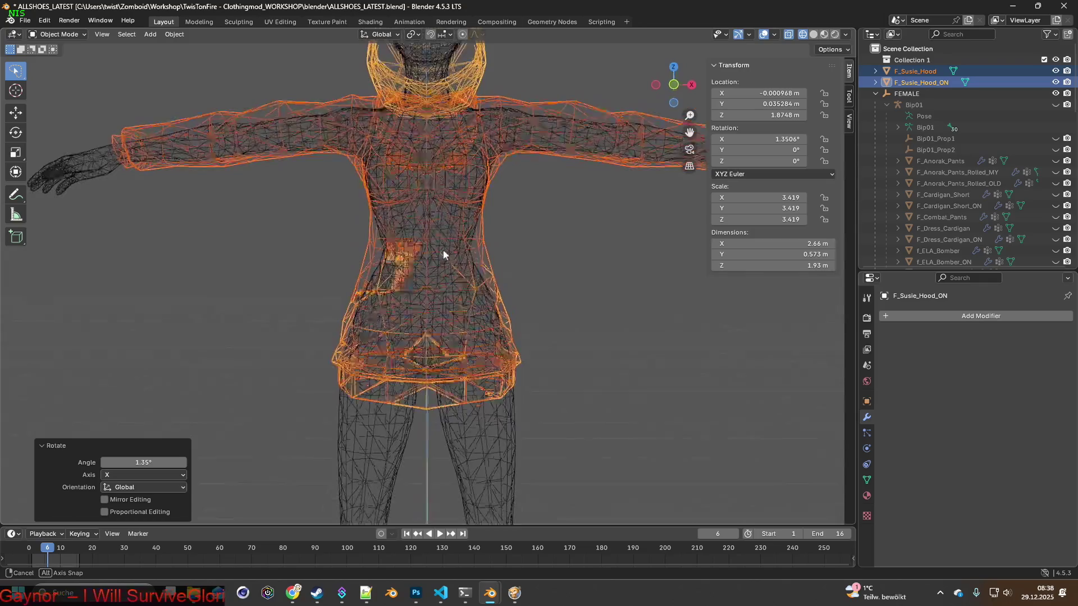
scroll(442, 254, up, 2)
scroll(444, 262, up, 2)
scroll(444, 257, up, 1)
middle_drag(444, 262, 444, 262)
mouse_move(444, 264)
middle_down()
mouse_move(317, 268)
mouse_move(407, 261)
mouse_move(422, 243)
middle_up()
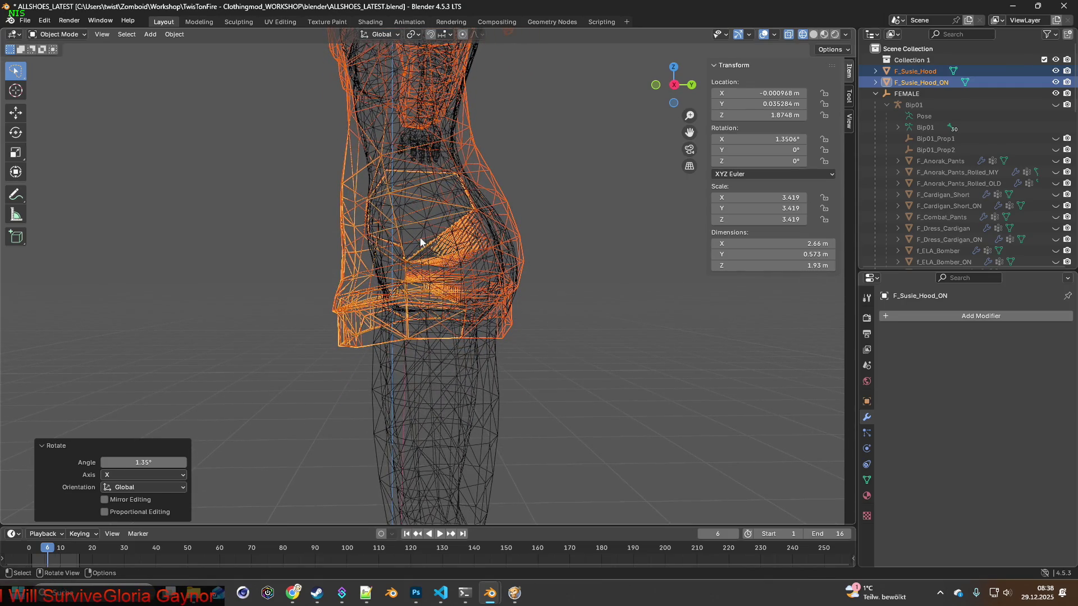
click(823, 35)
mouse_move(504, 196)
middle_down()
mouse_move(457, 275)
mouse_move(537, 297)
mouse_move(623, 298)
middle_up()
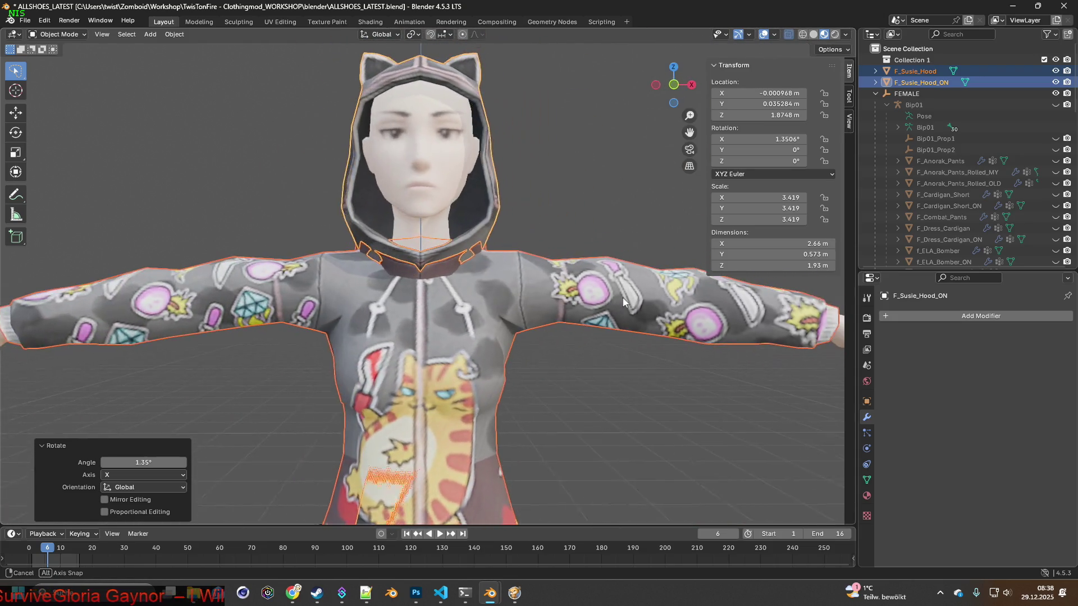
mouse_move(529, 276)
middle_down()
mouse_move(565, 284)
mouse_move(489, 283)
mouse_move(520, 263)
mouse_move(556, 264)
mouse_move(508, 273)
middle_up()
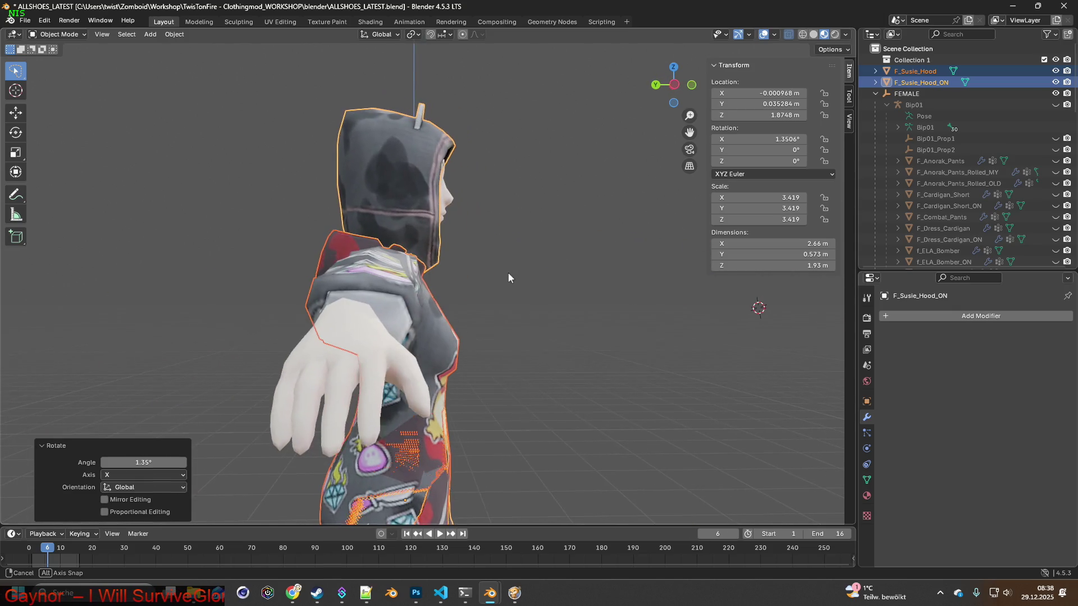
Shift the hoodie along Y and tilt it back about one degree around X.
key(g)
key(x)
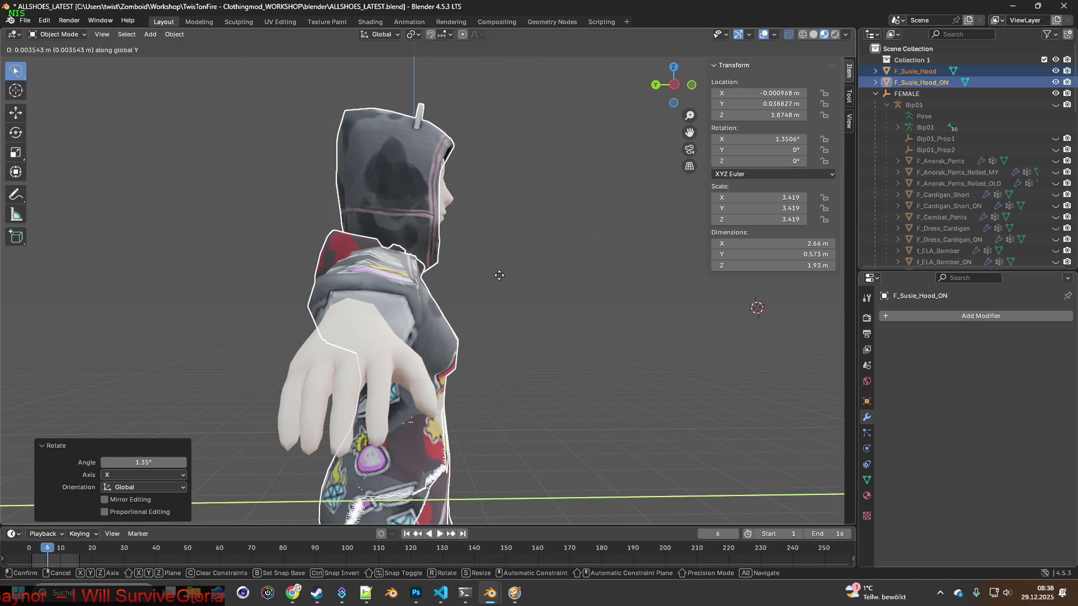
click(474, 278)
mouse_move(475, 279)
middle_down()
mouse_move(546, 270)
mouse_move(461, 299)
mouse_move(556, 305)
mouse_move(527, 227)
mouse_move(549, 285)
mouse_move(489, 315)
mouse_move(532, 210)
mouse_move(438, 244)
mouse_move(394, 301)
mouse_move(396, 324)
mouse_move(375, 335)
mouse_move(423, 297)
middle_up()
key(r)
key(x)
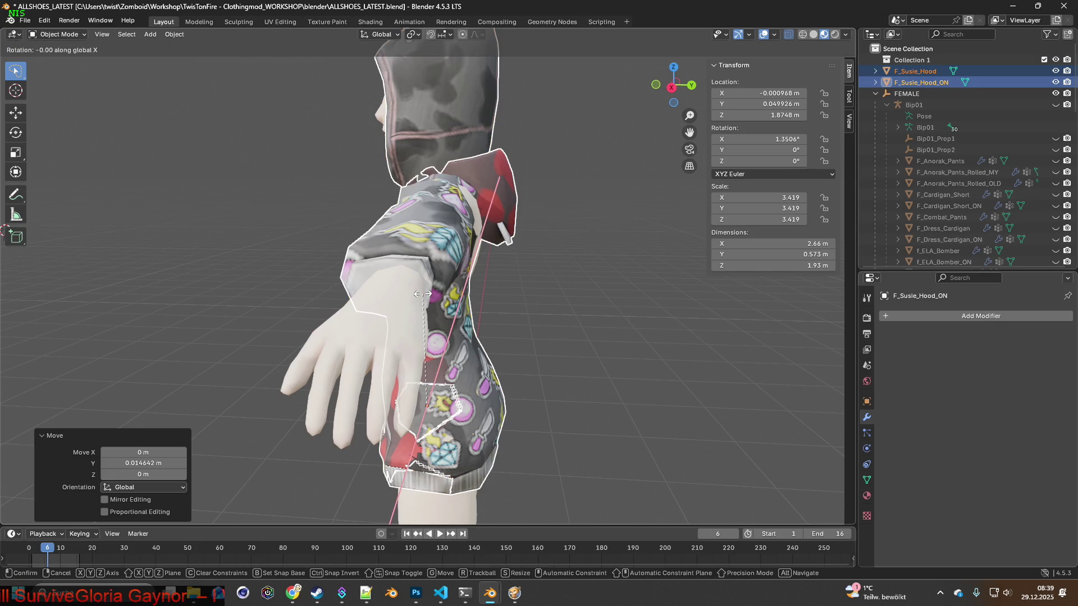
click(494, 285)
Shift the hoodie further along Y and lower it along Z onto the body.
mouse_move(495, 282)
middle_down()
mouse_move(515, 262)
mouse_move(466, 269)
middle_up()
key(g)
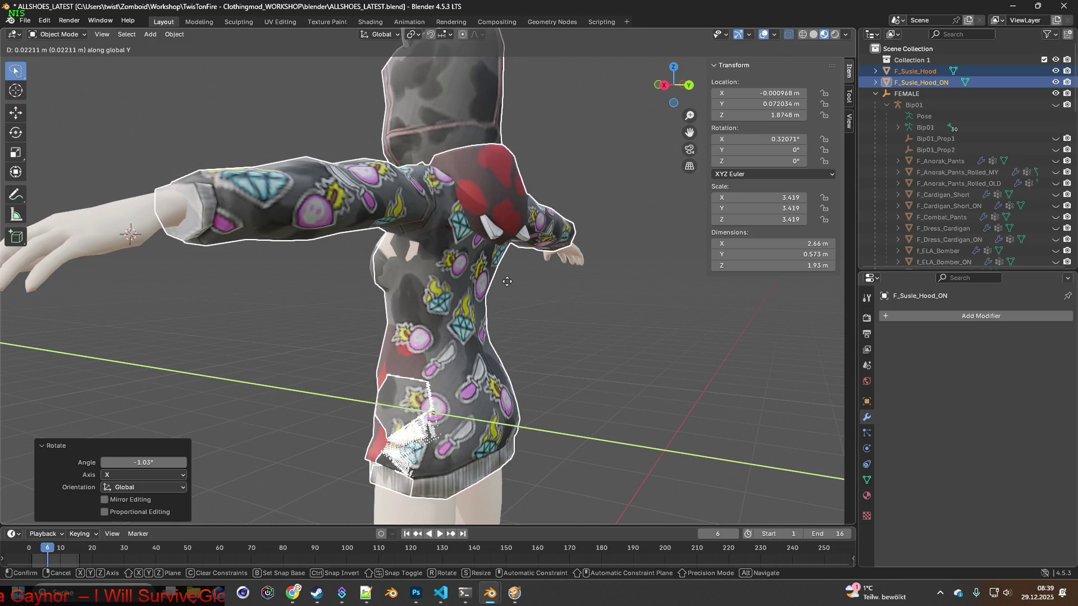
click(446, 274)
middle_drag(446, 274, 480, 274)
key(g)
key(y)
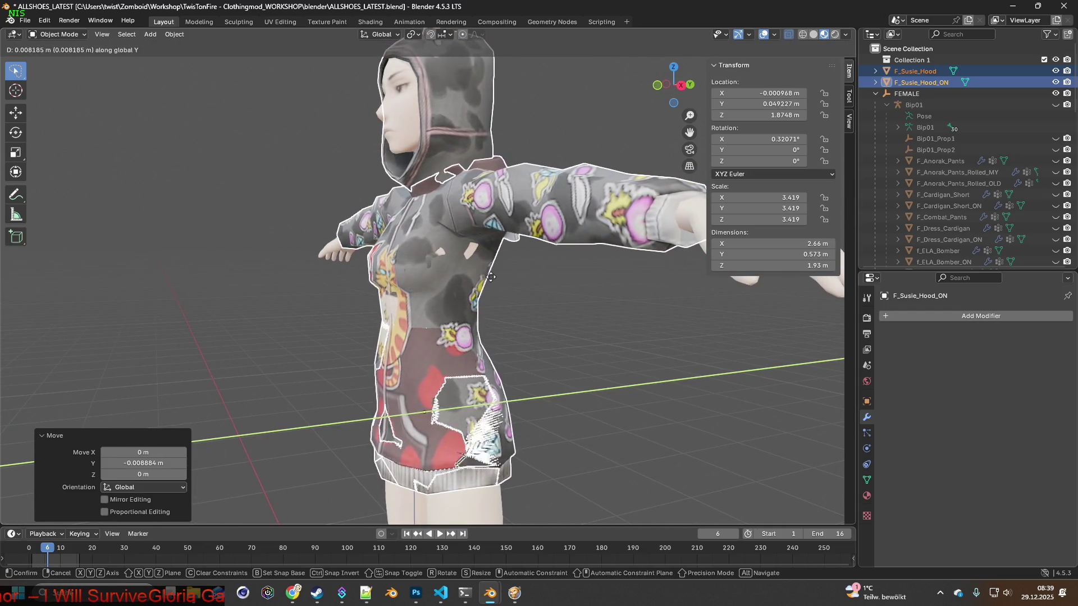
click(485, 278)
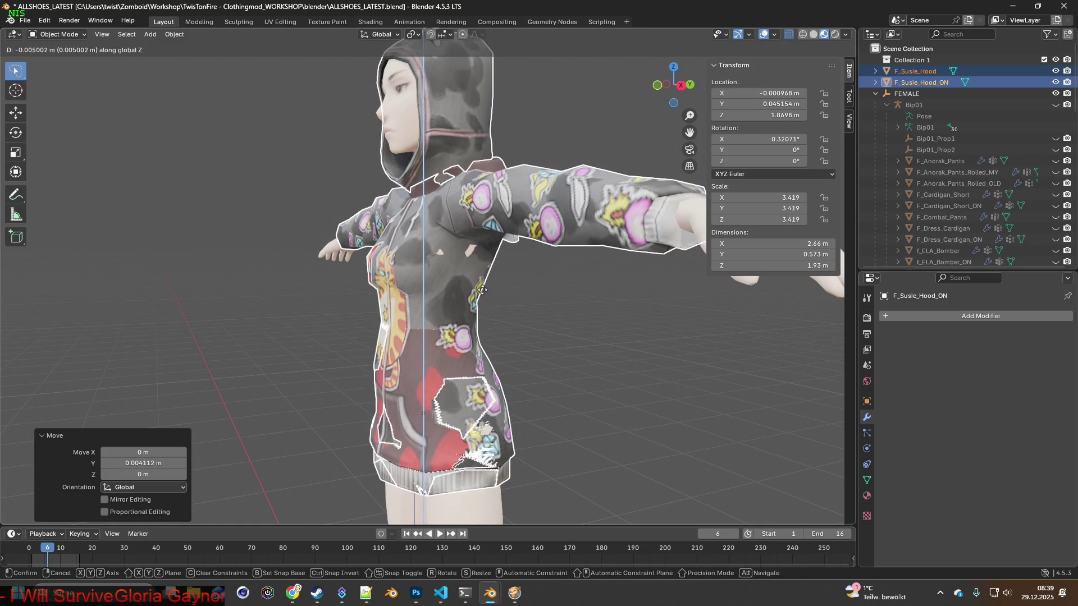
click(481, 297)
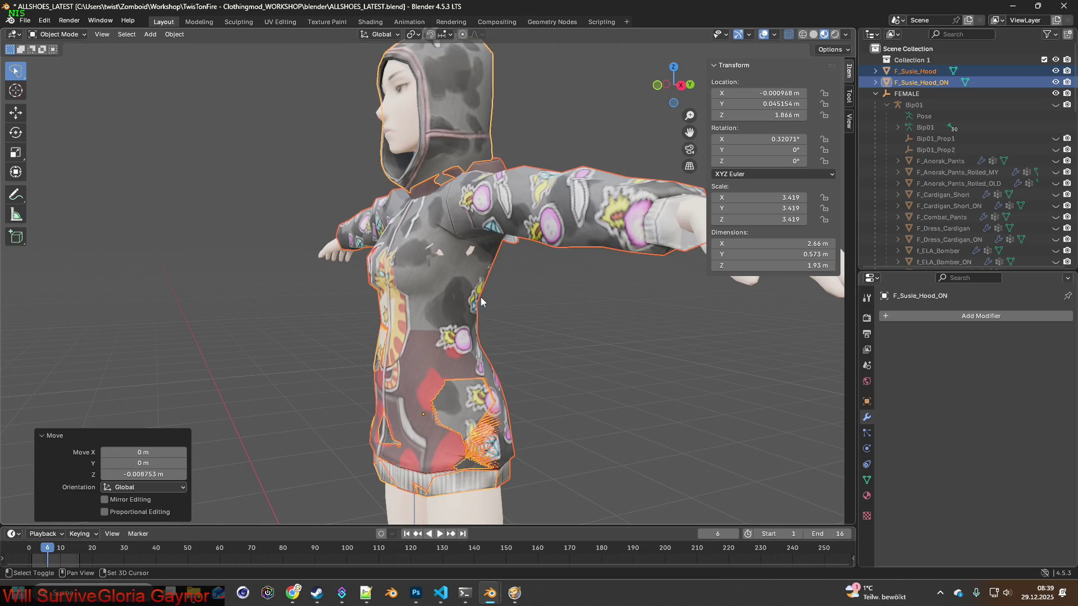
Enlarge the hoodie to scale 3.5, cancel an unwanted shift, and begin an X tilt in wireframe.
middle_drag(481, 297, 456, 282)
key(s)
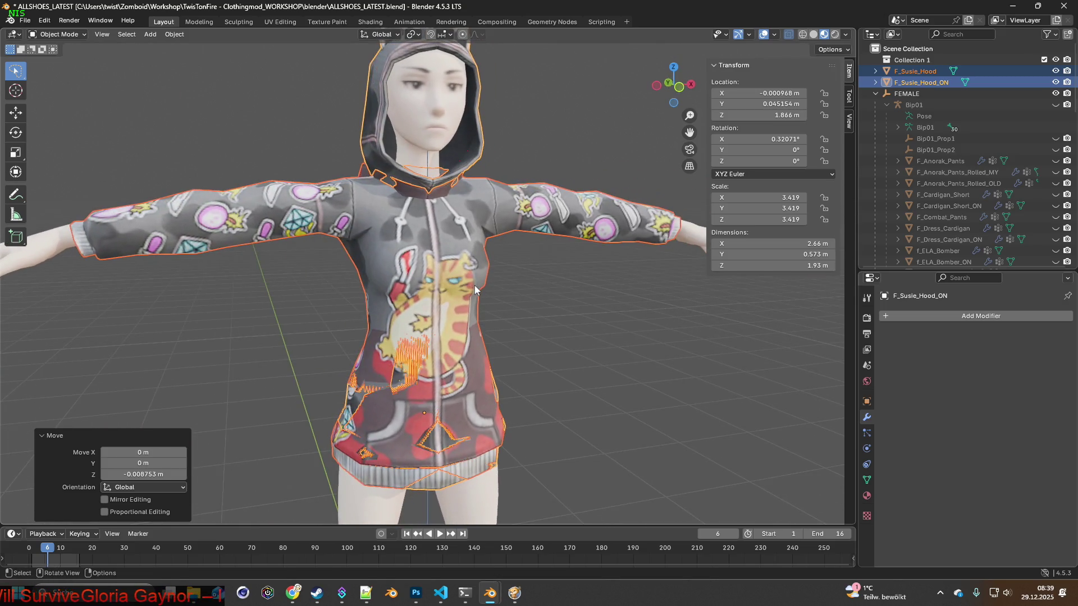
click(478, 284)
middle_drag(454, 286, 394, 290)
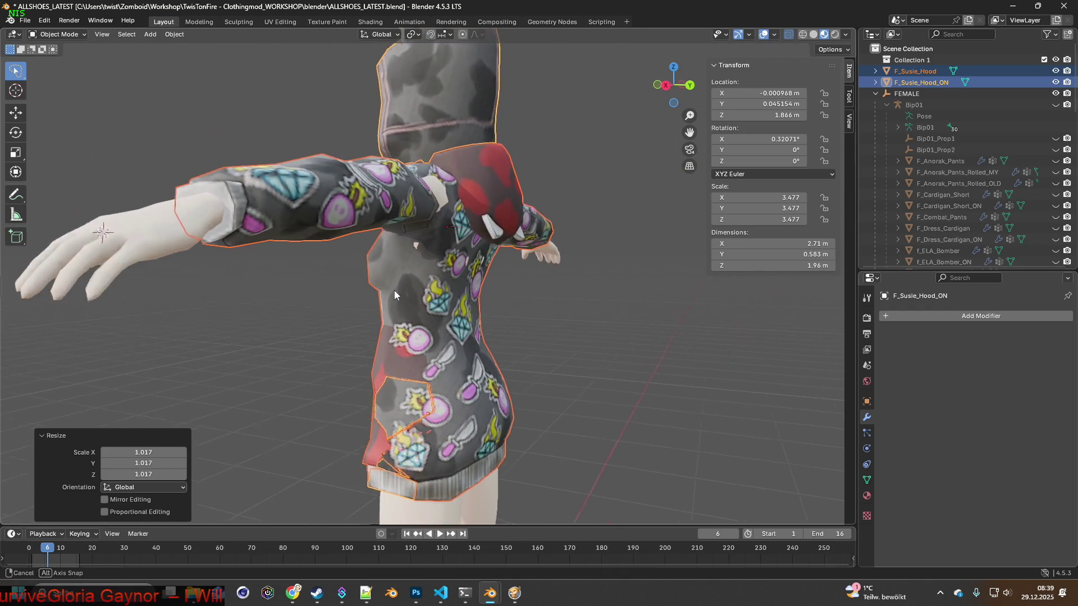
key(g)
key(y)
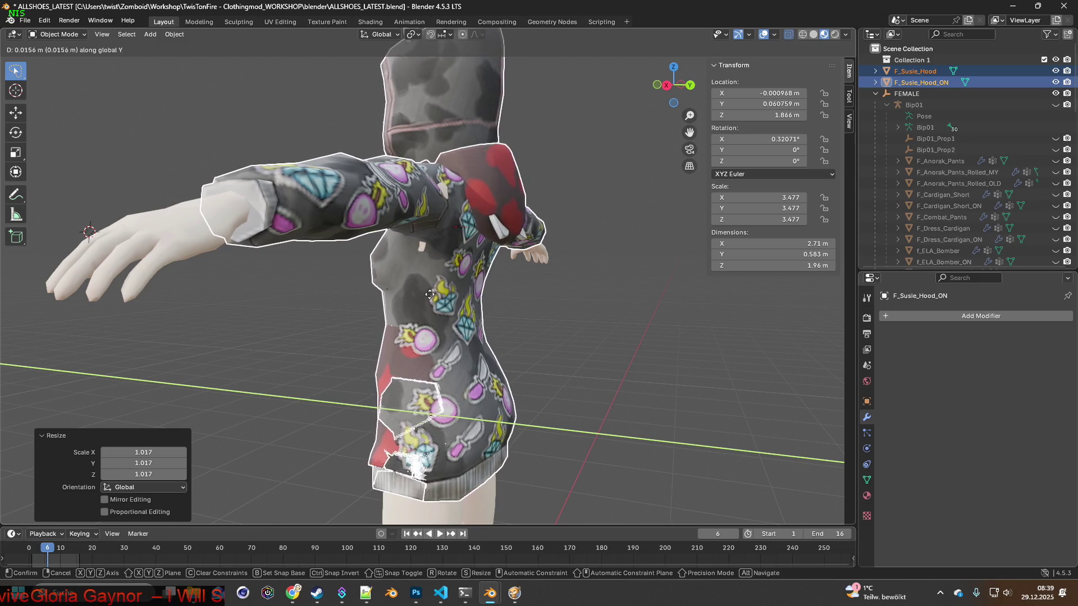
key(Escape)
key(shift+z)
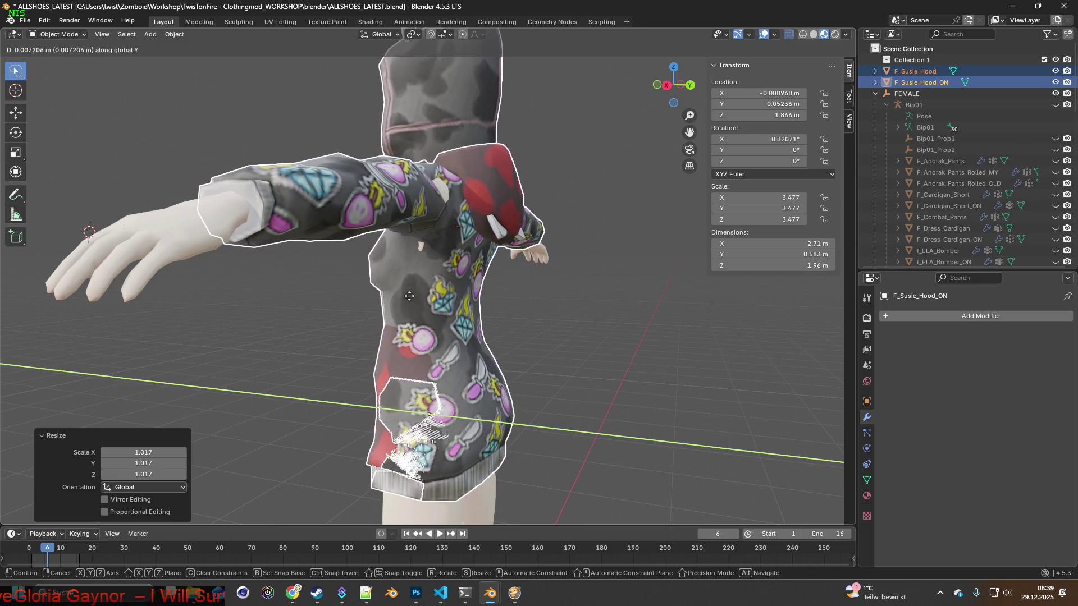
middle_drag(437, 296, 529, 216)
key(r)
key(x)
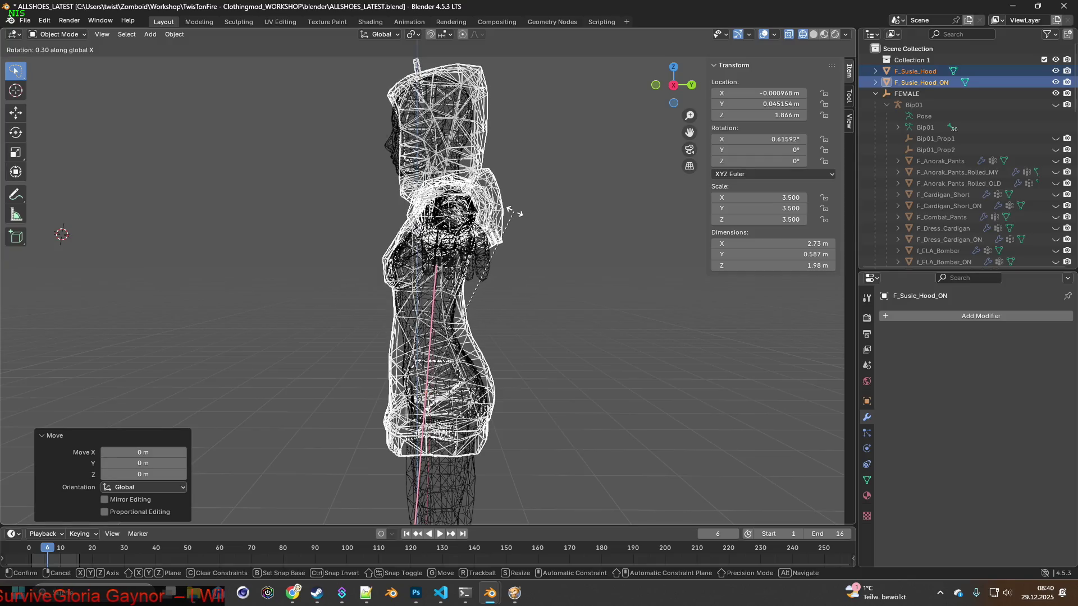
Settle the tilt at about 0.47° and lower the hoodie to about 1.857 m height.
click(511, 212)
key(g)
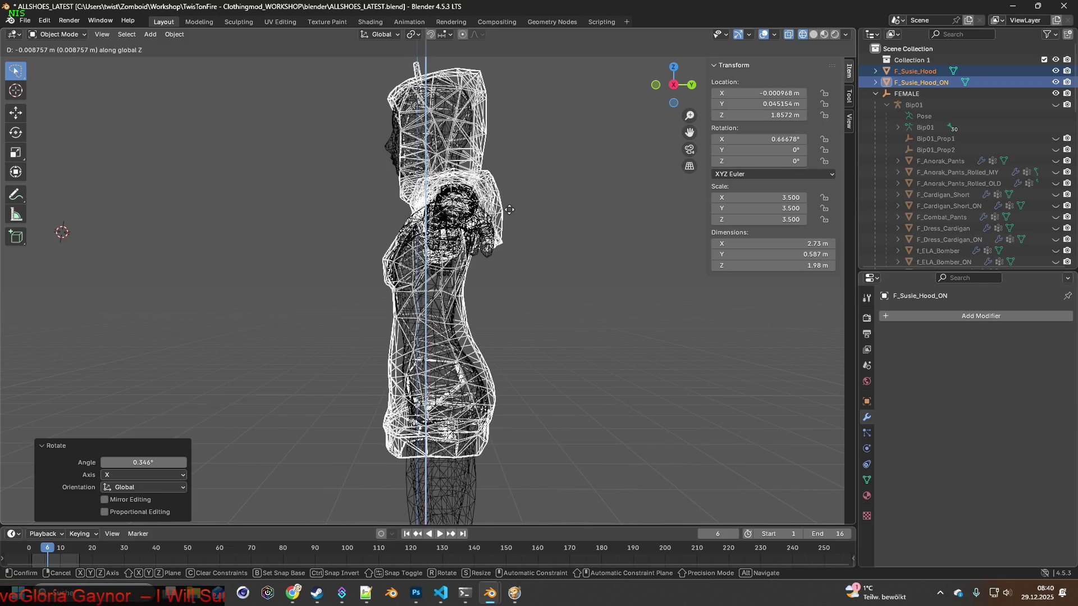
click(510, 209)
mouse_move(509, 212)
middle_down()
mouse_move(346, 228)
mouse_move(446, 241)
mouse_move(357, 232)
mouse_move(472, 220)
mouse_move(582, 231)
mouse_move(501, 217)
mouse_move(339, 214)
middle_up()
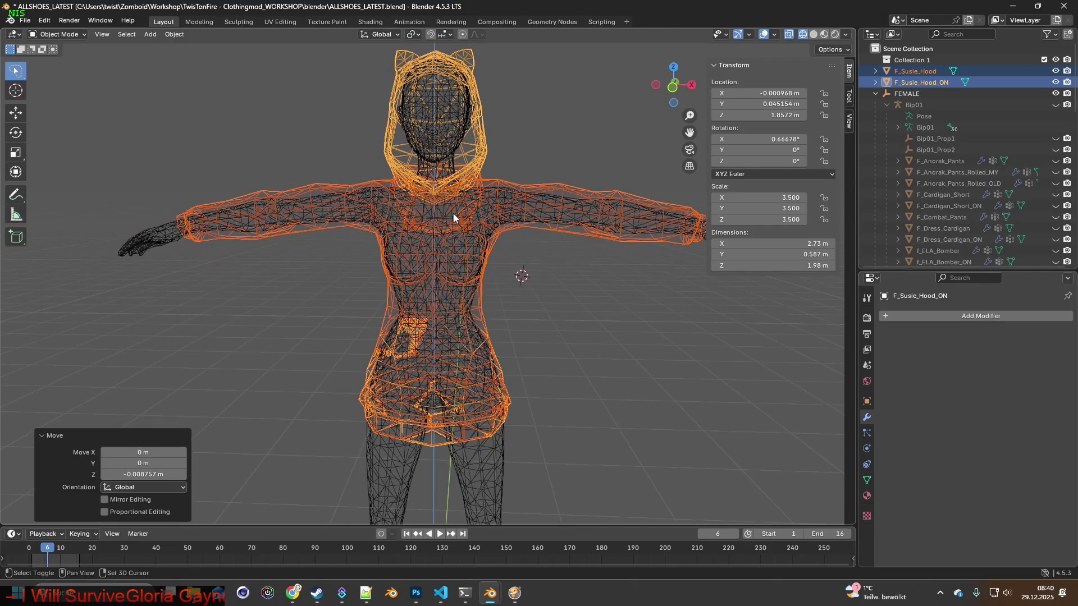
scroll(455, 253, down, 1)
scroll(460, 279, down, 1)
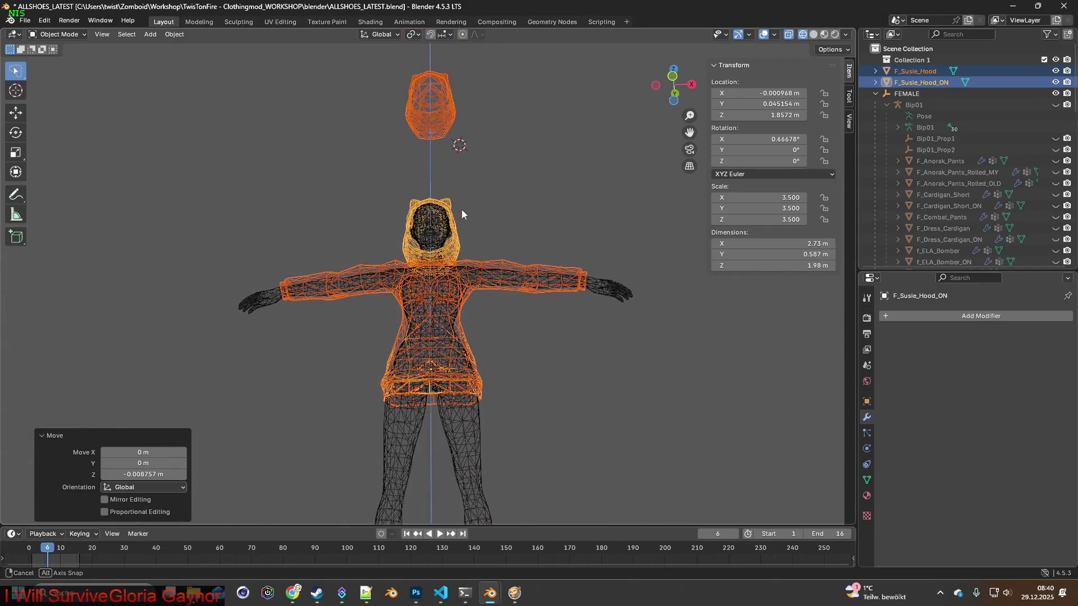
scroll(463, 272, up, 3)
scroll(470, 230, up, 1)
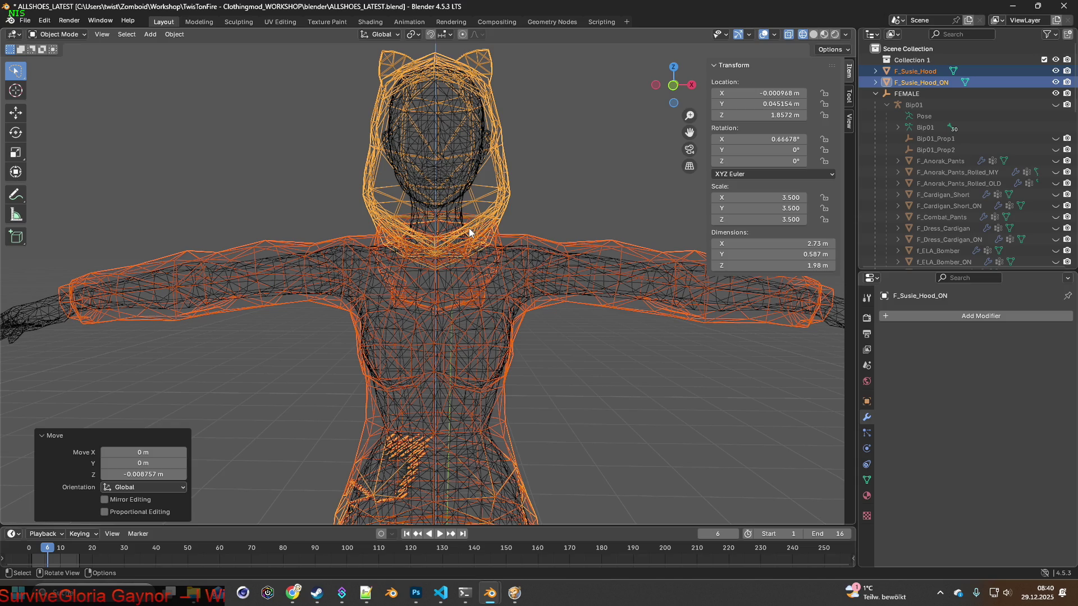
Look down on the hood from above, show it textured, then switch to the clothing XML files.
mouse_move(469, 228)
middle_down()
mouse_move(448, 246)
mouse_move(478, 271)
mouse_move(357, 268)
mouse_move(525, 270)
mouse_move(499, 241)
mouse_move(402, 258)
mouse_move(351, 246)
mouse_move(501, 266)
mouse_move(410, 251)
mouse_move(619, 243)
mouse_move(364, 272)
mouse_move(443, 280)
mouse_move(385, 258)
mouse_move(338, 272)
middle_up()
click(825, 35)
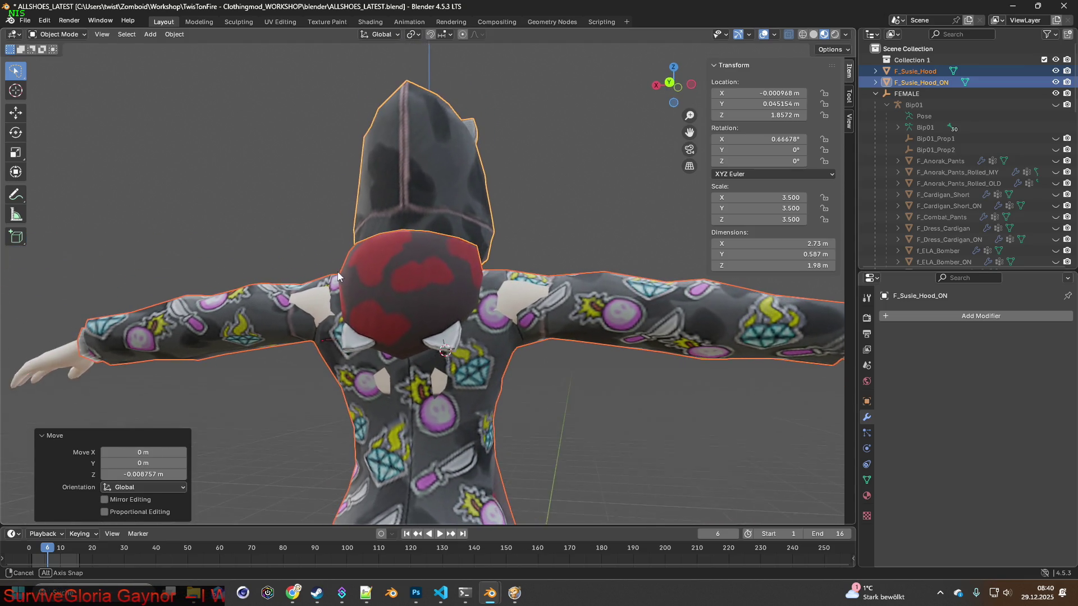
key(alt+Tab)
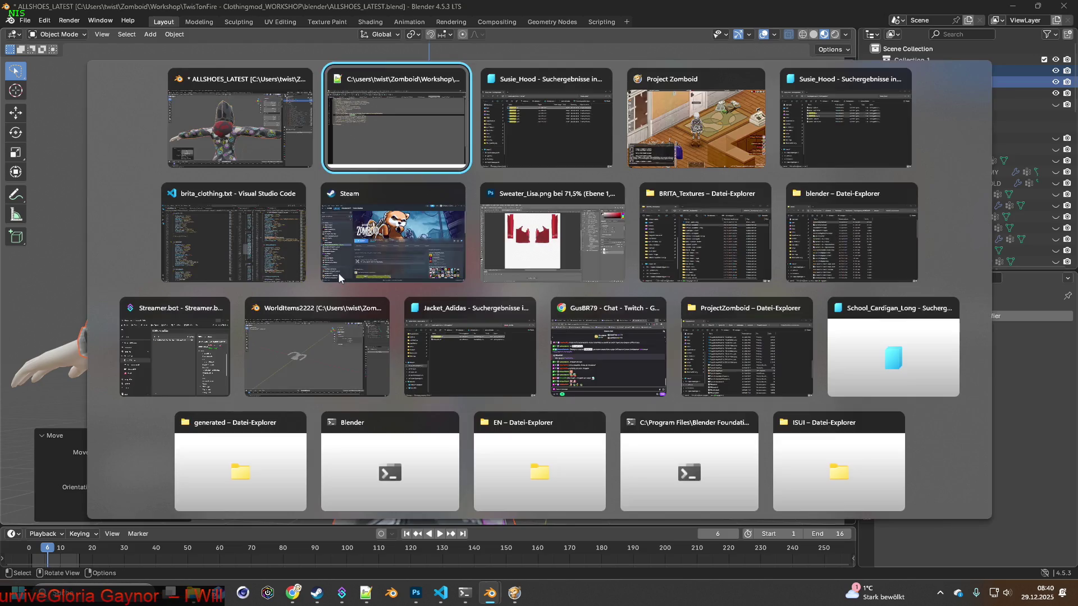
Delete the empty line from Susie_Hood.xml in Notepad++.
drag(145, 239, 32, 226)
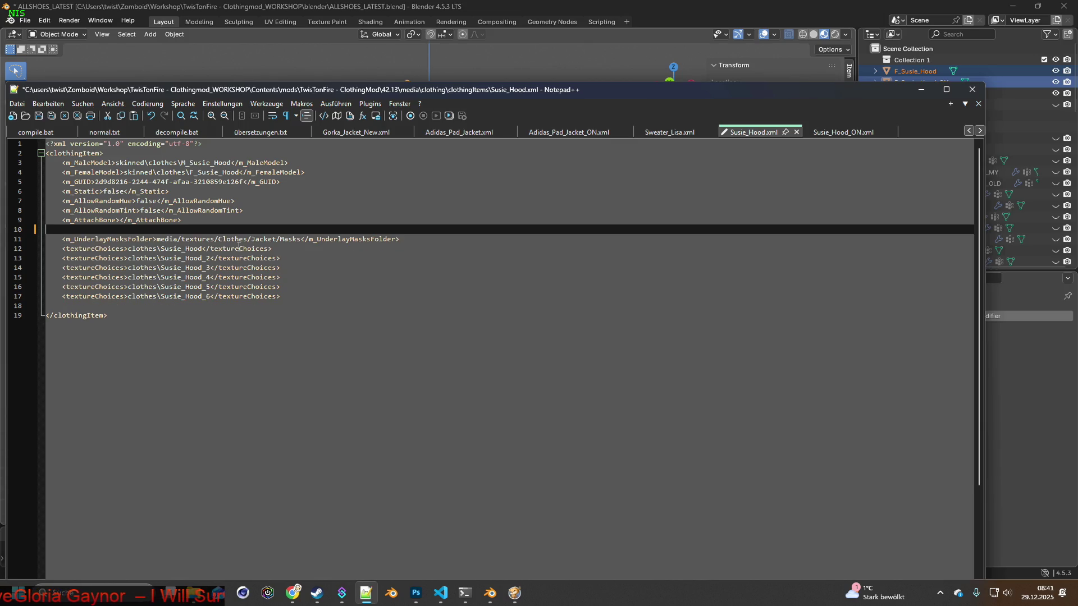
key(BackSpace)
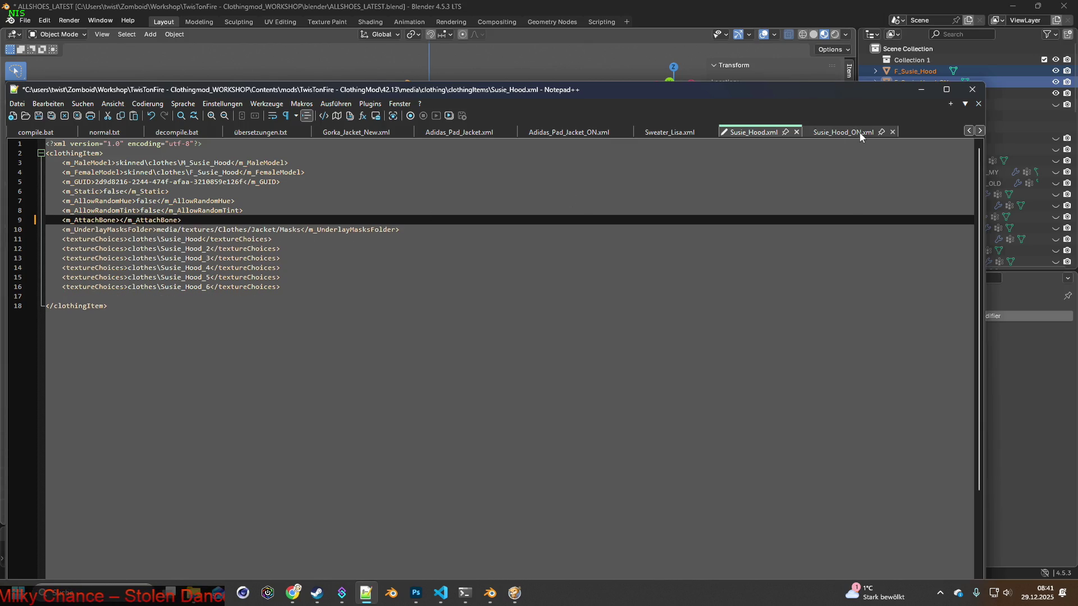
Delete both m_Masks lines from Susie_Hood_ON.xml and return to Blender.
click(842, 132)
drag(159, 242, 16, 232)
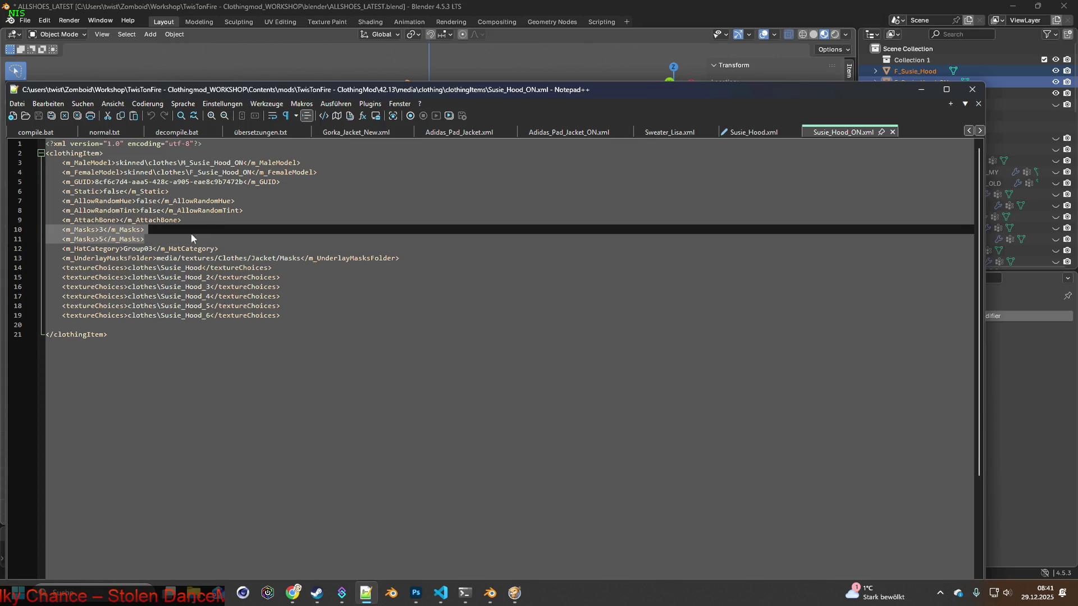
key(BackSpace)
key(BackSpace)
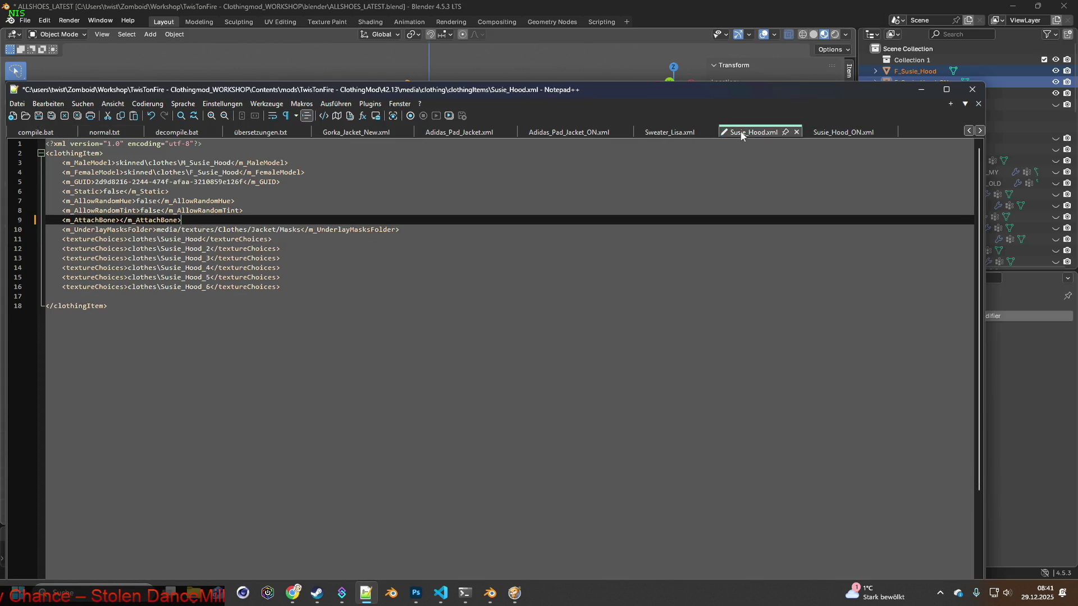
click(600, 10)
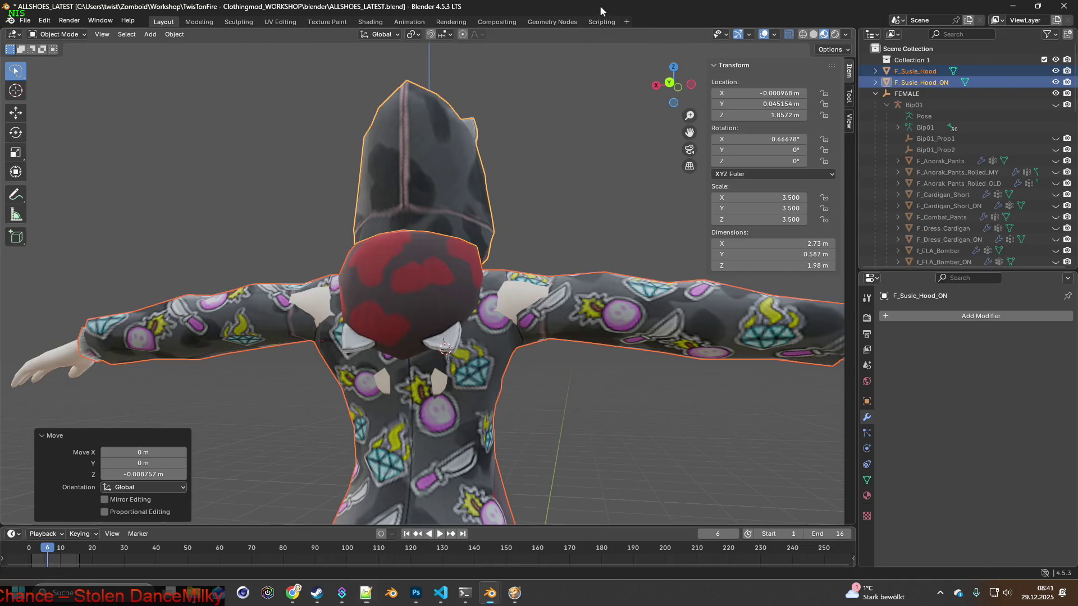
Unpause Project Zomboid and walk the hoodie-wearing character around the shop near the cash register.
click(524, 599)
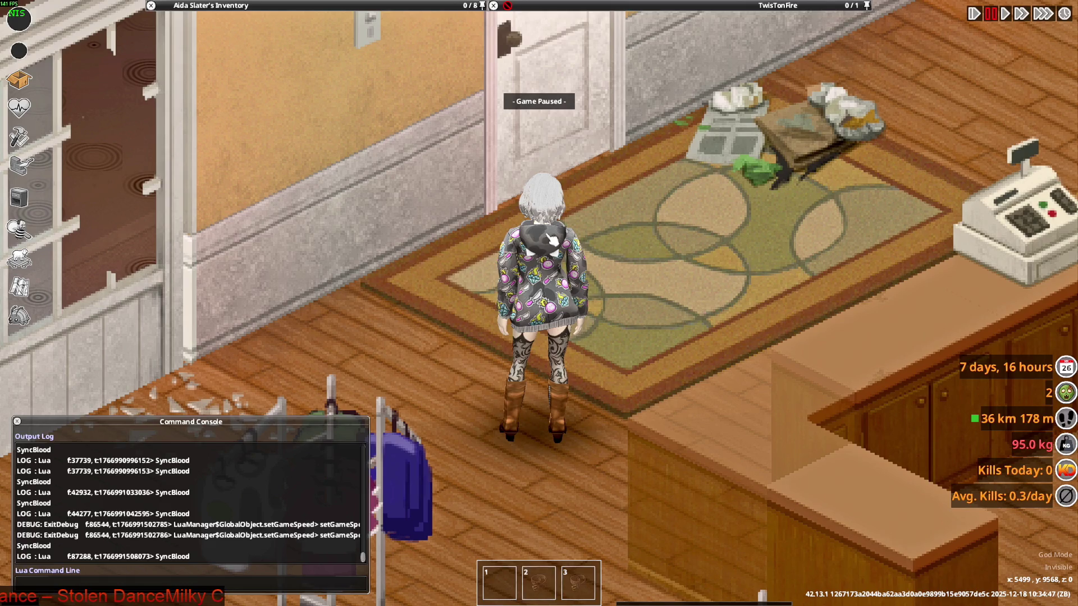
key(space)
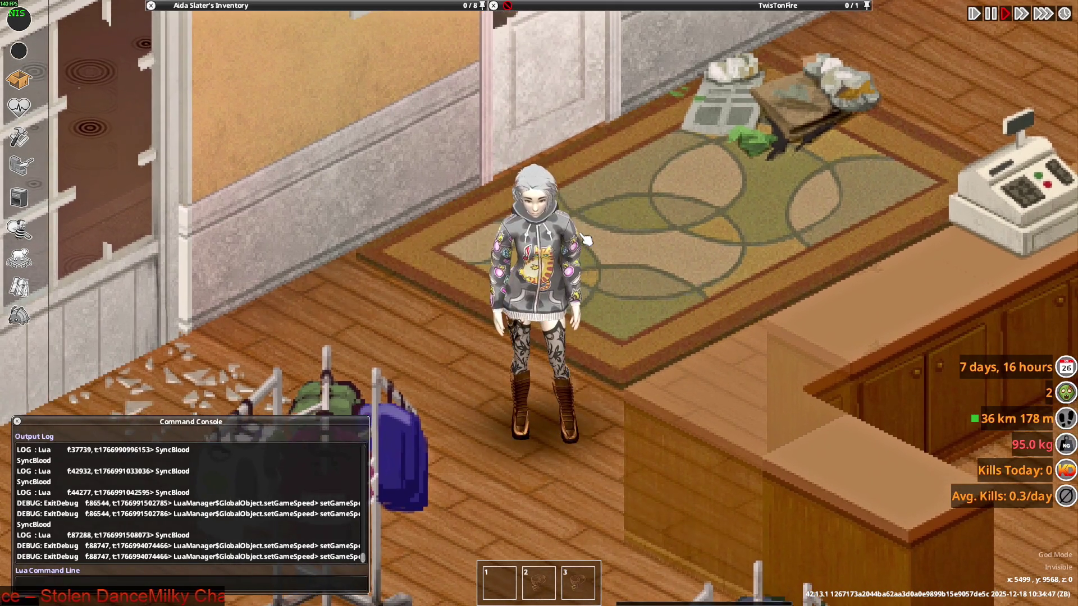
key(w+d)
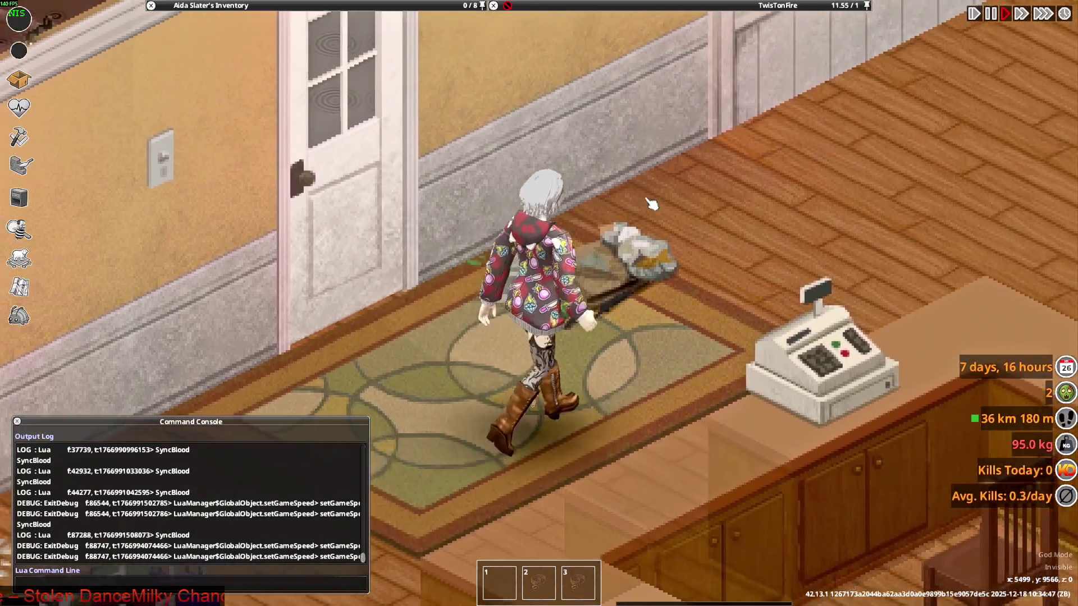
key(w)
key(space)
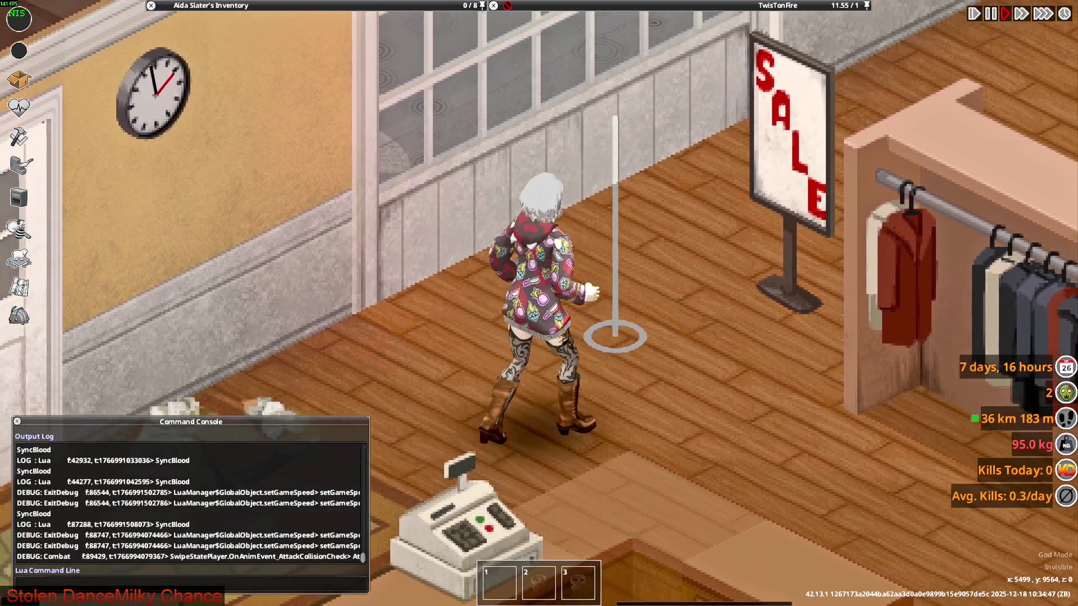
key(a)
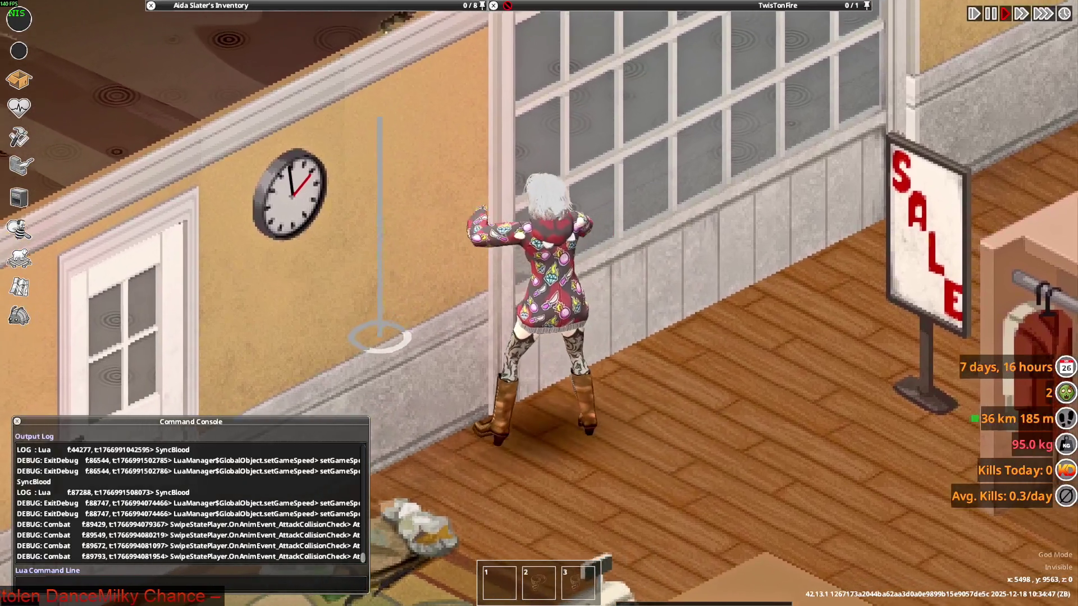
key(s+d)
scroll(325, 162, up, 5)
scroll(325, 163, up, 5)
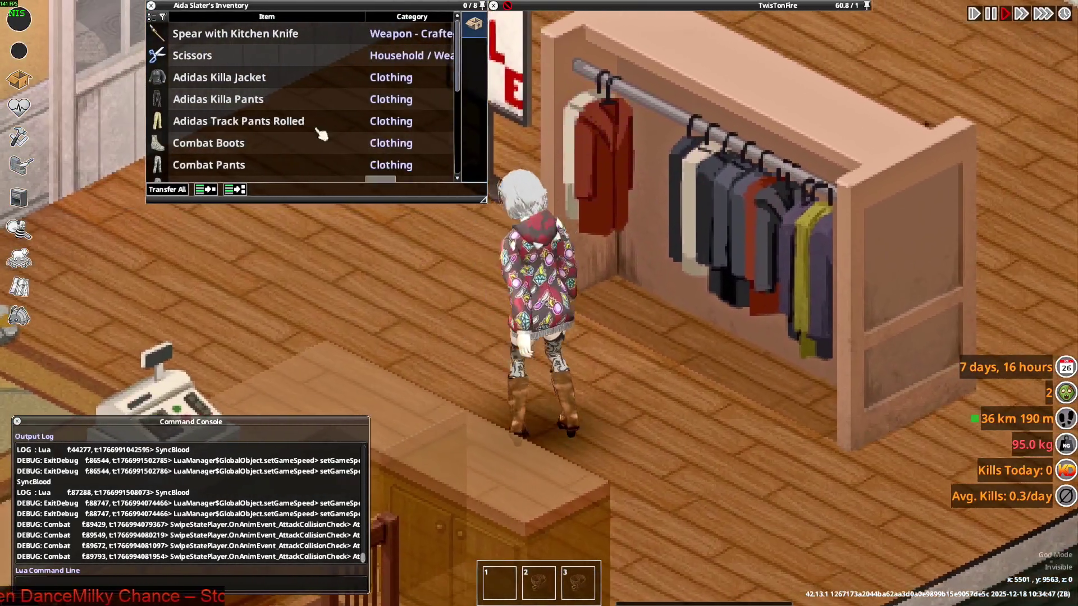
Ready the Spear with Kitchen Knife and walk between the SALE sign, window and clothing rack.
right_click(240, 34)
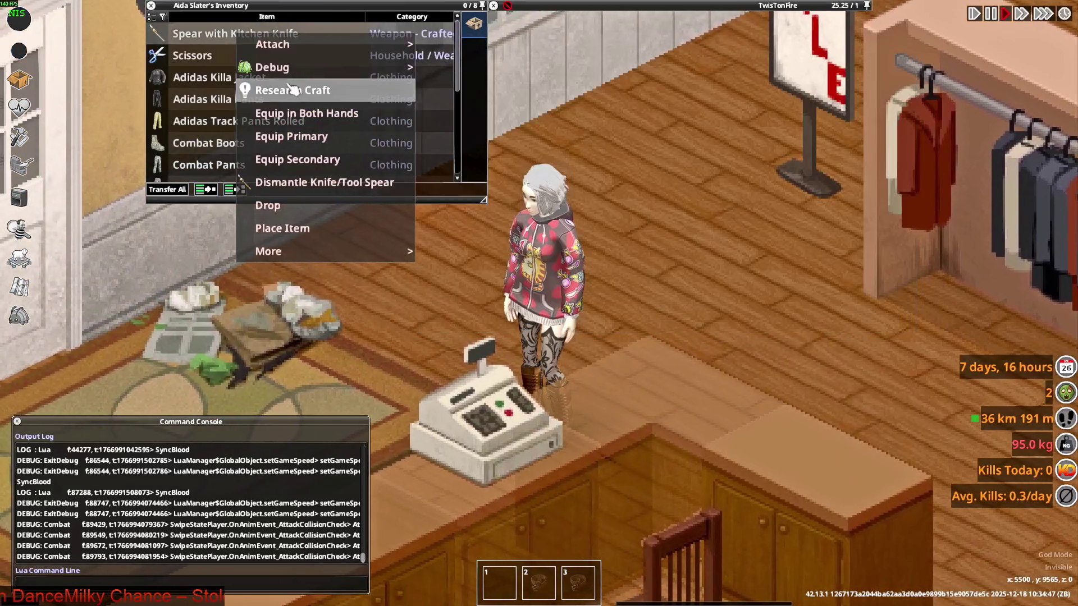
right_drag(665, 191, 666, 191)
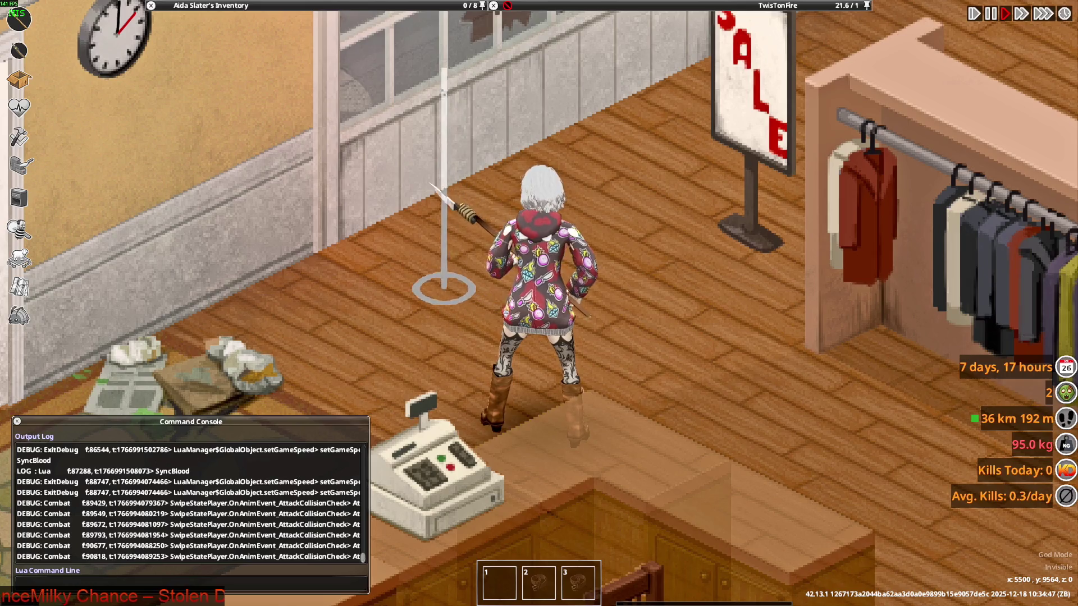
scroll(539, 303, down, 3)
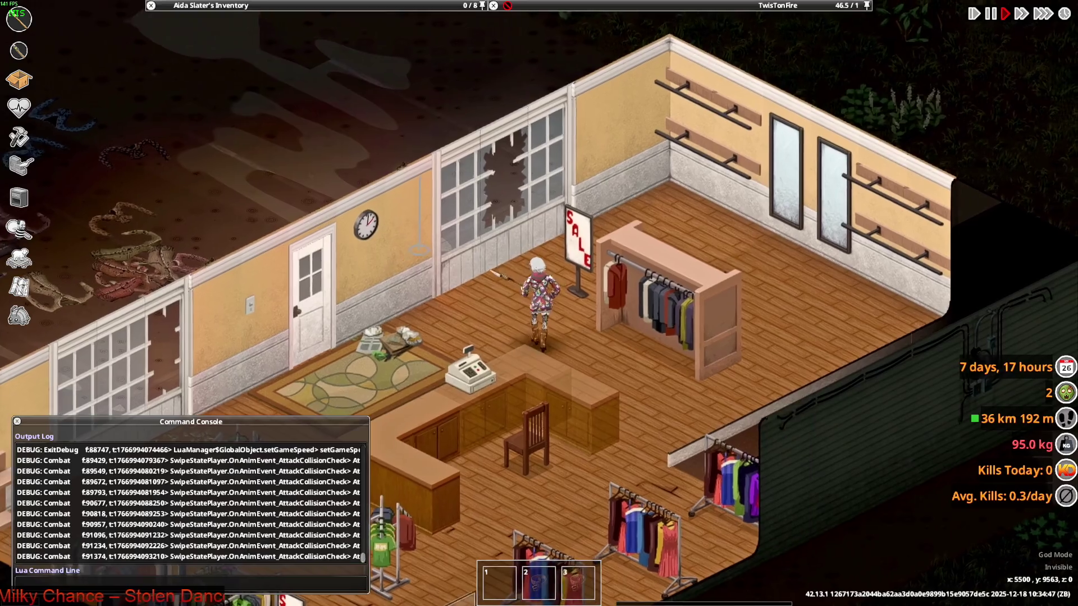
key(d)
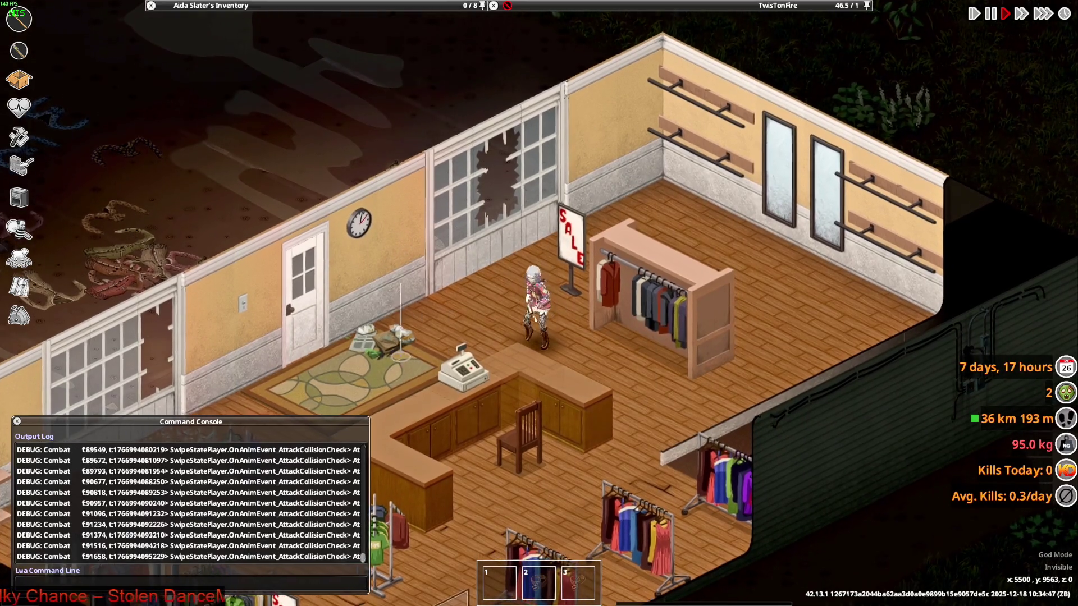
key(a)
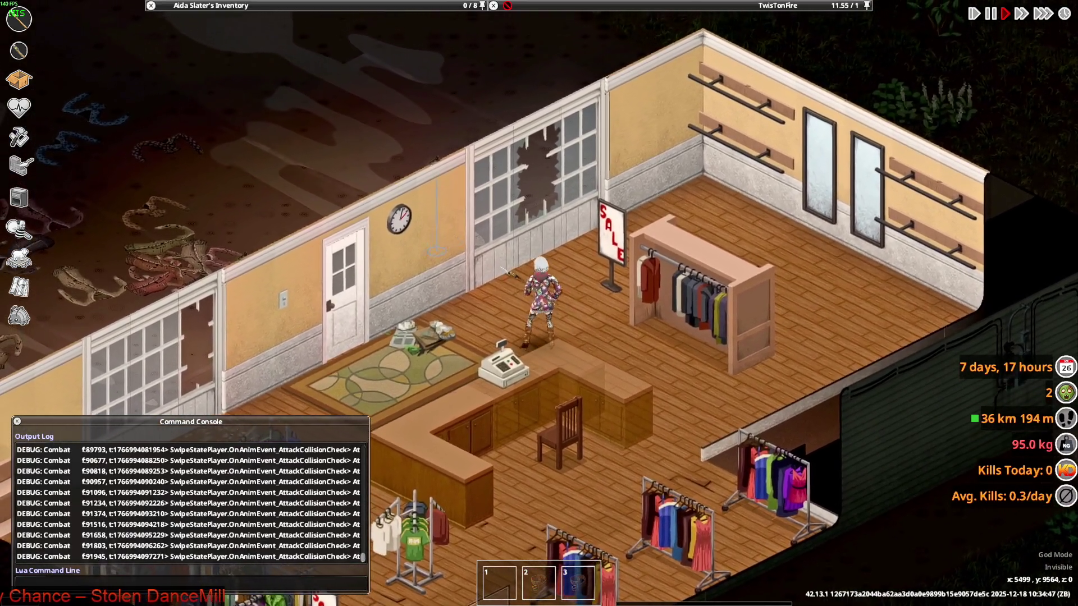
key(d)
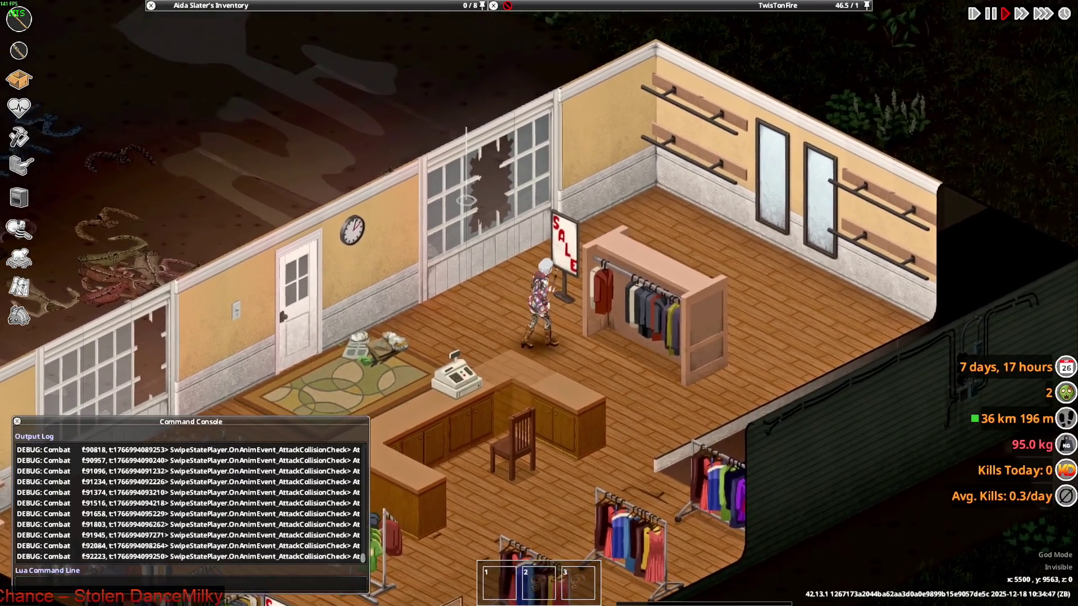
key(s)
key(w+d)
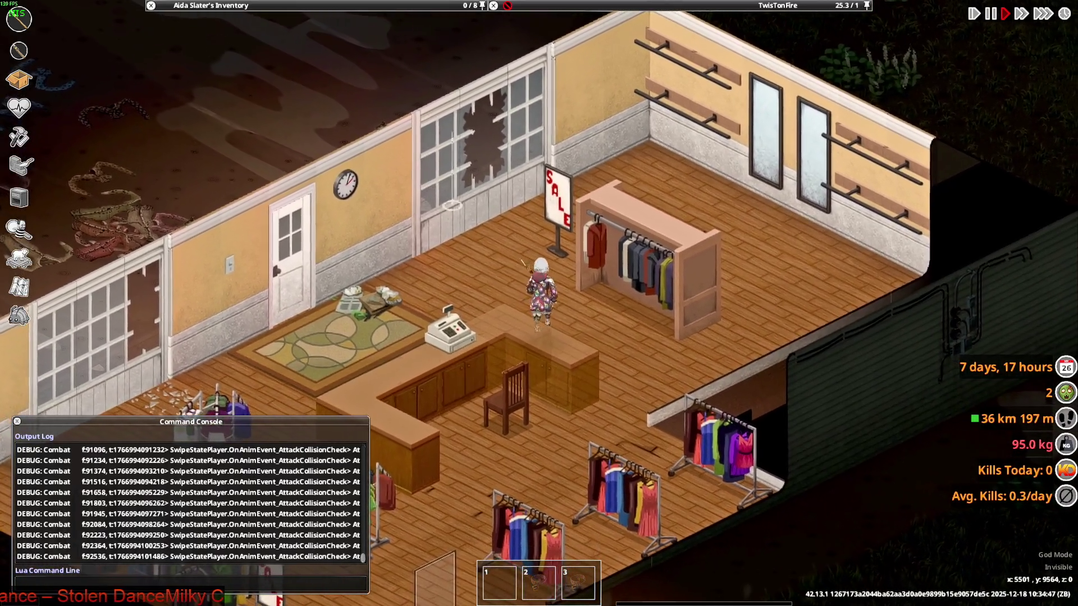
scroll(540, 303, up, 3)
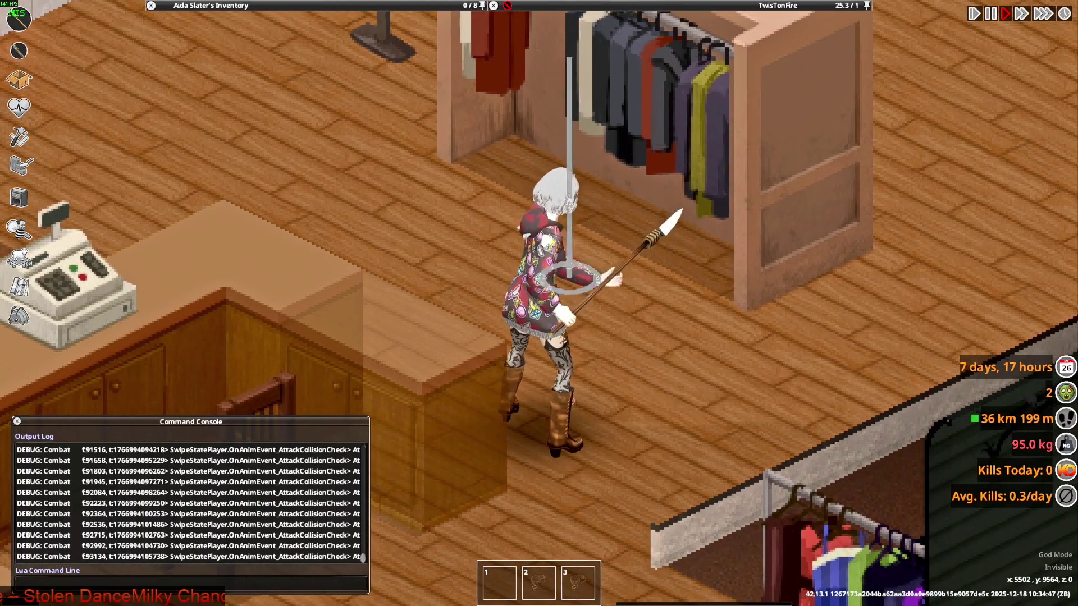
key(w)
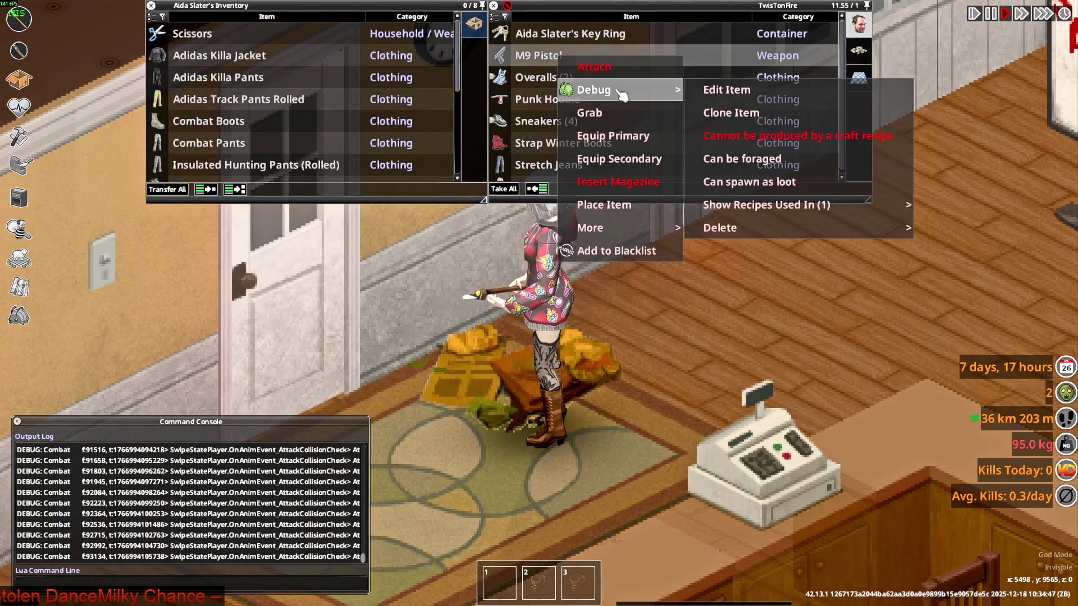
Equip the M9 Pistol instead of the spear and walk while aiming it ahead.
click(632, 139)
key(d)
mouse_move(682, 268)
right_down()
mouse_move(479, 143)
mouse_move(406, 188)
right_up()
key(d)
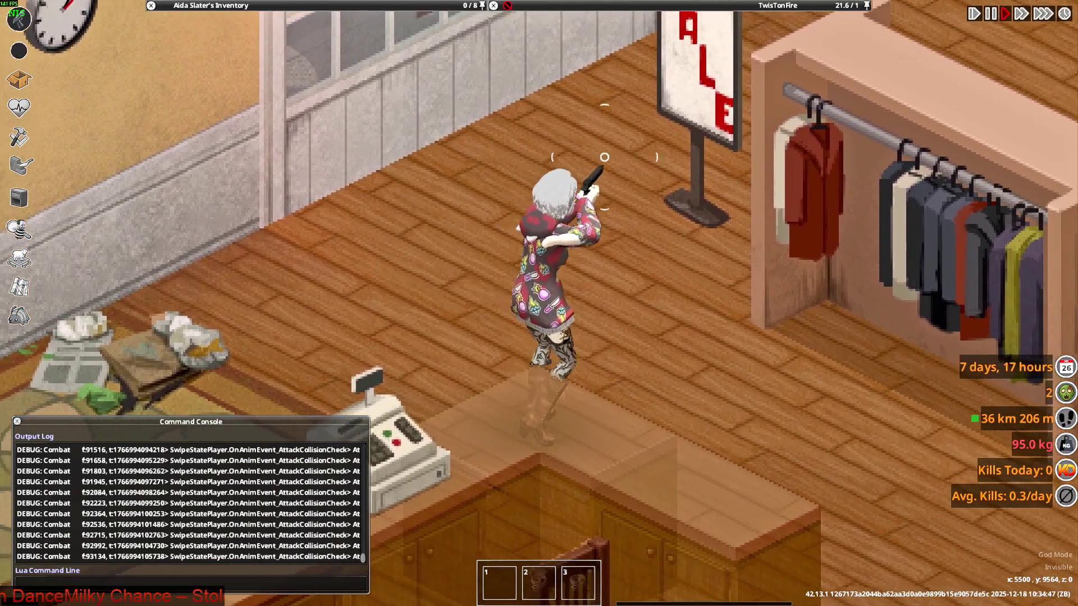
key(d)
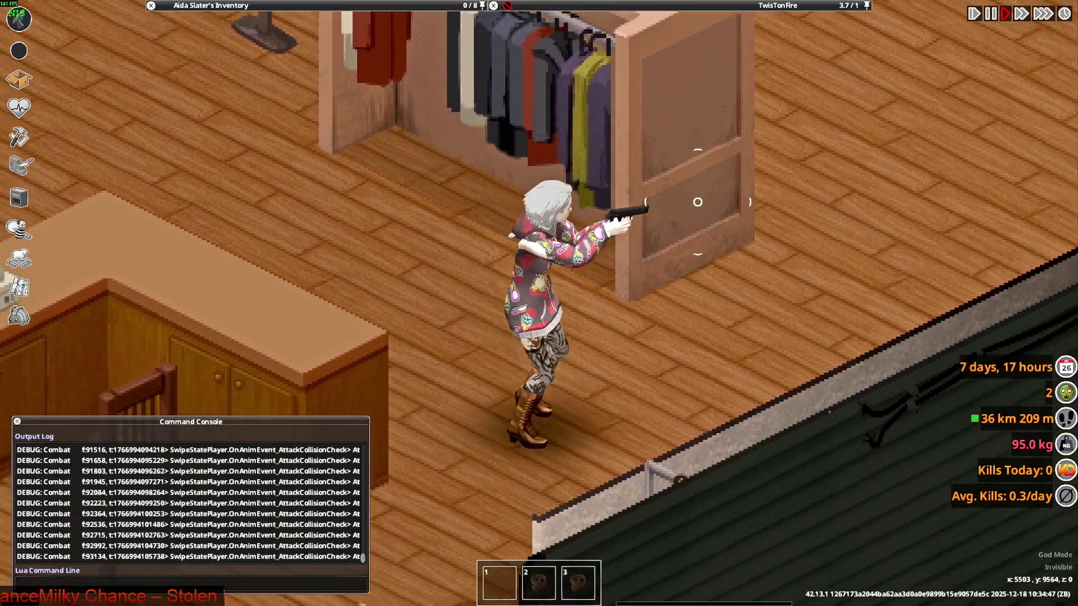
mouse_move(405, 189)
right_down()
mouse_move(540, 163)
mouse_move(660, 192)
mouse_move(566, 152)
right_up()
key(d)
key(d)
key(w)
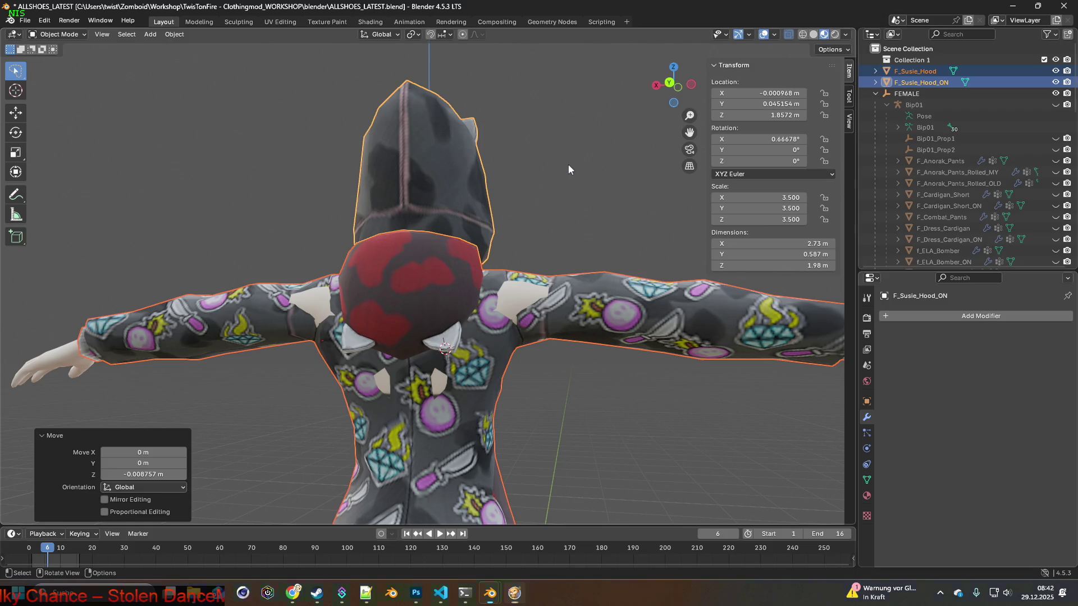
Orbit around the hood-up hoodie from behind and the side, then switch back to the paused game.
mouse_move(478, 223)
middle_down()
mouse_move(474, 240)
mouse_move(330, 217)
mouse_move(568, 230)
mouse_move(560, 431)
mouse_move(400, 481)
middle_up()
scroll(401, 480, down, 3)
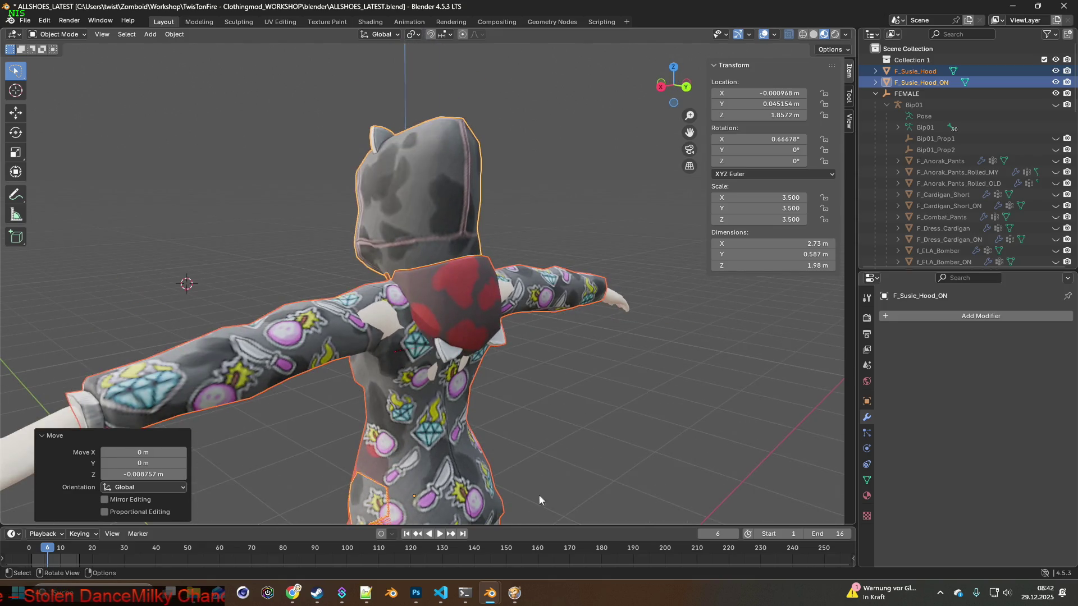
middle_drag(539, 494, 494, 483)
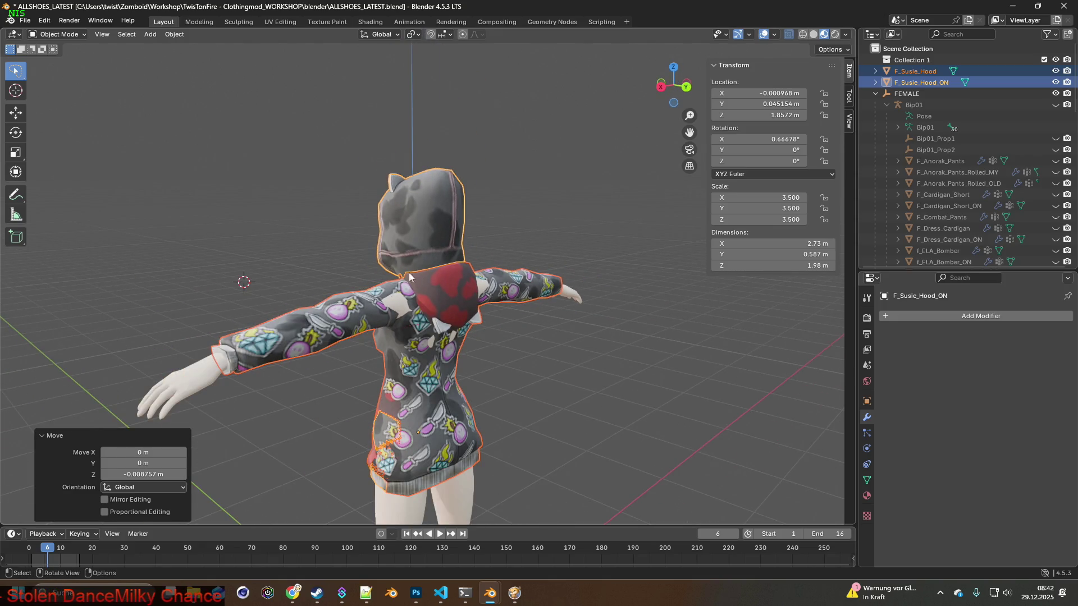
mouse_move(416, 312)
middle_down()
mouse_move(369, 287)
mouse_move(485, 288)
mouse_move(344, 287)
mouse_move(549, 282)
mouse_move(419, 289)
mouse_move(429, 288)
middle_up()
key(alt+Tab)
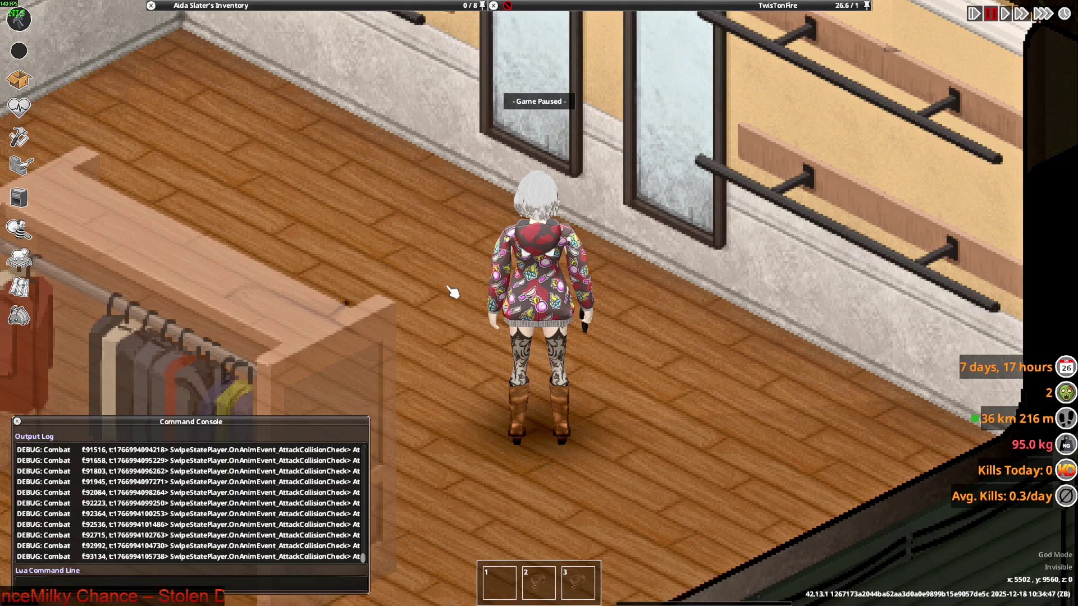
Set the Punk Hoodie to Hood Up and show the character's info portrait wearing it.
key(space)
scroll(236, 182, down, 5)
scroll(217, 127, down, 5)
right_click(213, 109)
click(239, 143)
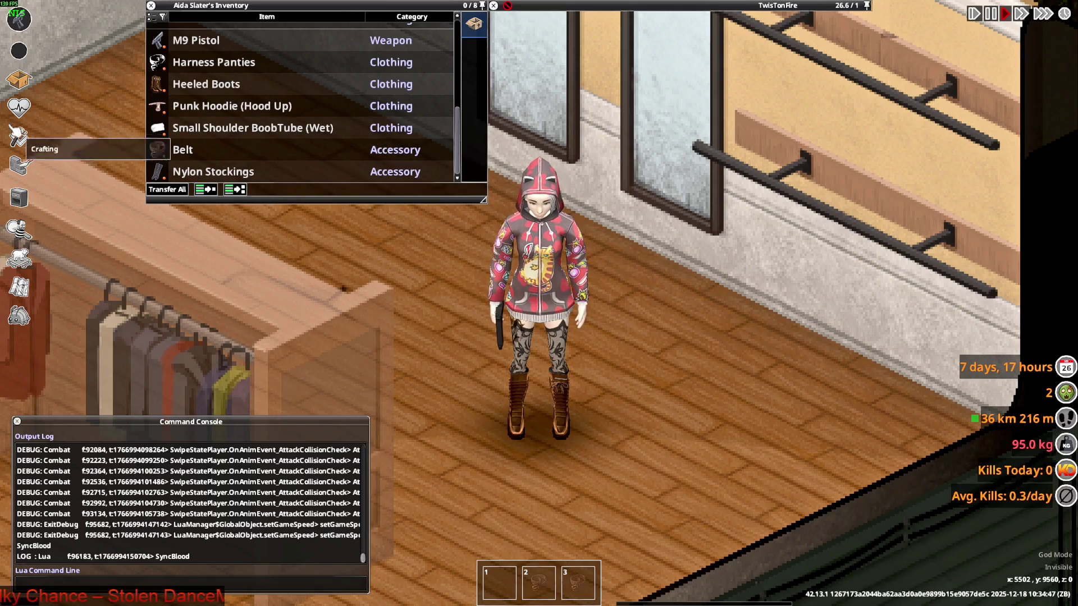
click(19, 107)
click(716, 119)
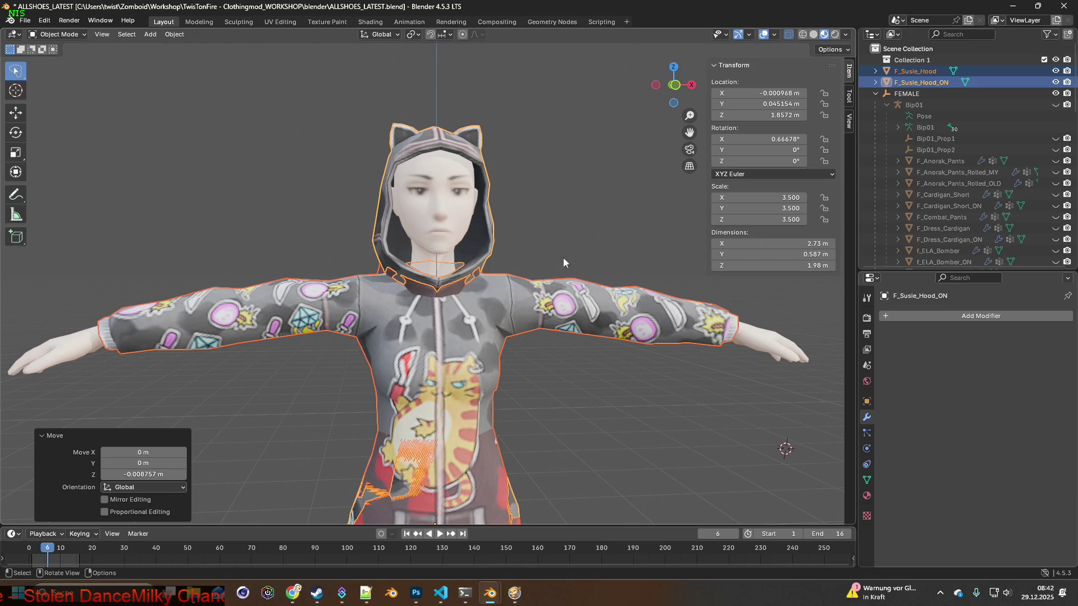
Scale the hooded hoodie up slightly to about 3.523, checking it in wireframe.
mouse_move(496, 264)
middle_down()
mouse_move(478, 263)
mouse_move(512, 267)
mouse_move(467, 290)
mouse_move(427, 280)
middle_up()
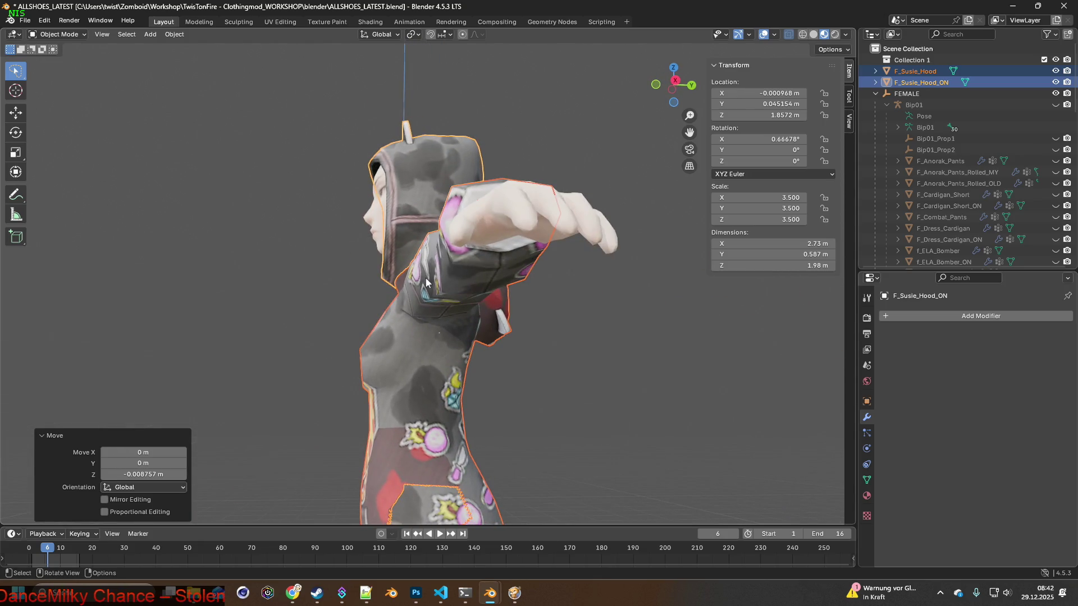
click(804, 35)
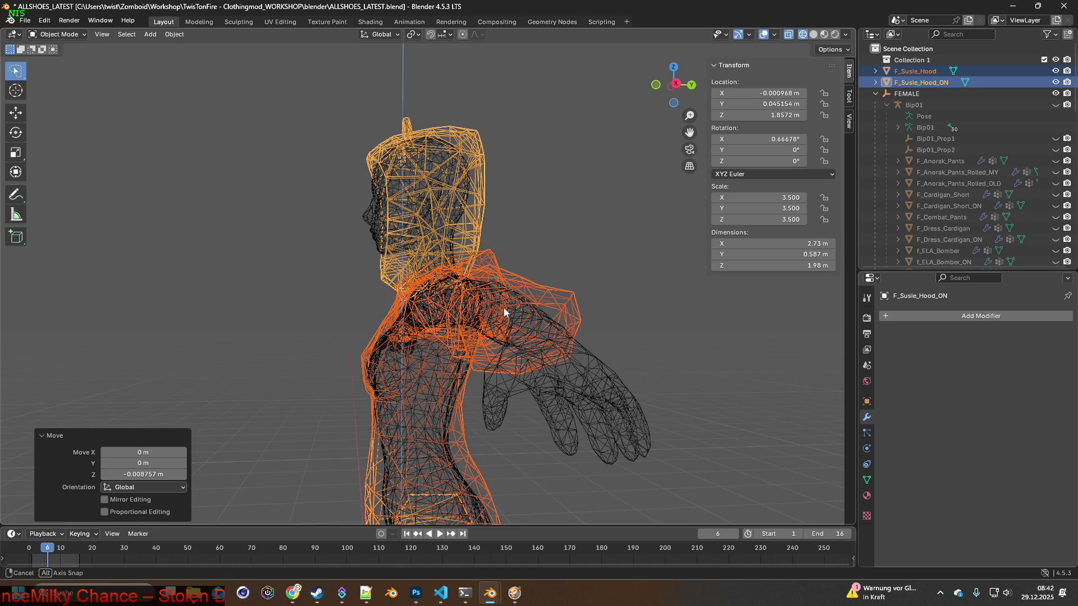
scroll(372, 305, up, 4)
mouse_move(371, 304)
shift+middle_down()
mouse_move(430, 286)
mouse_move(486, 293)
mouse_move(498, 319)
mouse_move(515, 263)
mouse_move(543, 288)
mouse_move(519, 287)
mouse_move(533, 288)
mouse_move(545, 264)
mouse_move(559, 296)
mouse_move(534, 224)
mouse_move(563, 438)
mouse_move(568, 329)
mouse_move(299, 328)
mouse_move(445, 285)
mouse_move(363, 286)
mouse_move(463, 279)
mouse_move(436, 283)
mouse_move(439, 274)
mouse_move(538, 279)
mouse_move(509, 273)
mouse_move(584, 264)
mouse_move(525, 274)
mouse_move(525, 283)
shift+middle_up()
key(s)
click(529, 271)
click(823, 35)
mouse_move(543, 235)
middle_down()
mouse_move(527, 261)
mouse_move(589, 255)
mouse_move(556, 264)
mouse_move(613, 270)
mouse_move(585, 266)
mouse_move(524, 300)
middle_up()
Lower the hoodie slightly to Z 1.8497 so the collar fits the neck.
key(shift+z)
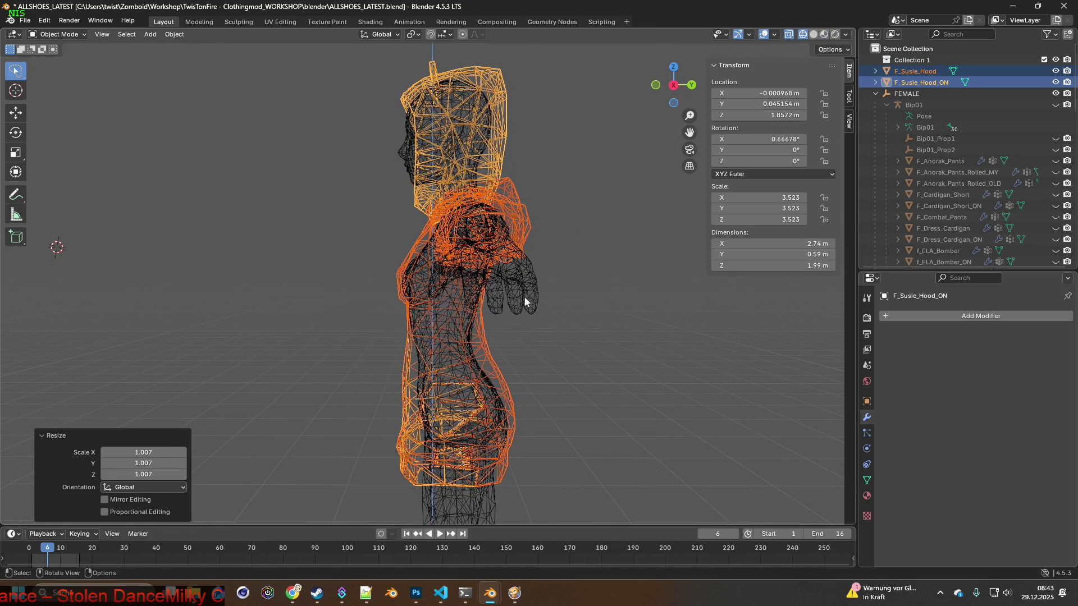
key(g)
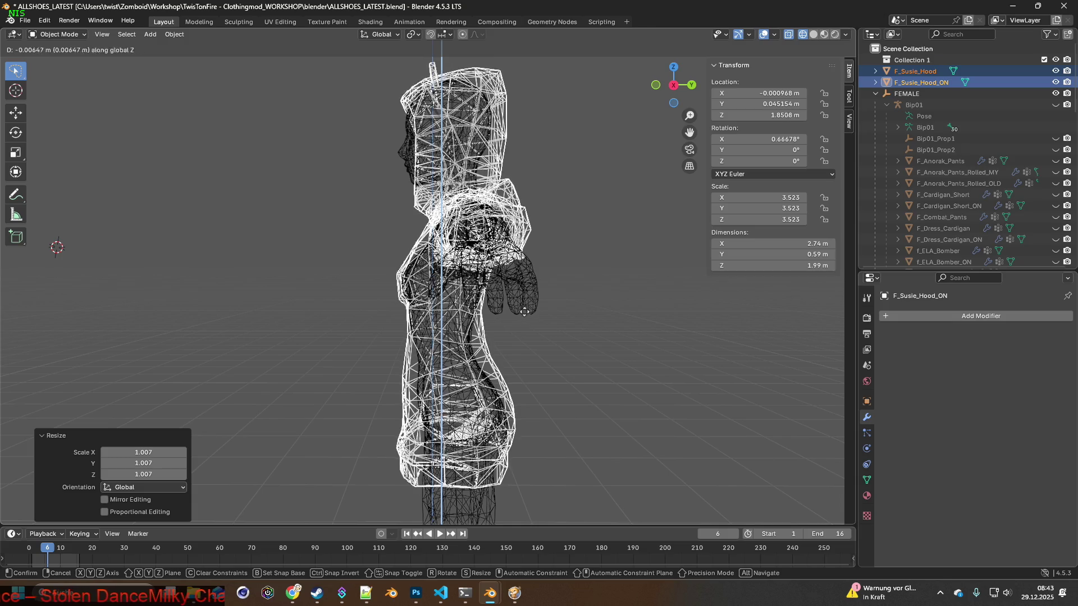
click(524, 313)
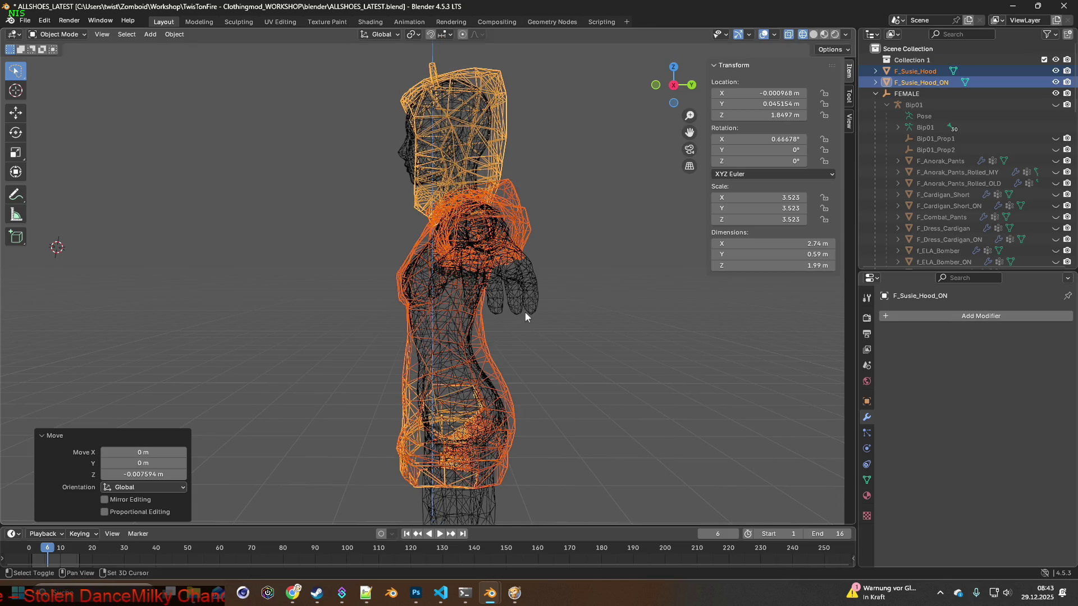
click(824, 34)
mouse_move(561, 298)
middle_down()
mouse_move(492, 310)
mouse_move(550, 296)
mouse_move(429, 291)
mouse_move(435, 272)
mouse_move(423, 257)
mouse_move(520, 293)
mouse_move(451, 291)
mouse_move(500, 304)
mouse_move(528, 257)
mouse_move(518, 255)
mouse_move(414, 255)
mouse_move(411, 274)
mouse_move(444, 267)
mouse_move(259, 261)
mouse_move(471, 257)
mouse_move(367, 243)
mouse_move(506, 237)
mouse_move(445, 312)
mouse_move(451, 295)
mouse_move(492, 280)
mouse_move(658, 265)
middle_up()
scroll(500, 296, up, 3)
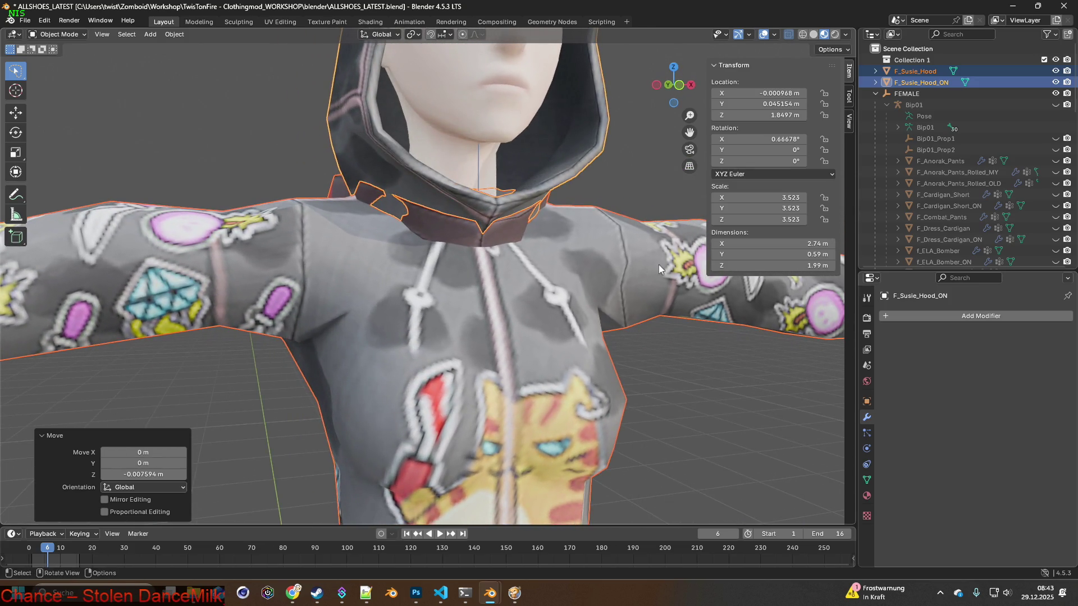
click(1055, 71)
click(1057, 82)
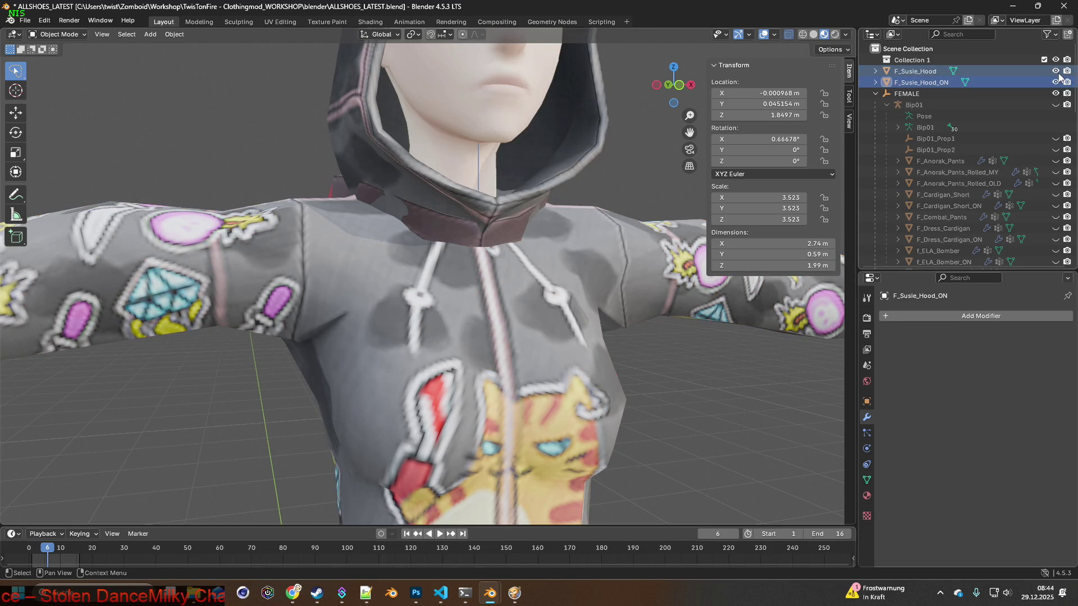
click(1056, 82)
click(1055, 71)
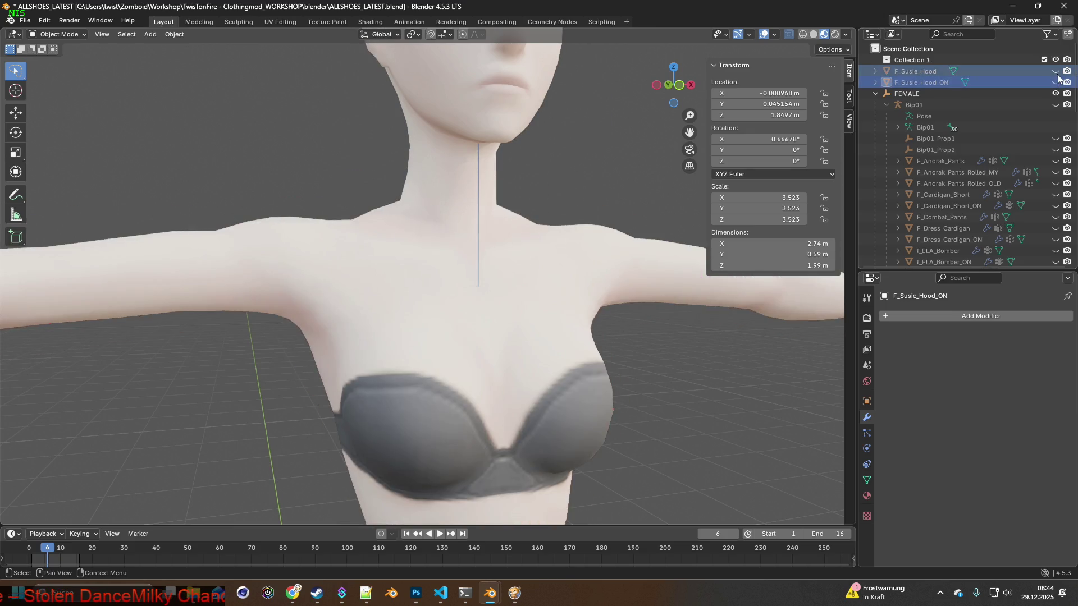
click(1056, 81)
middle_drag(524, 266, 459, 271)
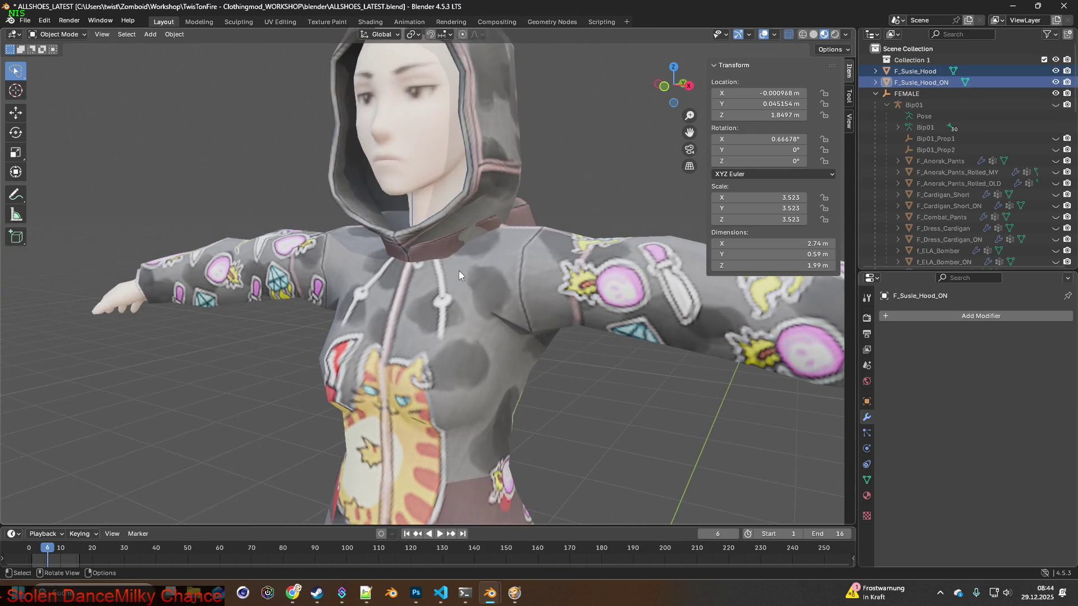
mouse_move(624, 228)
middle_down()
mouse_move(526, 241)
mouse_move(612, 235)
mouse_move(491, 262)
mouse_move(653, 243)
mouse_move(520, 209)
mouse_move(447, 221)
mouse_move(445, 266)
mouse_move(424, 274)
mouse_move(472, 278)
mouse_move(336, 284)
mouse_move(471, 275)
middle_up()
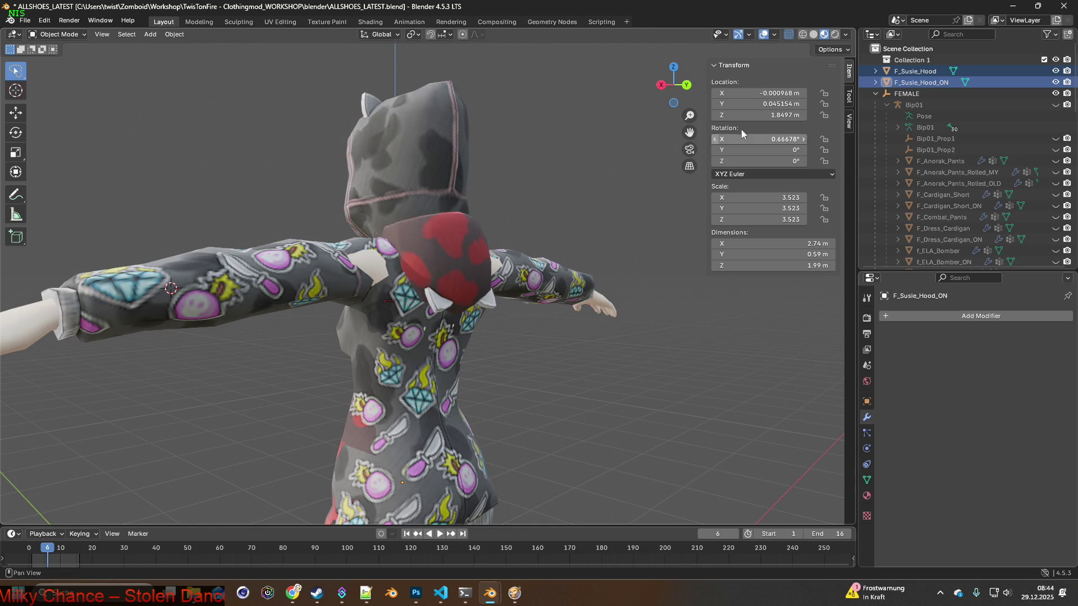
Save the file and apply all transforms to F_Susie_Hood and F_Susie_Hood_ON.
click(25, 20)
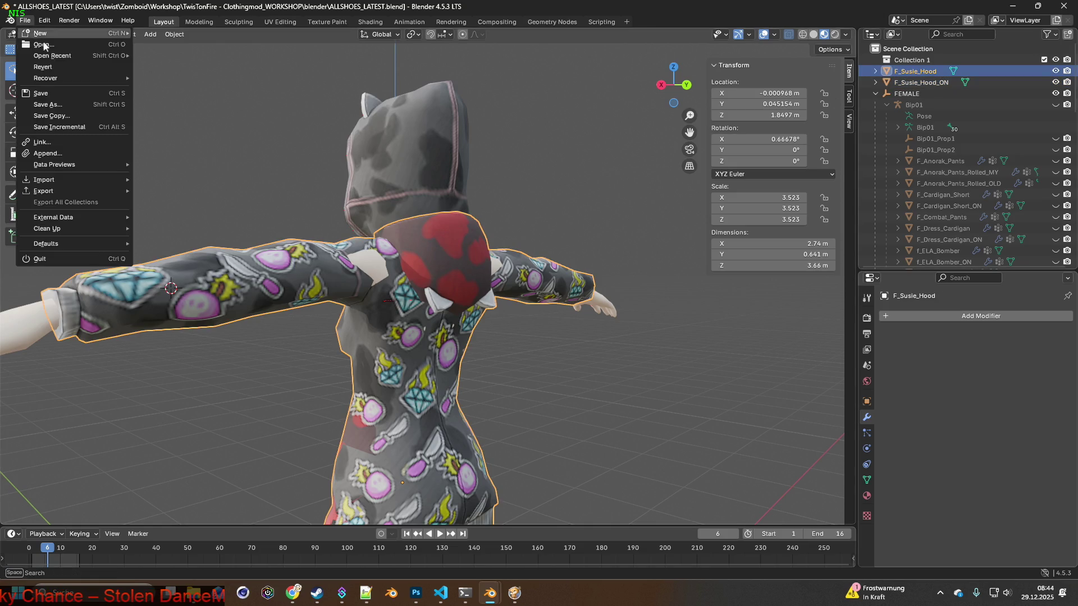
click(50, 93)
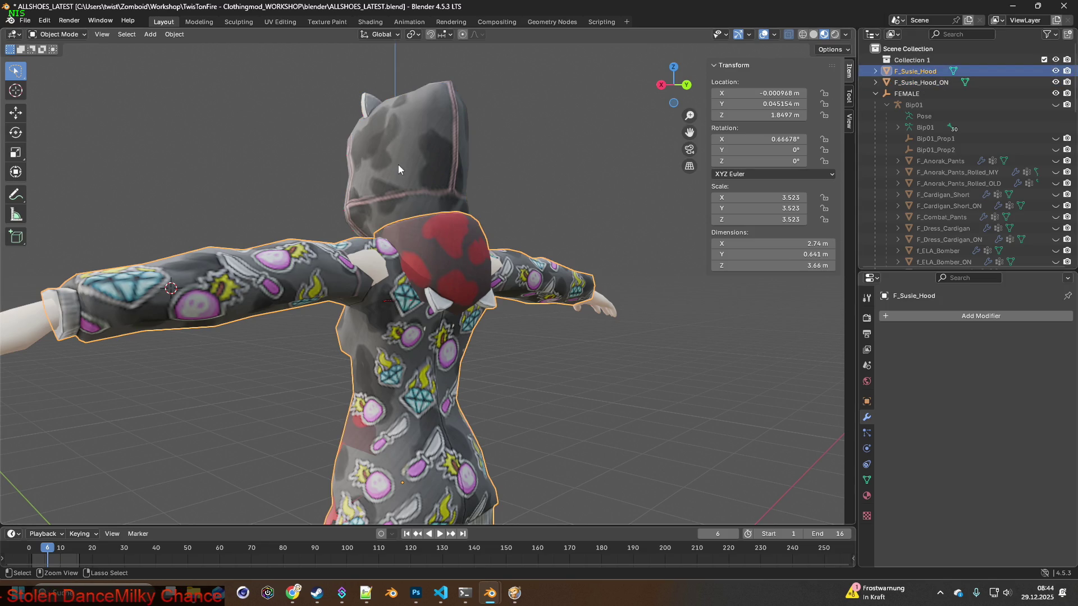
key(ctrl+a)
click(354, 164)
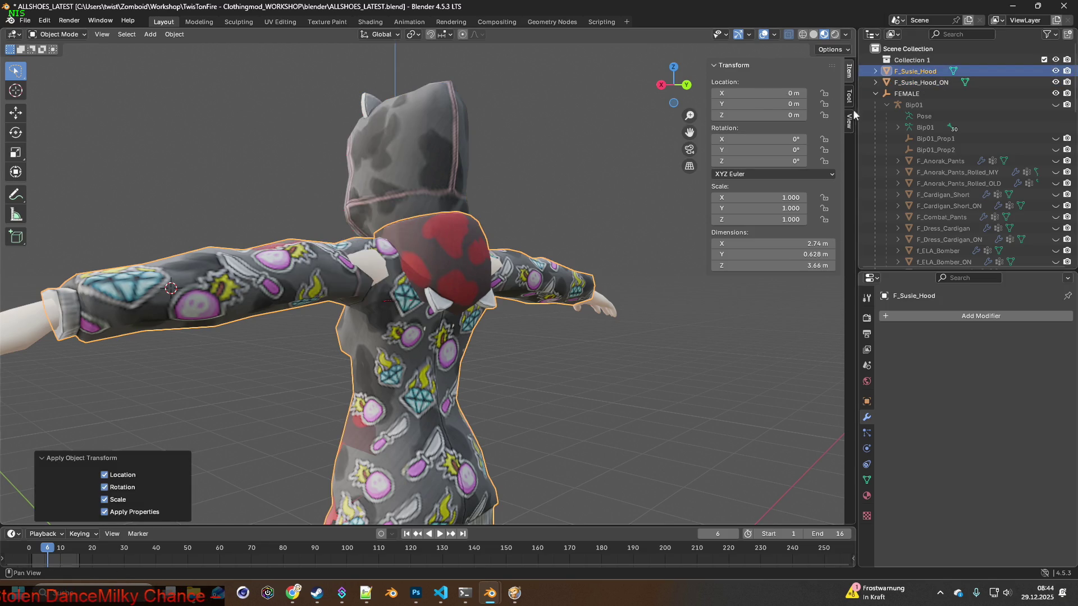
click(910, 83)
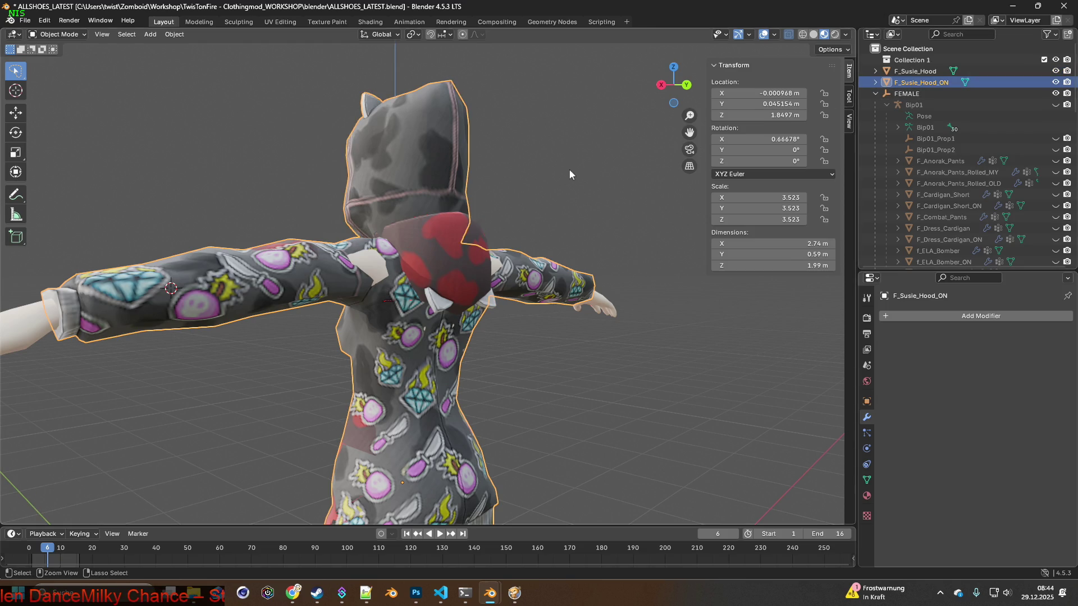
key(ctrl+a)
click(533, 172)
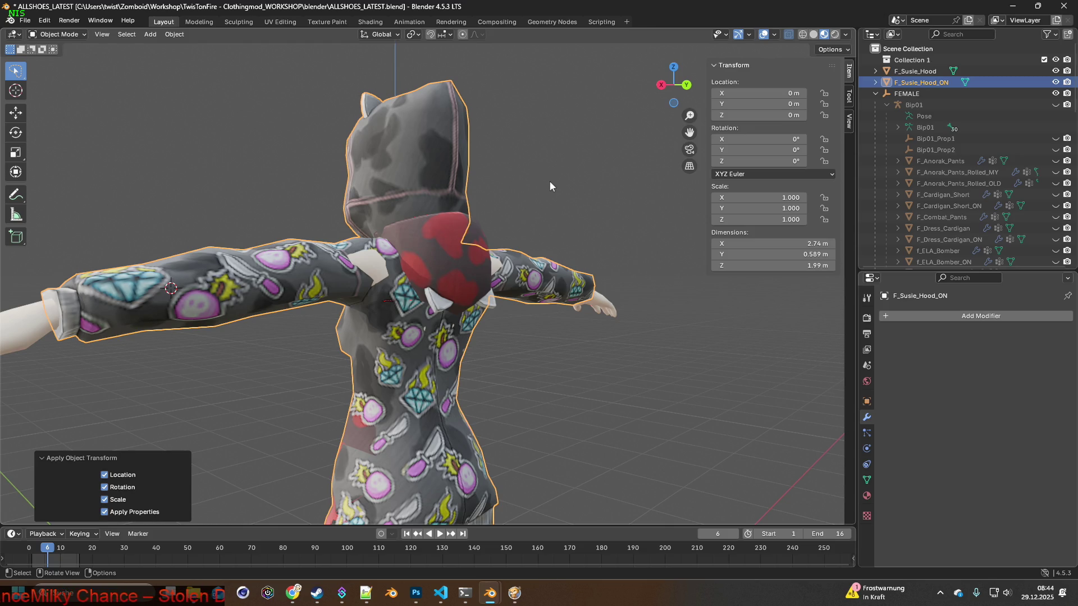
Enter Edit Mode on F_Susie_Hood with face selection active.
middle_drag(550, 181, 484, 188)
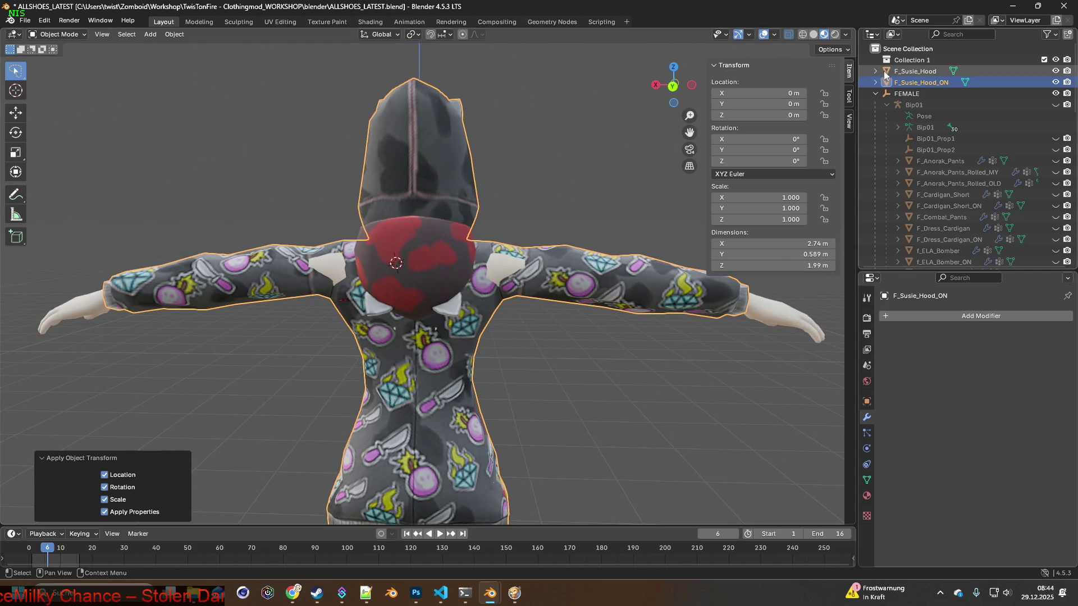
click(917, 72)
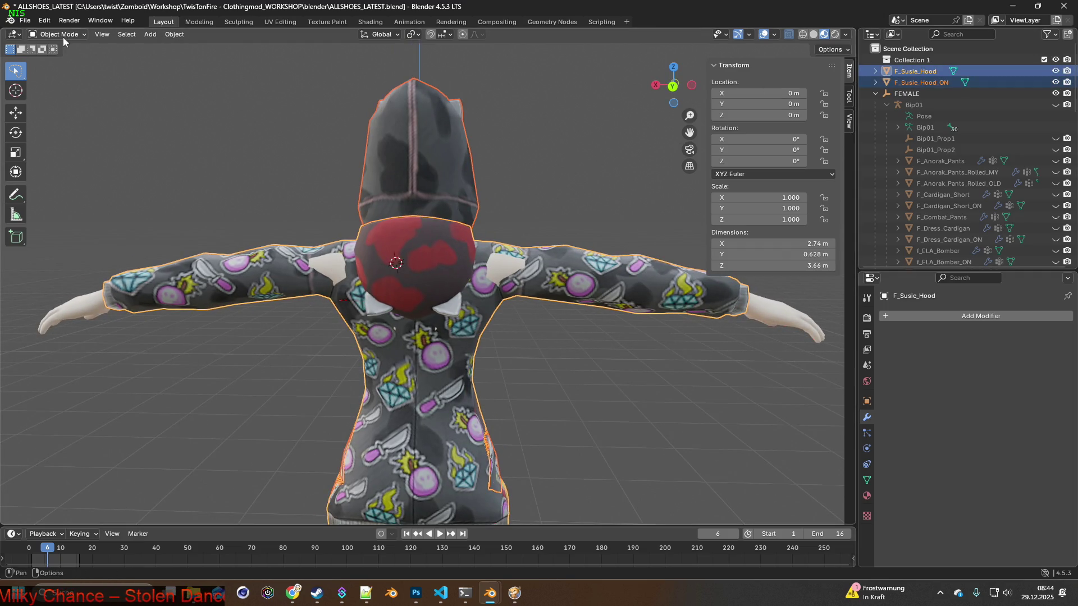
click(67, 60)
scroll(483, 228, up, 3)
mouse_move(524, 238)
middle_down()
mouse_move(502, 249)
mouse_move(405, 174)
middle_up()
click(110, 34)
Select the faces around the white patch on one hoodie shoulder and inspect them from the side.
mouse_move(478, 239)
middle_down()
mouse_move(505, 267)
mouse_move(530, 271)
middle_up()
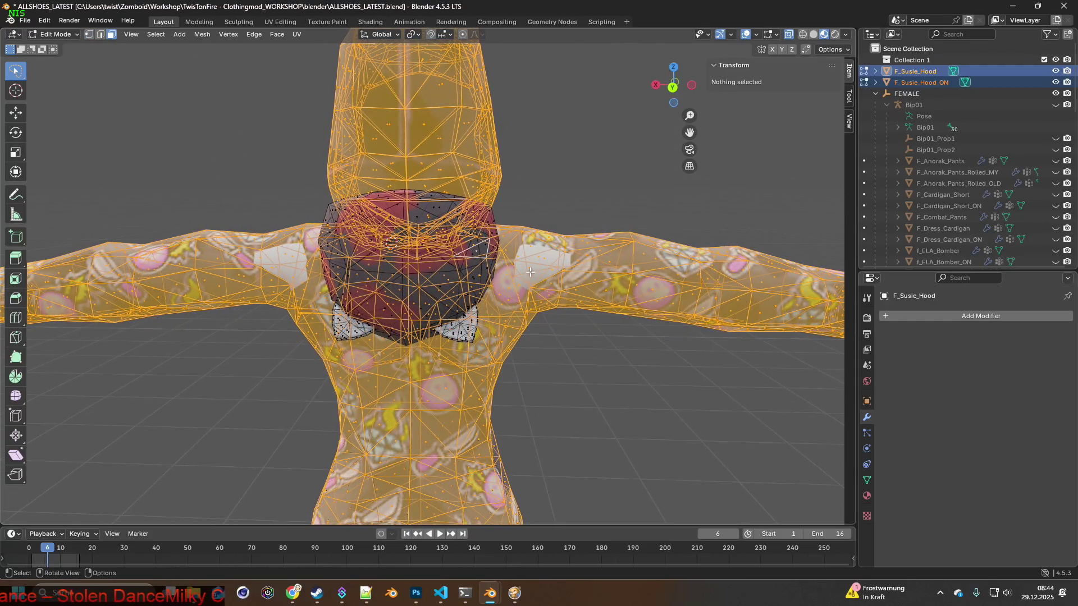
scroll(559, 291, up, 4)
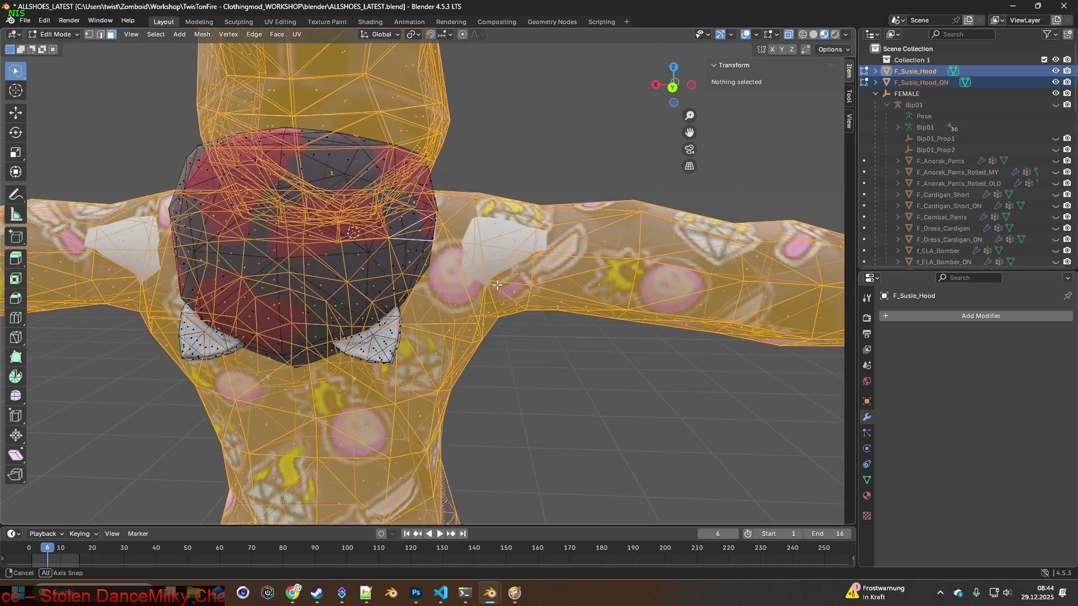
middle_drag(559, 291, 501, 293)
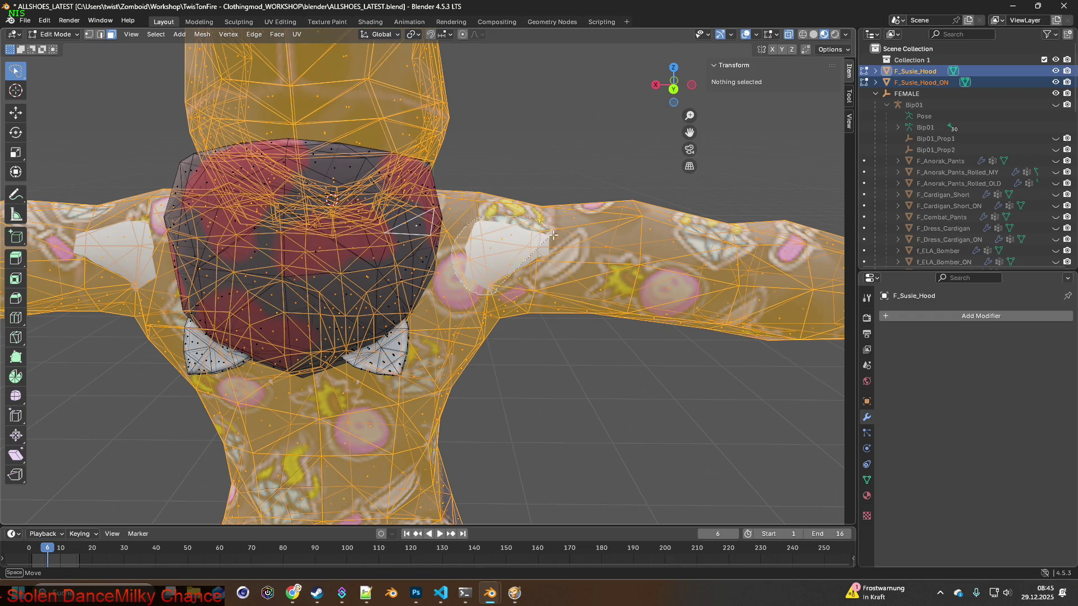
click(551, 288)
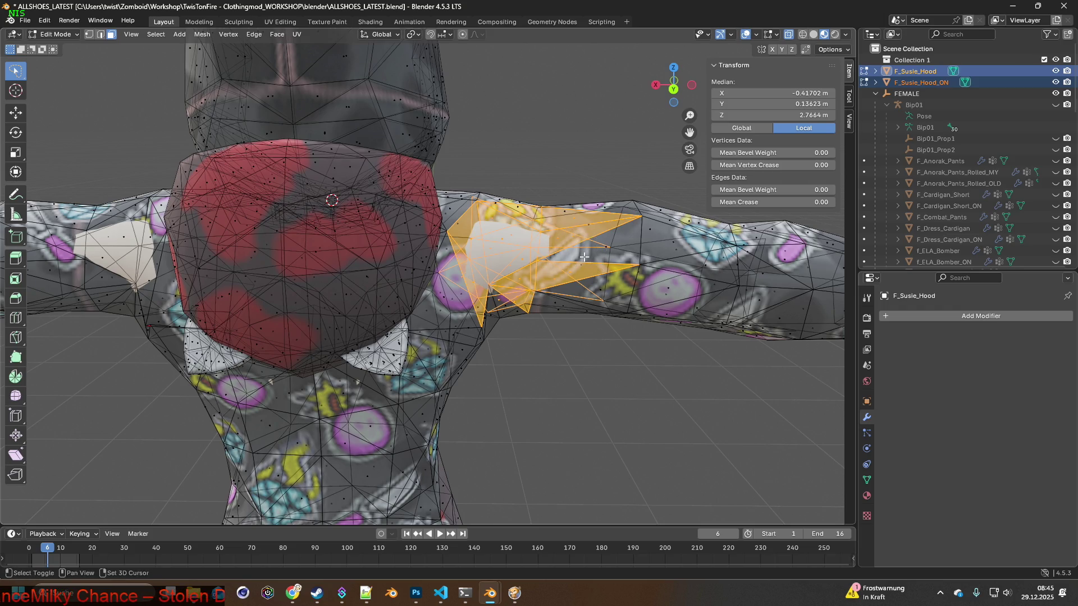
middle_drag(524, 265, 375, 288)
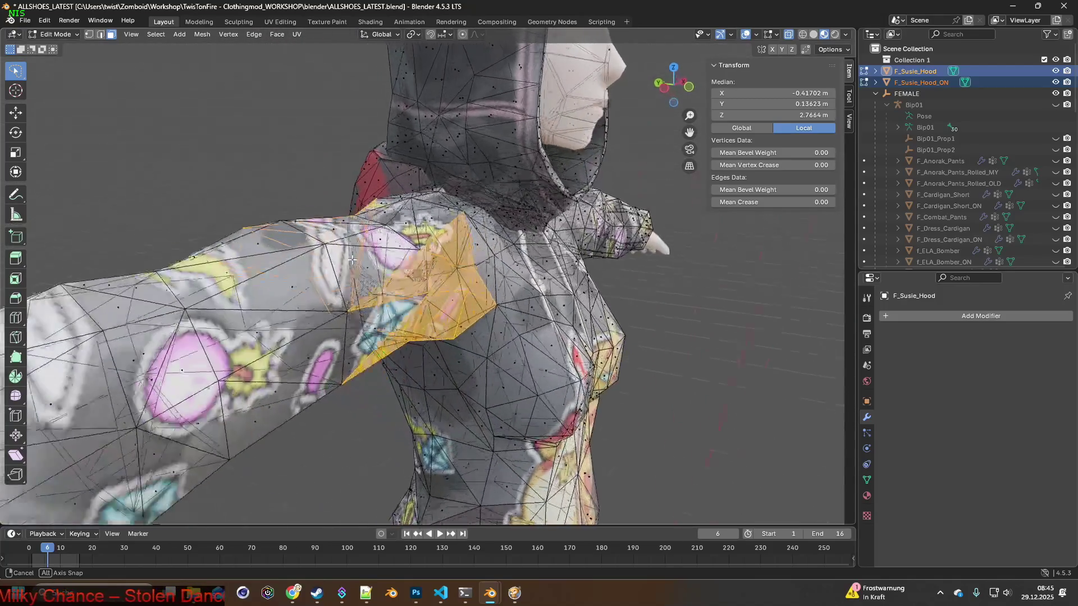
mouse_move(375, 289)
middle_down()
mouse_move(501, 261)
mouse_move(404, 270)
mouse_move(432, 297)
mouse_move(491, 288)
middle_up()
Select the other shoulder's faces and deselect stray faces around both shoulders.
click(381, 316)
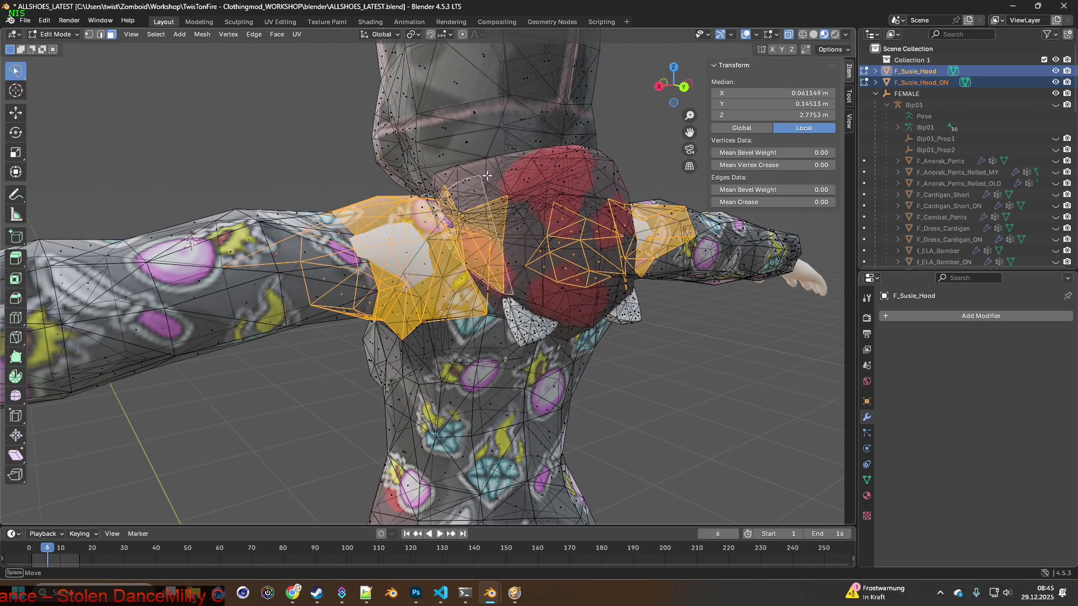
mouse_move(513, 290)
middle_down()
mouse_move(342, 247)
mouse_move(358, 269)
middle_up()
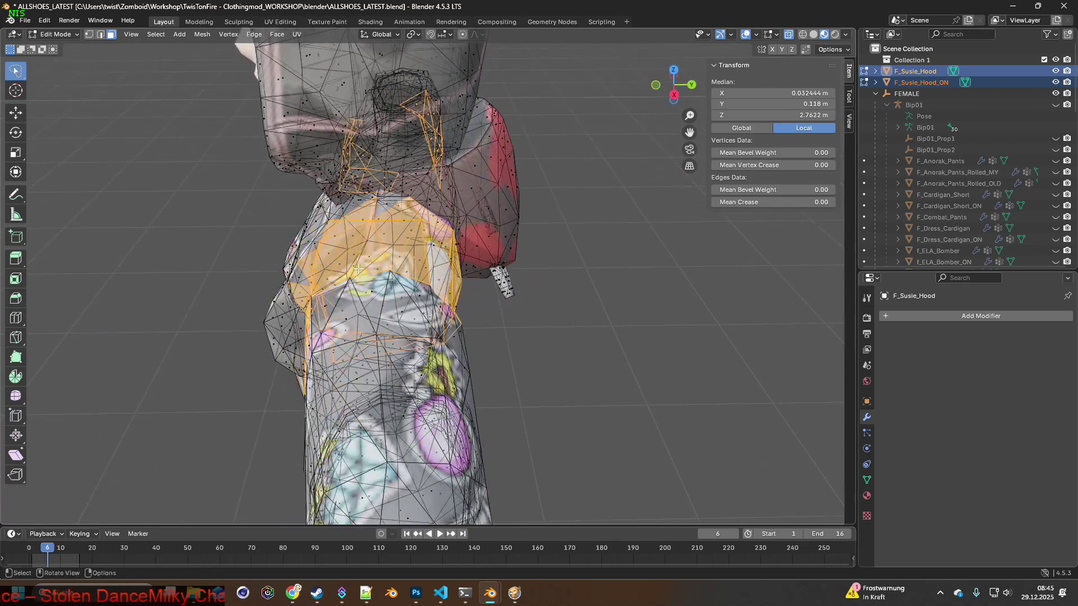
middle_drag(358, 211, 207, 164)
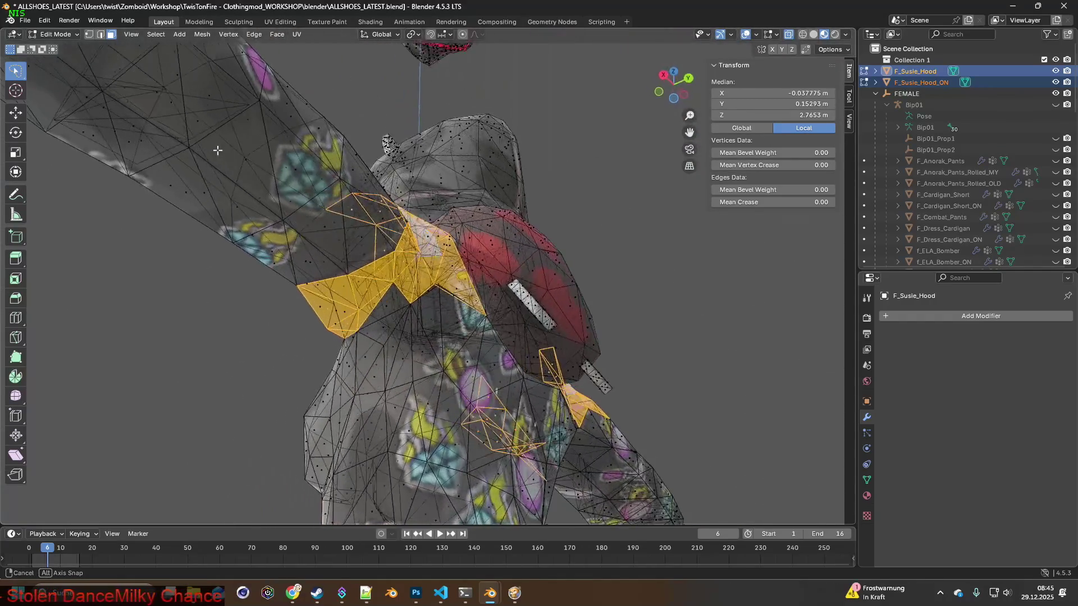
ctrl+drag(338, 285, 300, 324)
ctrl+drag(368, 338, 274, 345)
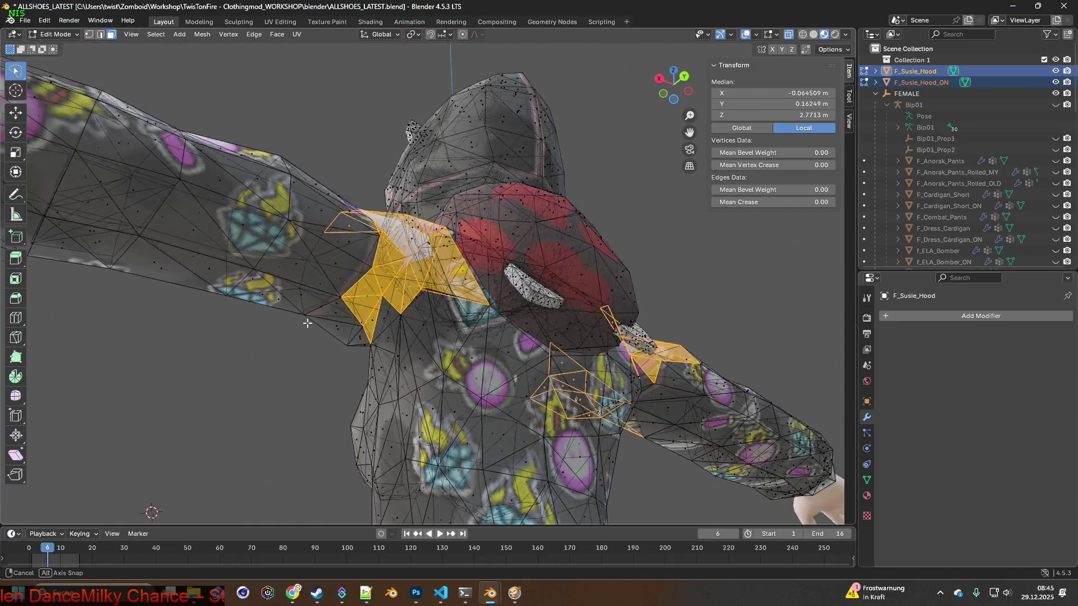
middle_drag(275, 345, 283, 334)
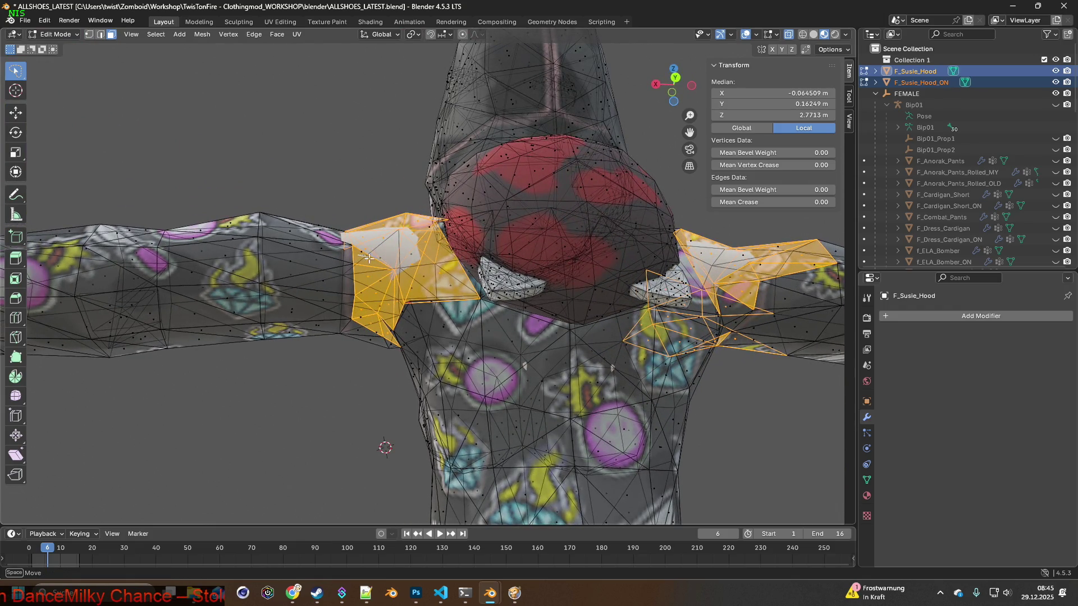
ctrl+drag(381, 341, 296, 331)
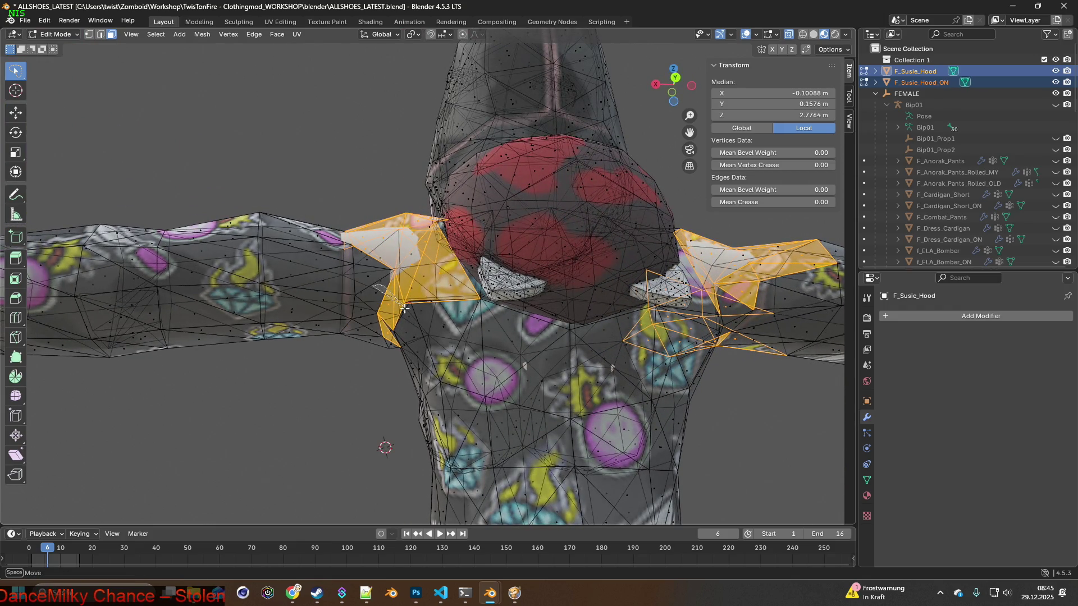
ctrl+drag(403, 310, 396, 314)
Refine the shoulder face selection further, removing faces below the left shoulder, checking from all sides.
middle_drag(396, 313, 468, 308)
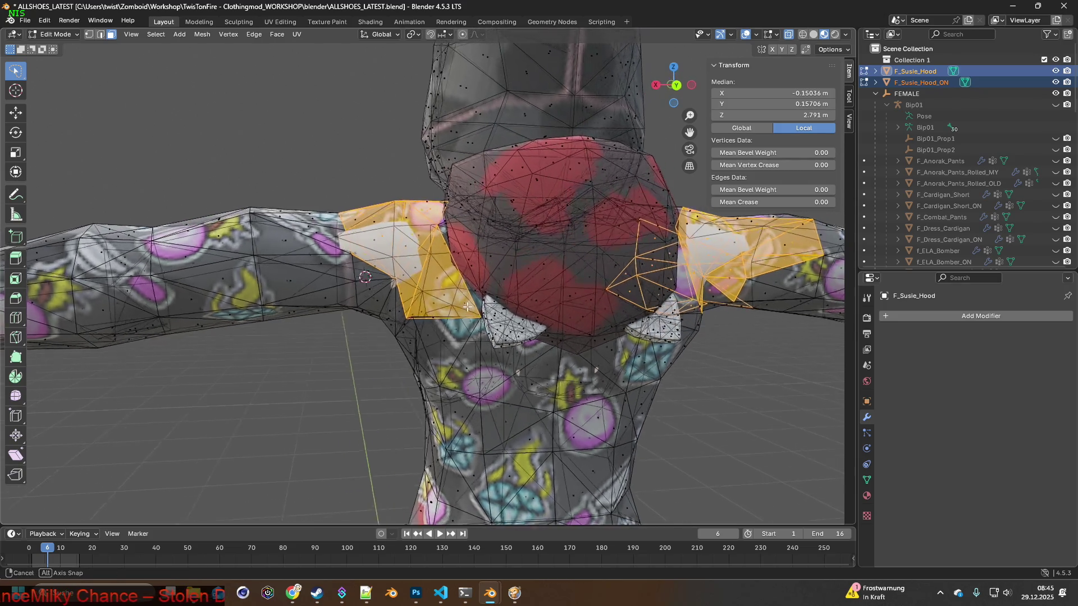
middle_drag(467, 308, 367, 293)
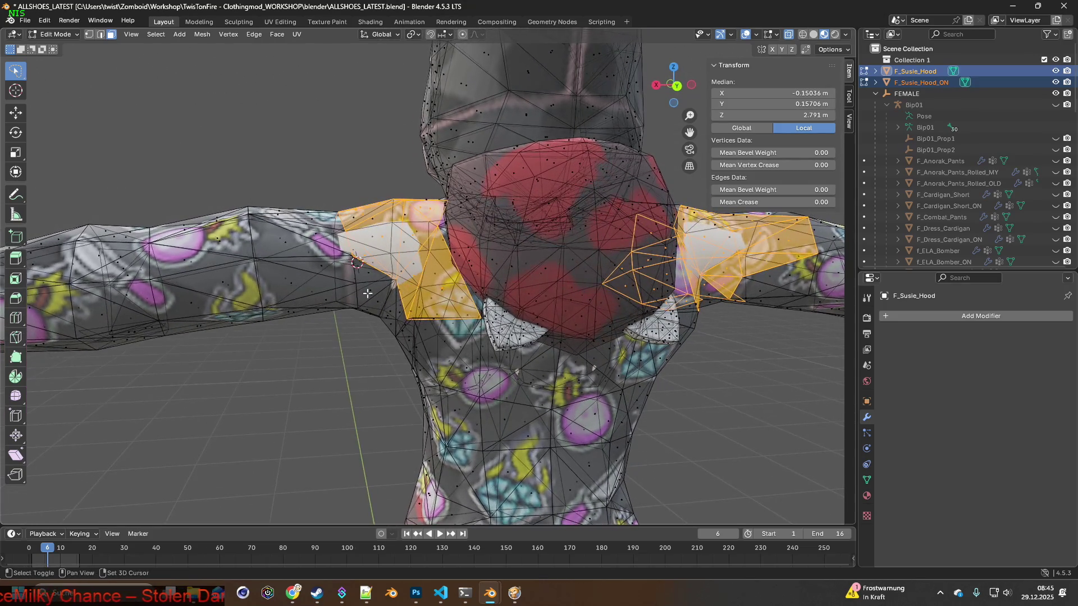
ctrl+drag(367, 293, 367, 293)
middle_drag(367, 293, 411, 275)
ctrl+drag(412, 275, 328, 245)
middle_drag(413, 267, 372, 268)
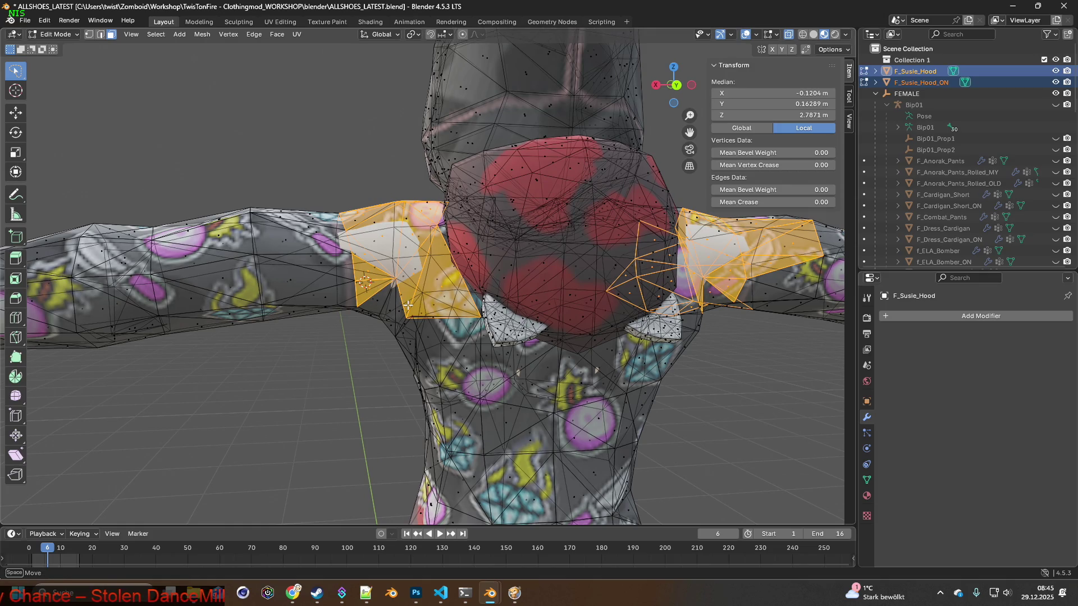
middle_drag(394, 280, 399, 234)
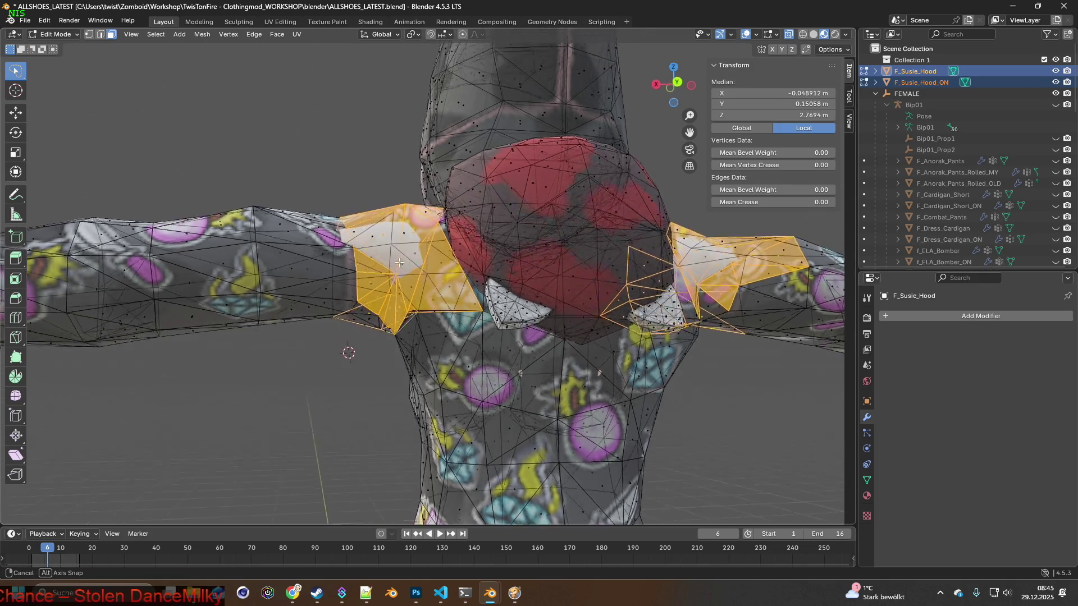
shift+click(354, 329)
mouse_move(358, 327)
middle_down()
mouse_move(375, 312)
mouse_move(416, 321)
middle_up()
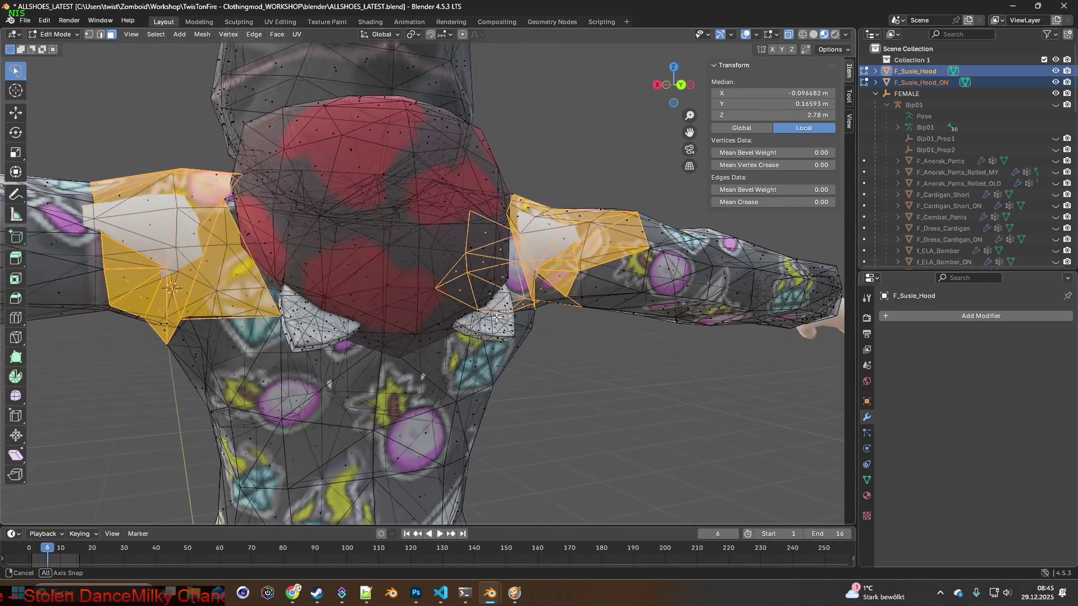
mouse_move(415, 321)
middle_down()
mouse_move(446, 315)
mouse_move(487, 287)
middle_up()
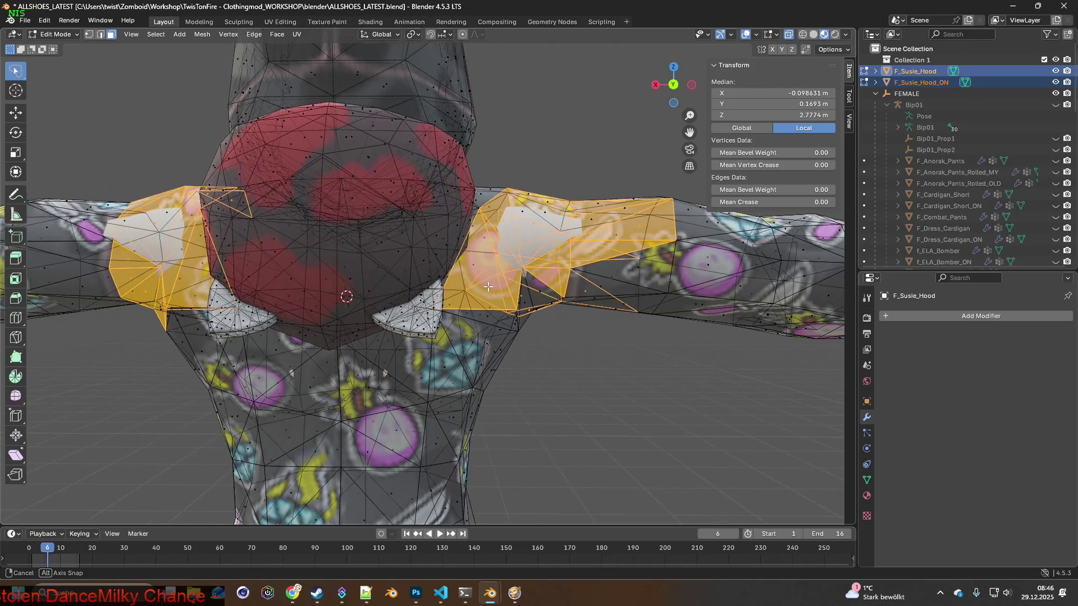
mouse_move(550, 276)
middle_down()
mouse_move(512, 271)
mouse_move(541, 278)
mouse_move(640, 264)
middle_up()
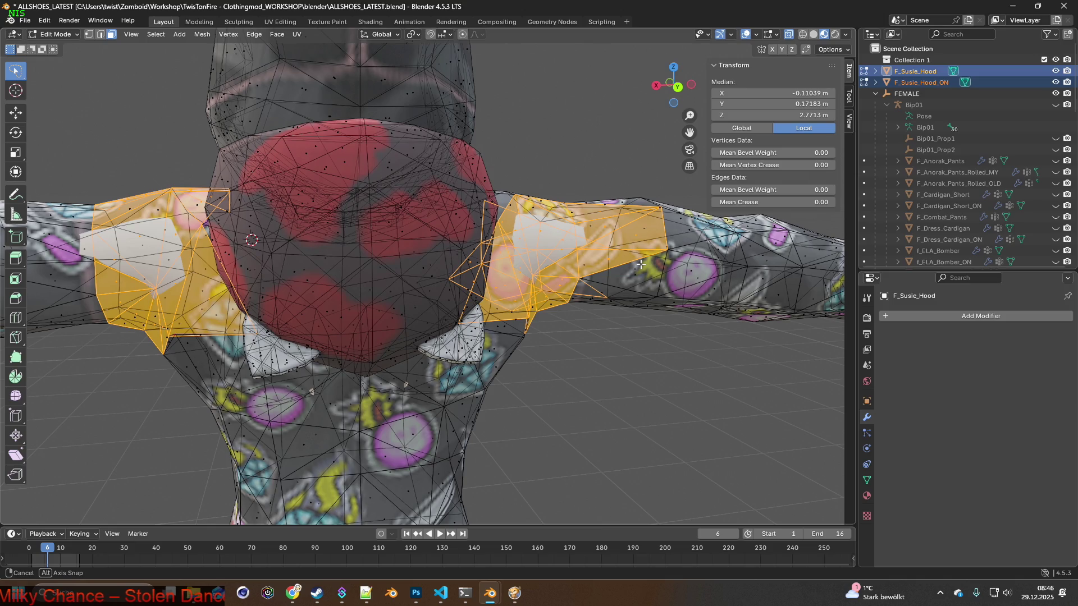
Trim faces beside the right shoulder out of the selection and add a left-sleeve face.
middle_drag(639, 264, 587, 272)
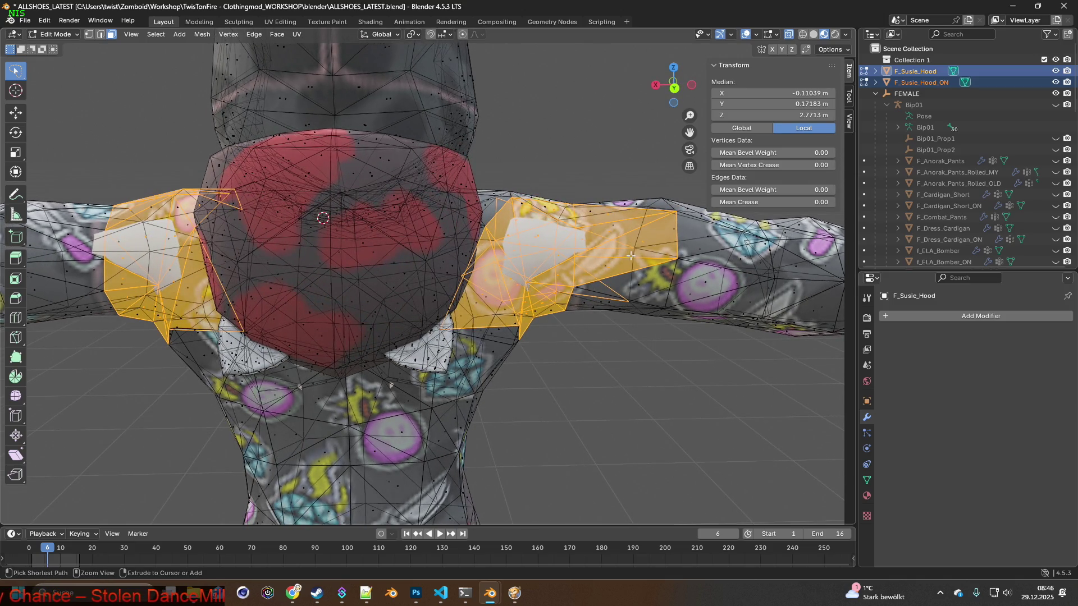
ctrl+drag(660, 238, 631, 260)
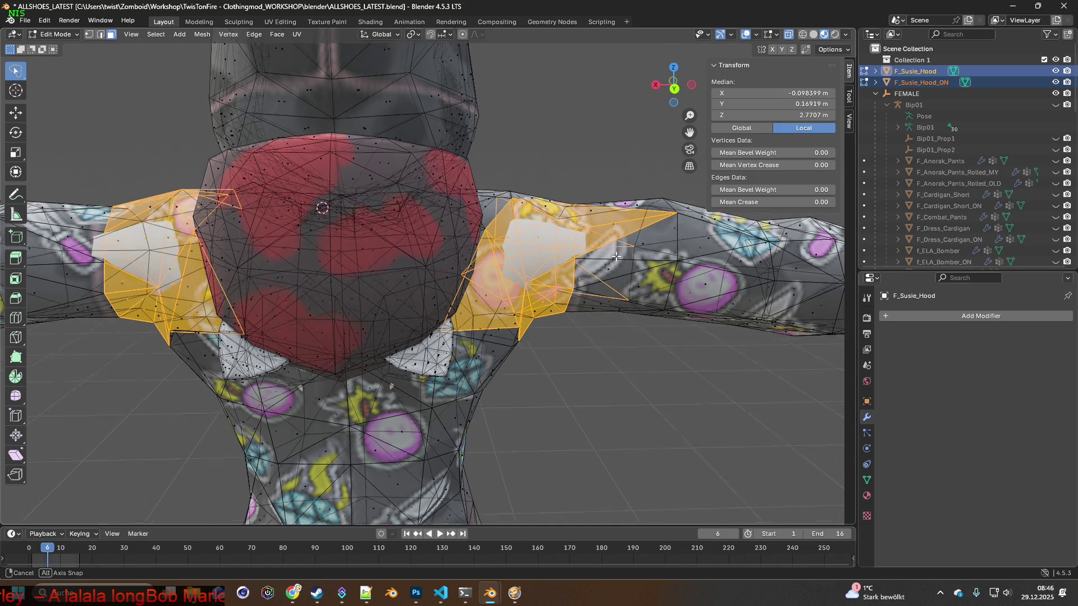
middle_drag(606, 262, 615, 257)
ctrl+drag(615, 257, 640, 206)
mouse_move(575, 209)
middle_down()
mouse_move(555, 216)
mouse_move(554, 233)
mouse_move(590, 211)
middle_up()
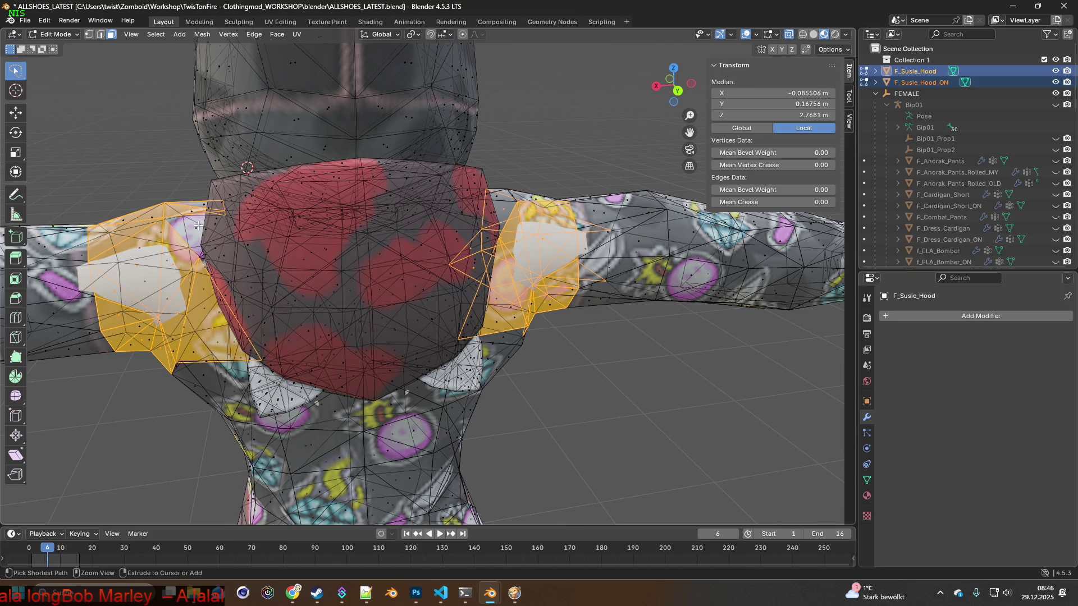
ctrl+click(184, 209)
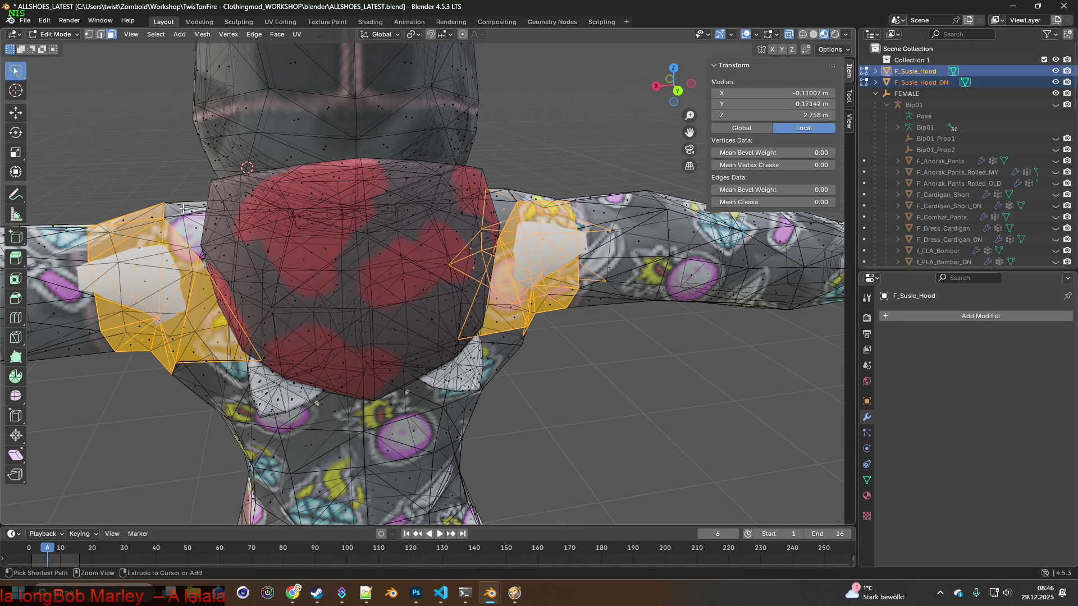
ctrl+click(91, 224)
mouse_move(161, 209)
middle_down()
mouse_move(175, 174)
mouse_move(390, 381)
middle_up()
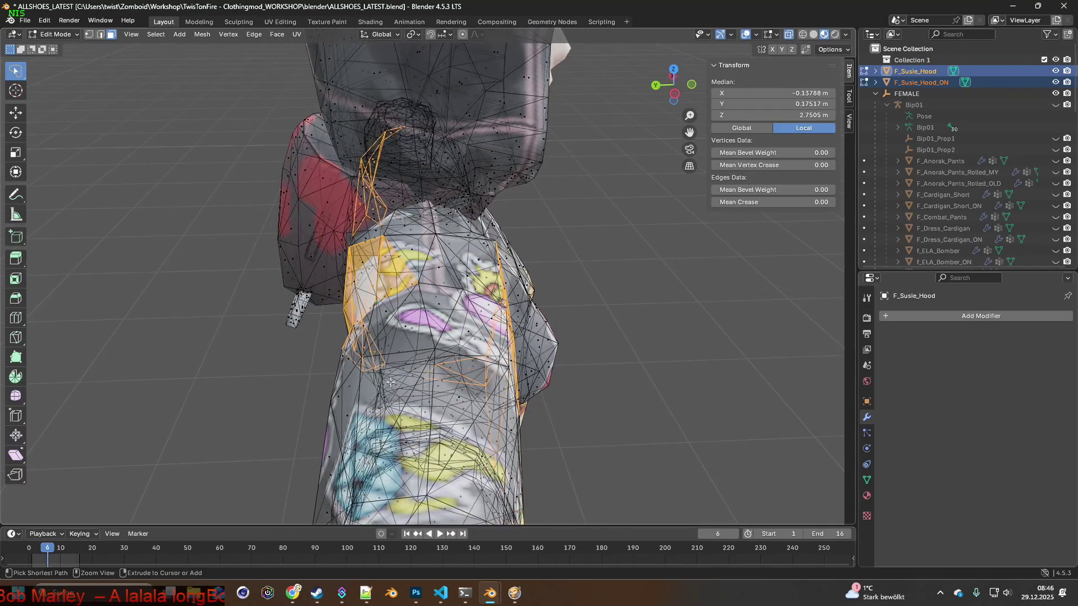
mouse_move(429, 315)
middle_down()
mouse_move(498, 383)
mouse_move(383, 330)
mouse_move(302, 368)
mouse_move(628, 334)
middle_up()
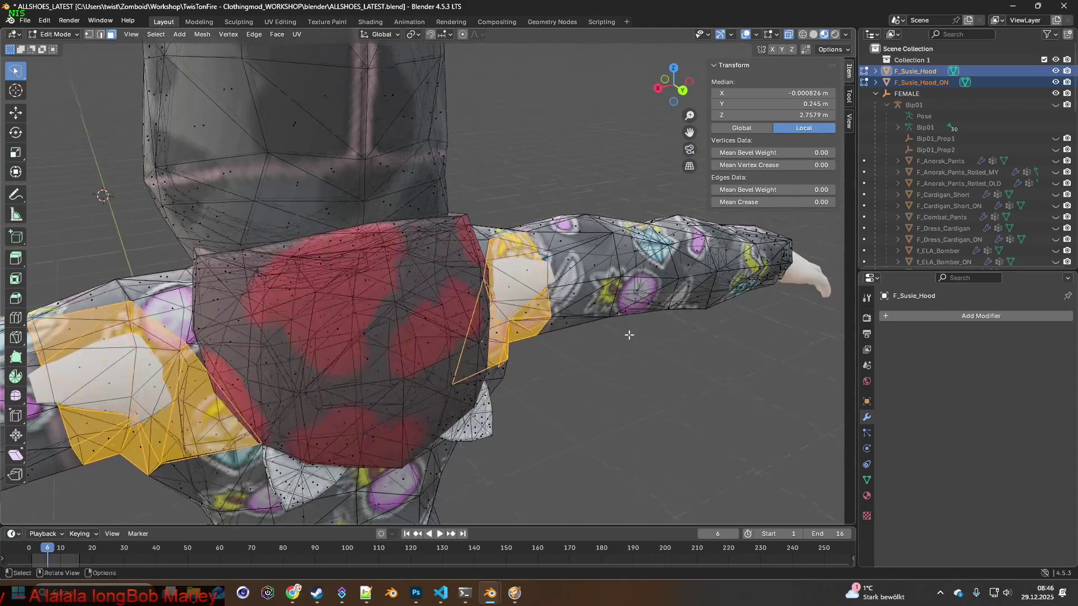
Move shoulder vertices to new positions to reshape the shoulder faces.
click(582, 271)
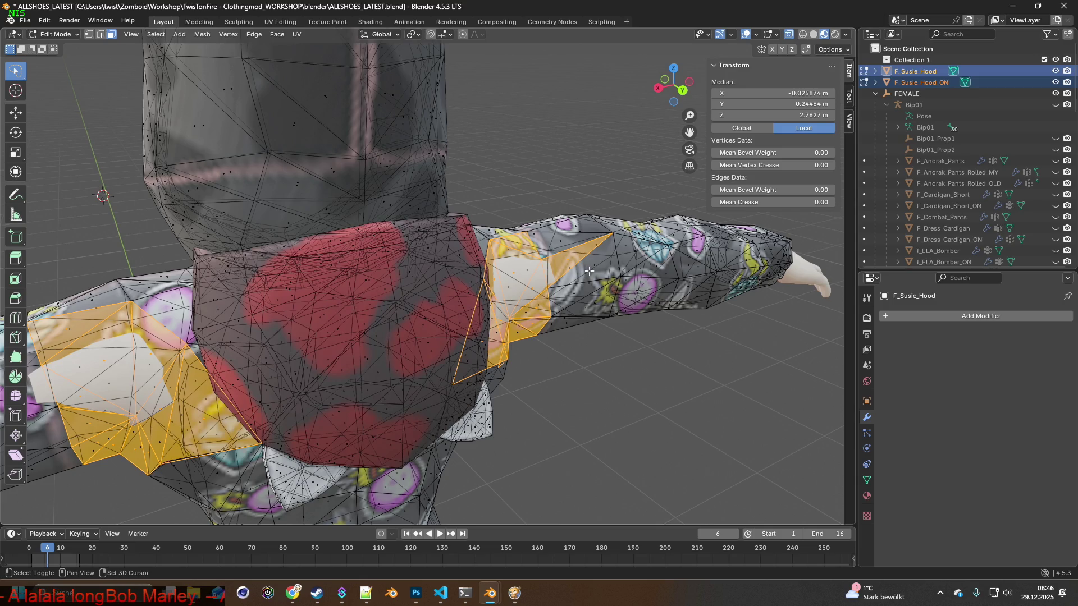
click(598, 265)
middle_drag(599, 265, 556, 313)
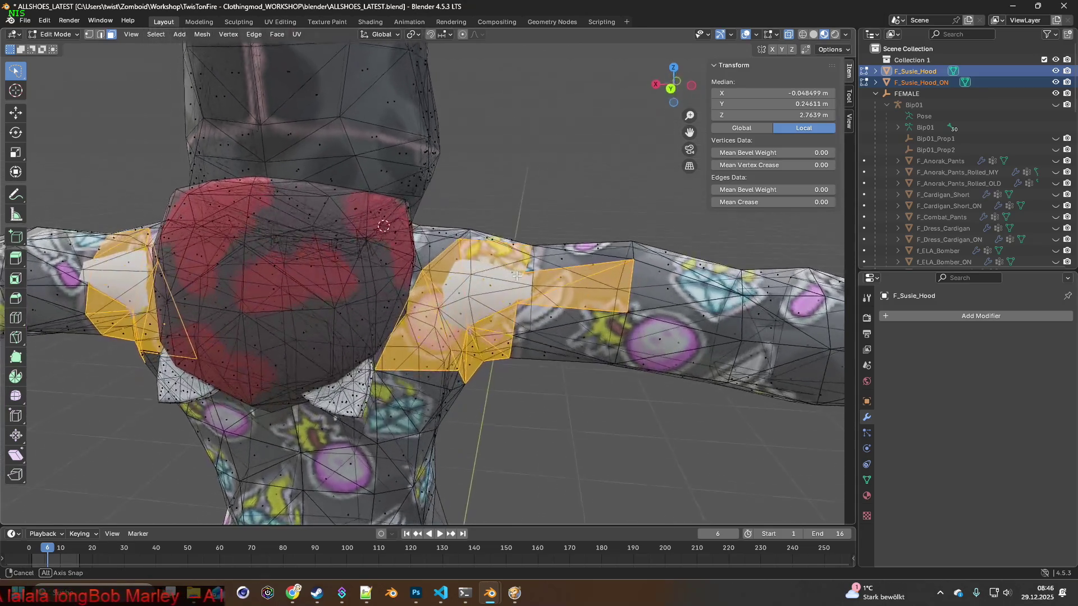
click(508, 312)
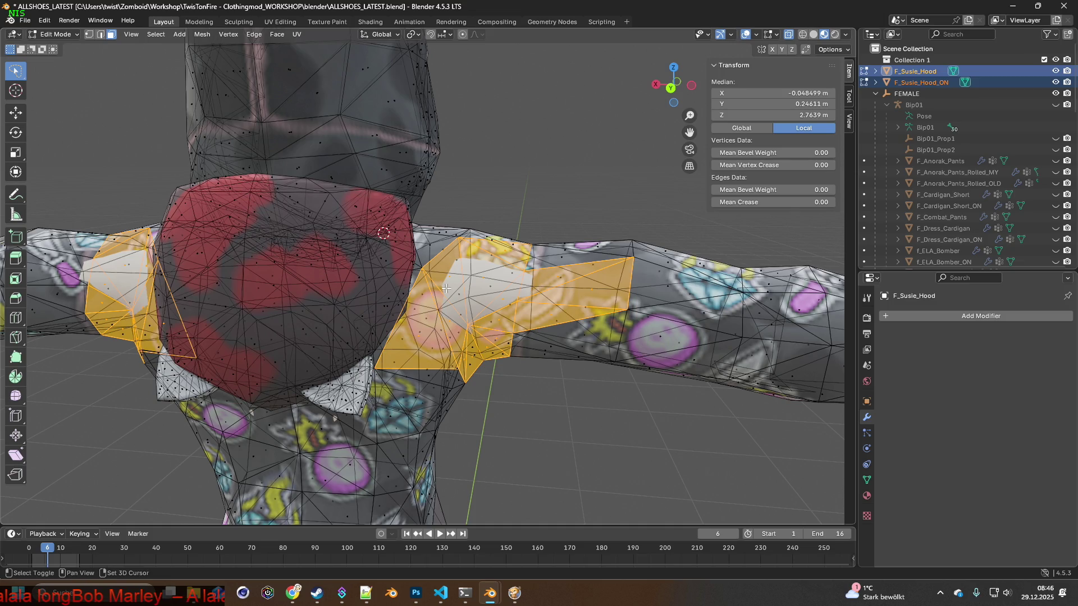
click(545, 281)
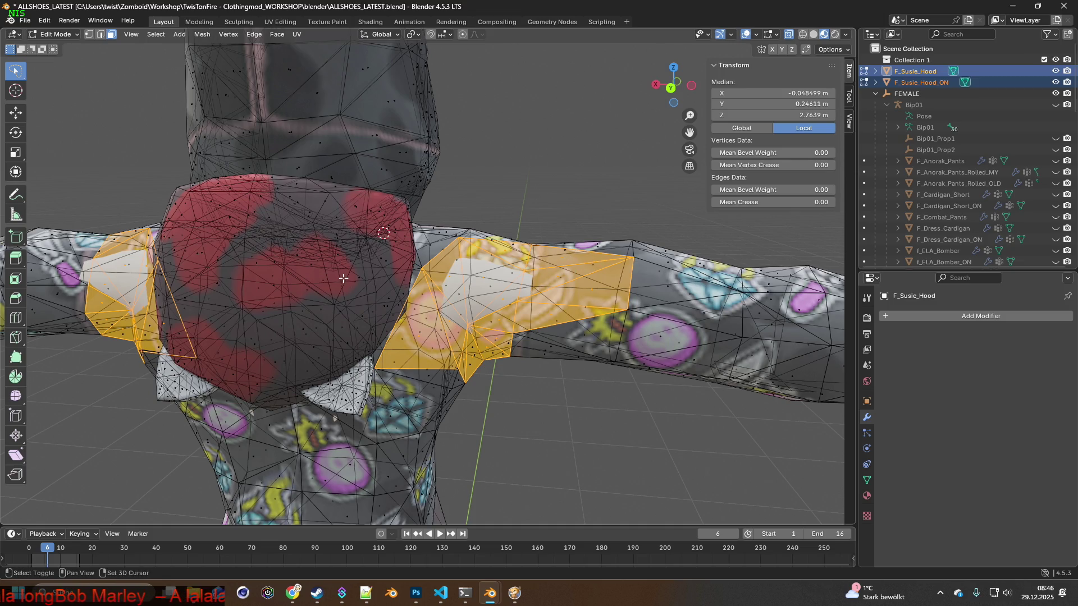
click(448, 251)
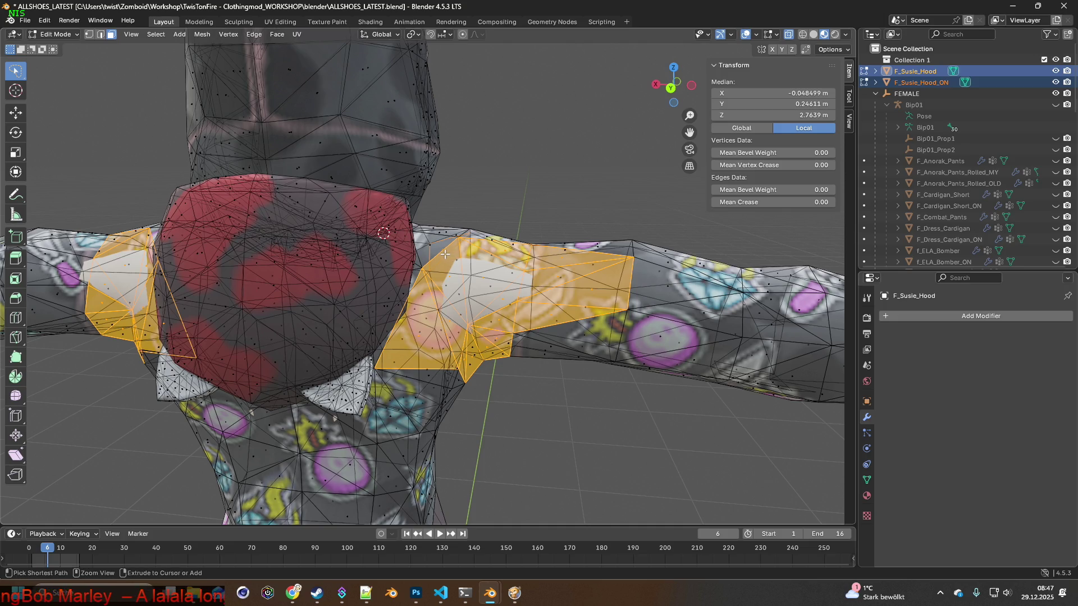
mouse_move(455, 247)
middle_down()
mouse_move(458, 274)
mouse_move(438, 275)
middle_up()
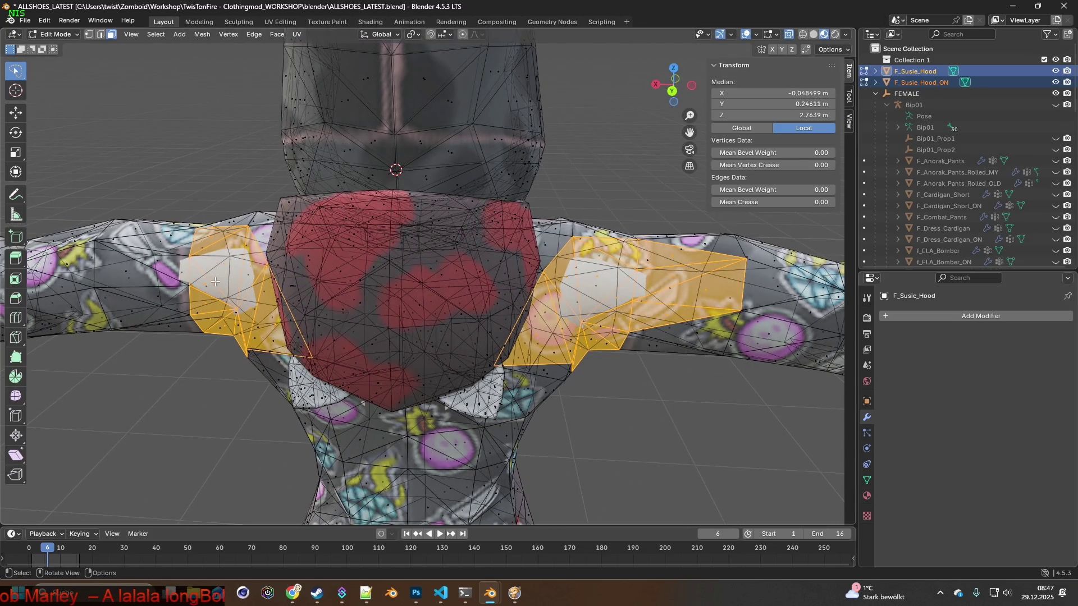
Add the left-arm shoulder faces, including the triangular one, to the selection.
middle_drag(185, 288, 236, 266)
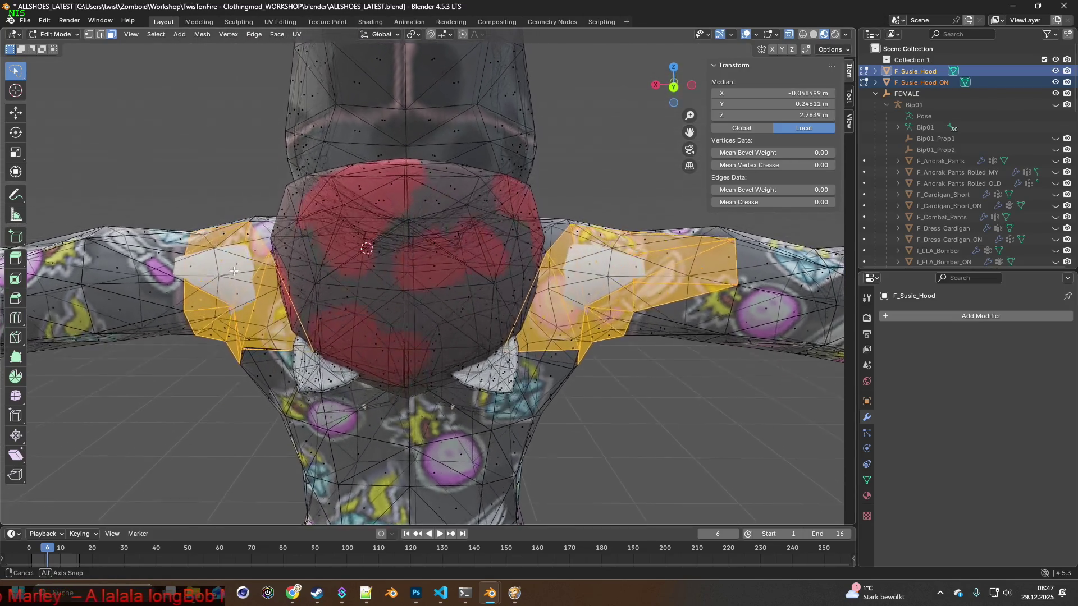
middle_drag(236, 266, 203, 281)
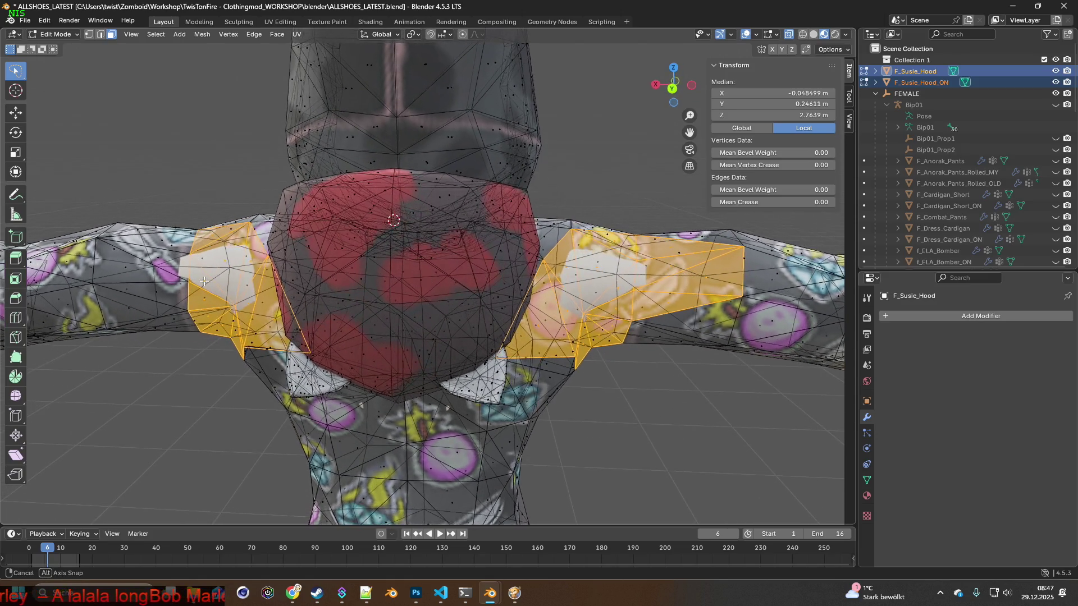
shift+click(178, 297)
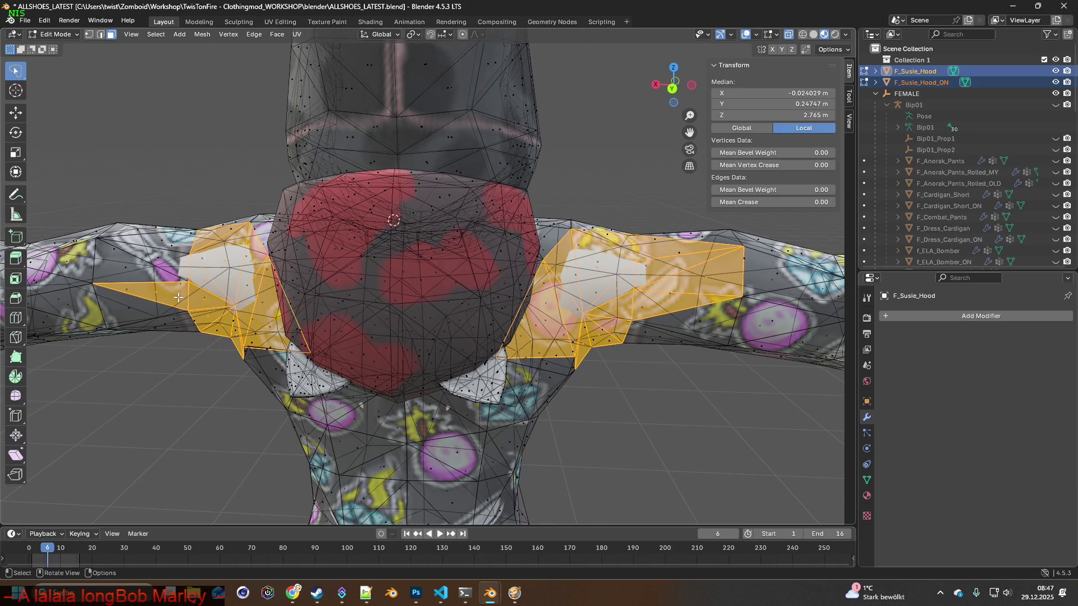
middle_drag(155, 279, 127, 279)
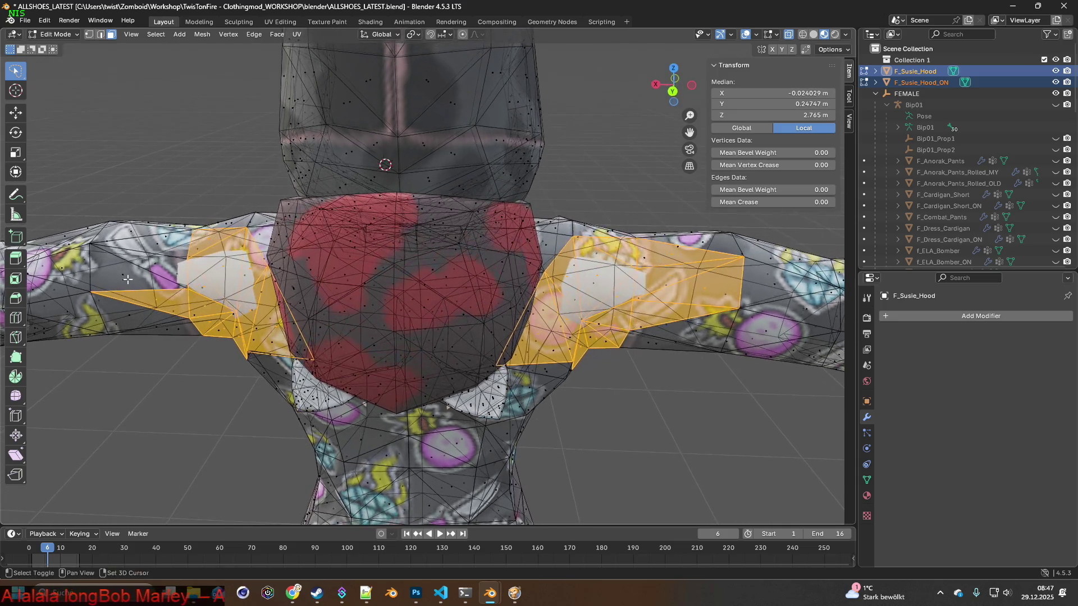
shift+click(122, 275)
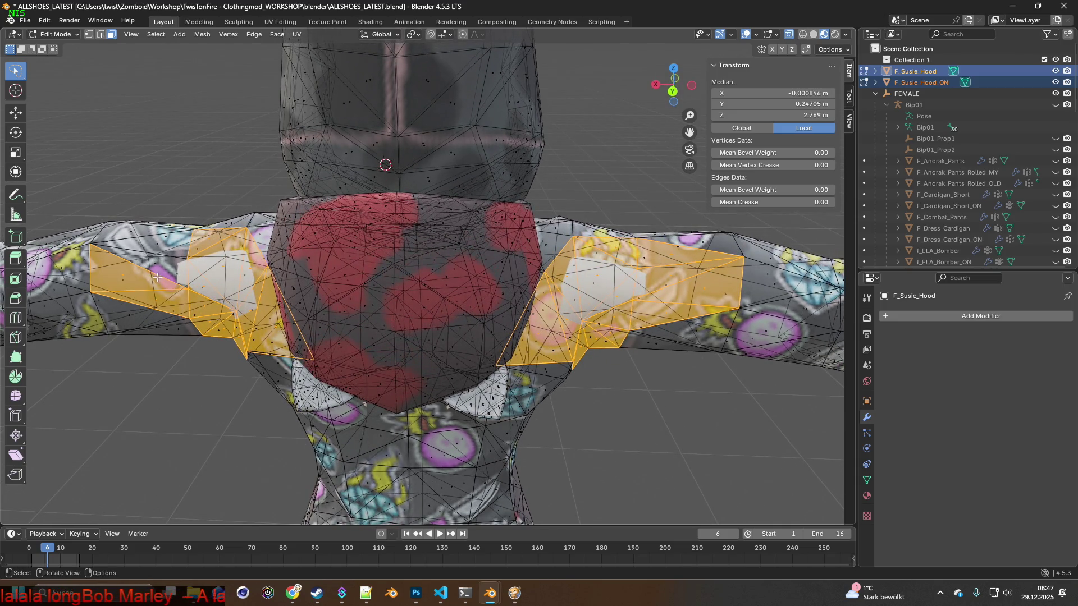
middle_drag(157, 277, 168, 286)
shift+click(173, 276)
shift+click(169, 270)
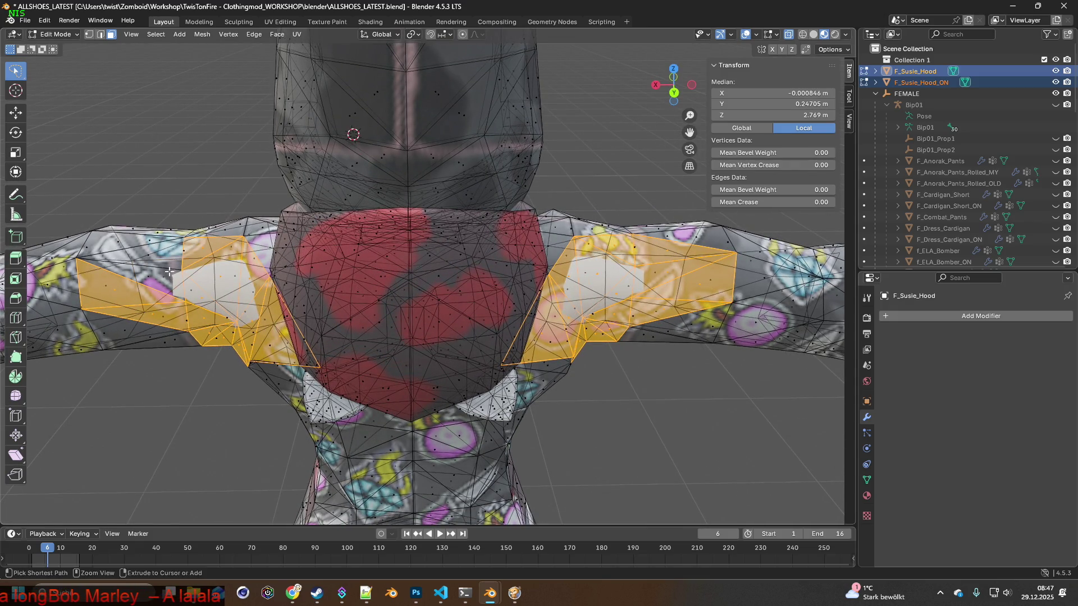
shift+click(159, 270)
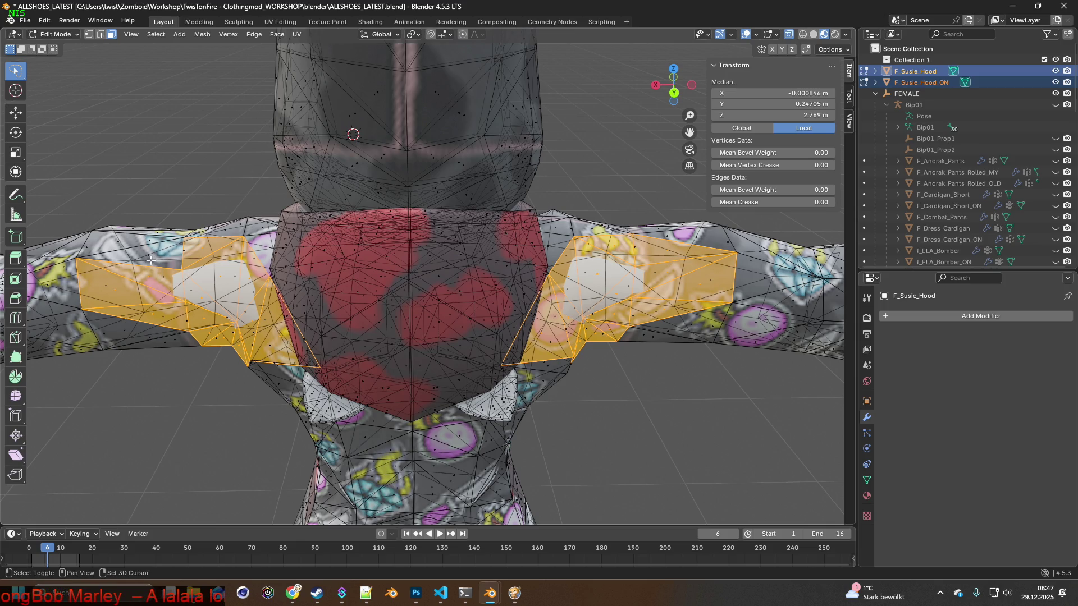
shift+click(159, 252)
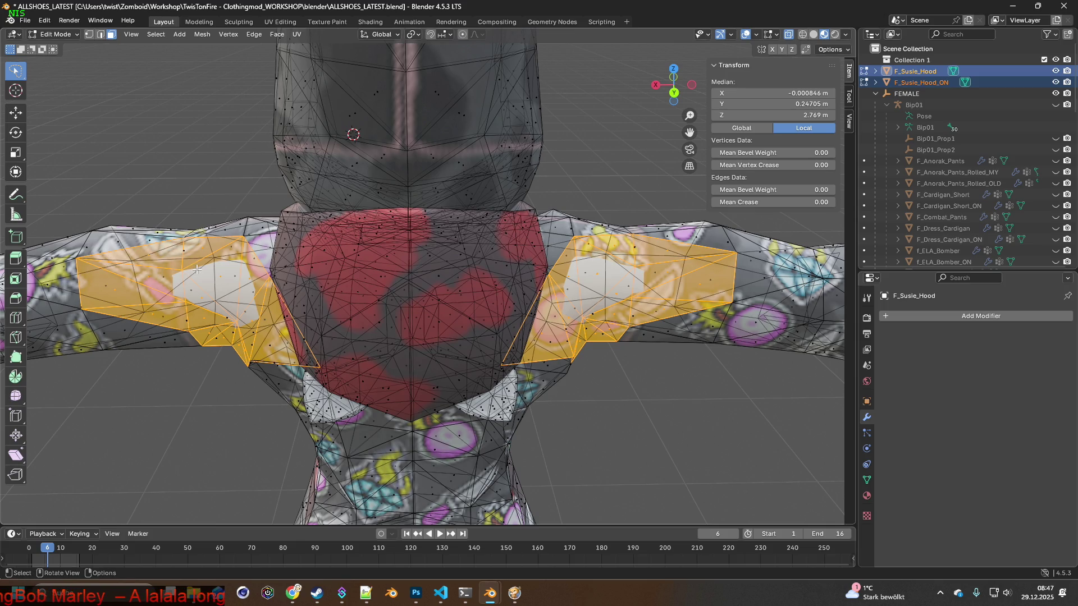
Orbit around the mesh to check the shoulder selection from the side and front.
middle_drag(196, 268, 489, 264)
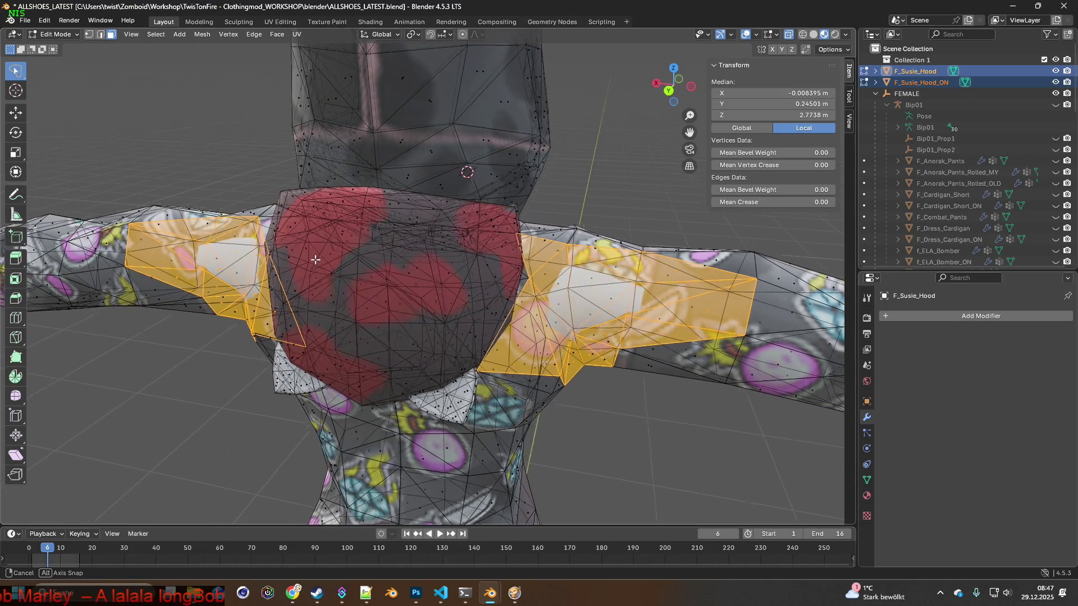
middle_drag(543, 248, 286, 253)
middle_drag(376, 265, 377, 269)
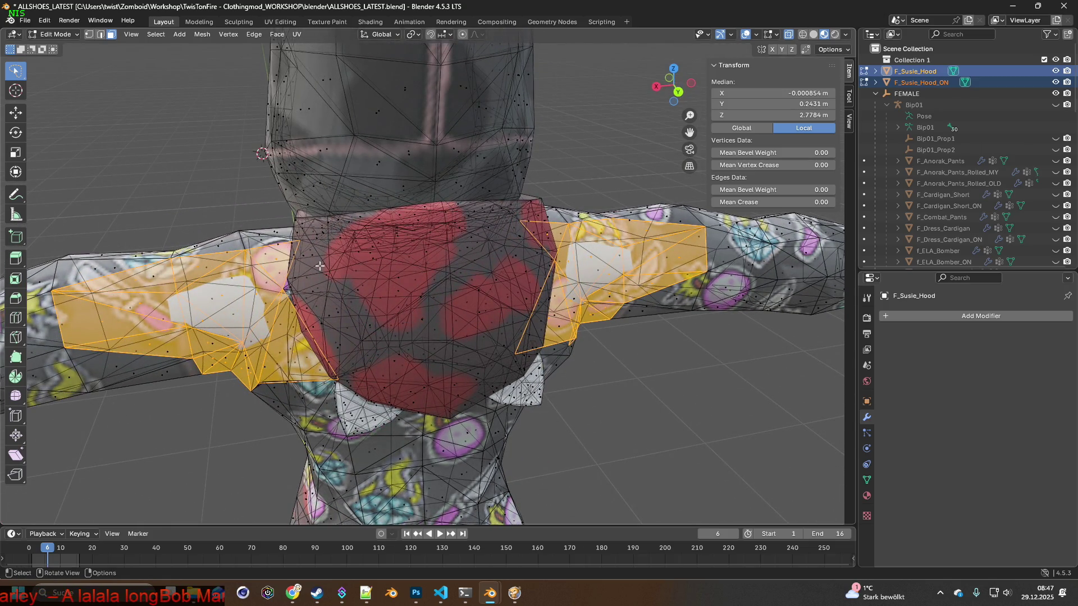
scroll(275, 256, down, 3)
mouse_move(275, 256)
middle_down()
mouse_move(411, 242)
mouse_move(306, 242)
middle_up()
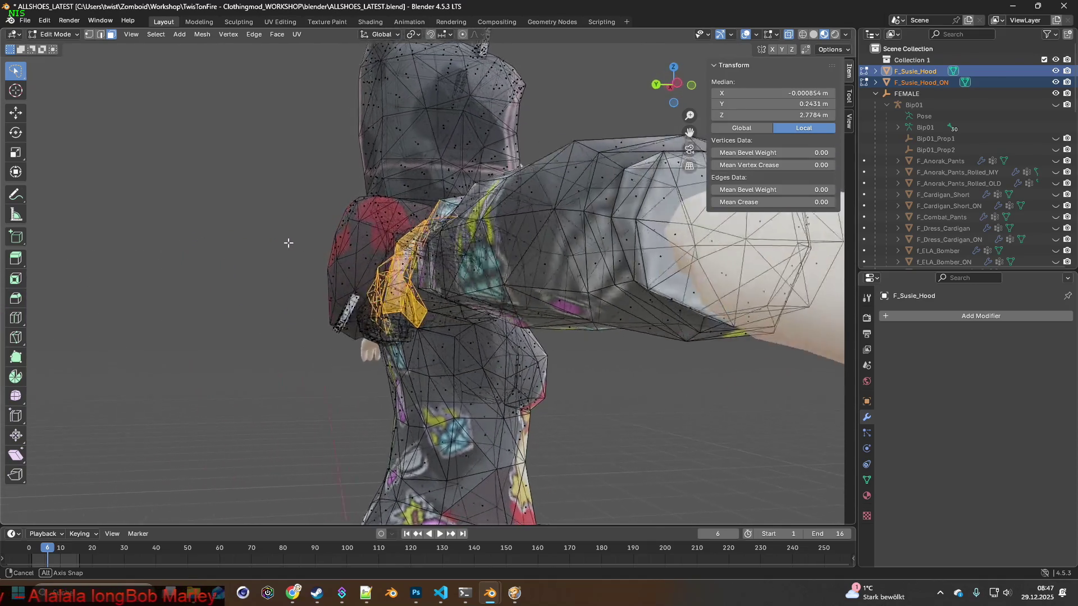
mouse_move(306, 242)
middle_down()
mouse_move(483, 252)
mouse_move(408, 274)
middle_up()
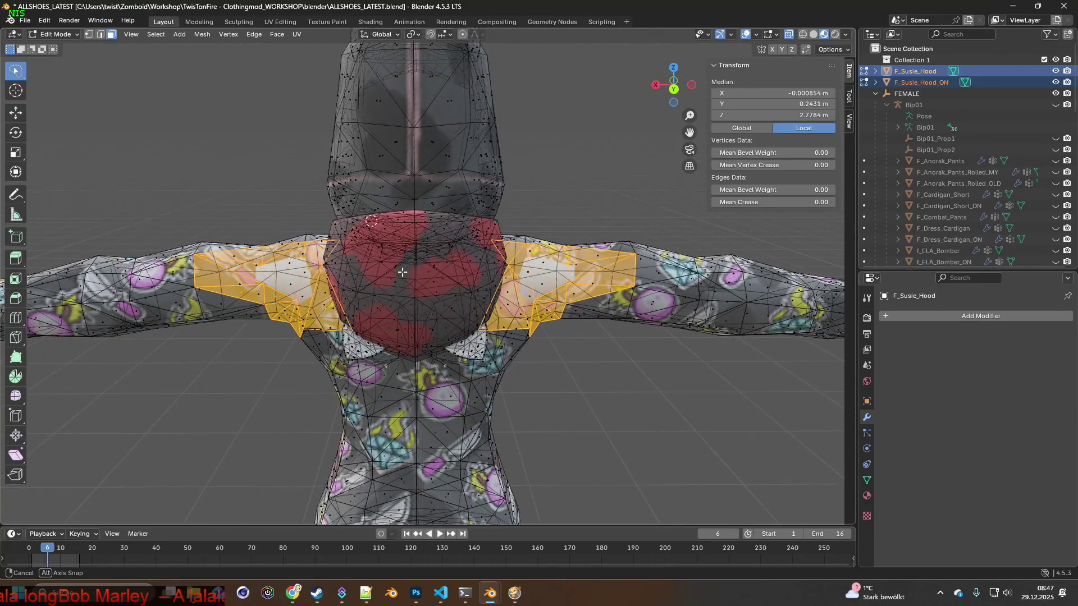
mouse_move(408, 273)
middle_down()
mouse_move(468, 290)
mouse_move(373, 307)
mouse_move(511, 292)
mouse_move(492, 291)
middle_up()
scroll(445, 290, down, 5)
scroll(447, 291, up, 3)
Subdivide the selected shoulder faces with one cut and clear the selection.
right_click(481, 277)
click(455, 280)
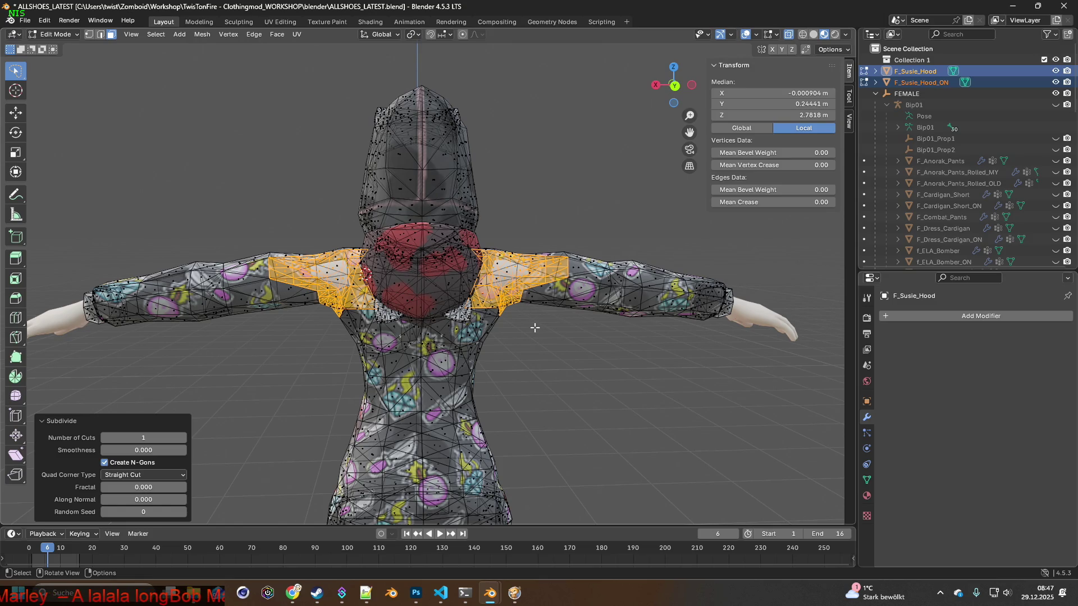
click(543, 213)
scroll(543, 252, up, 5)
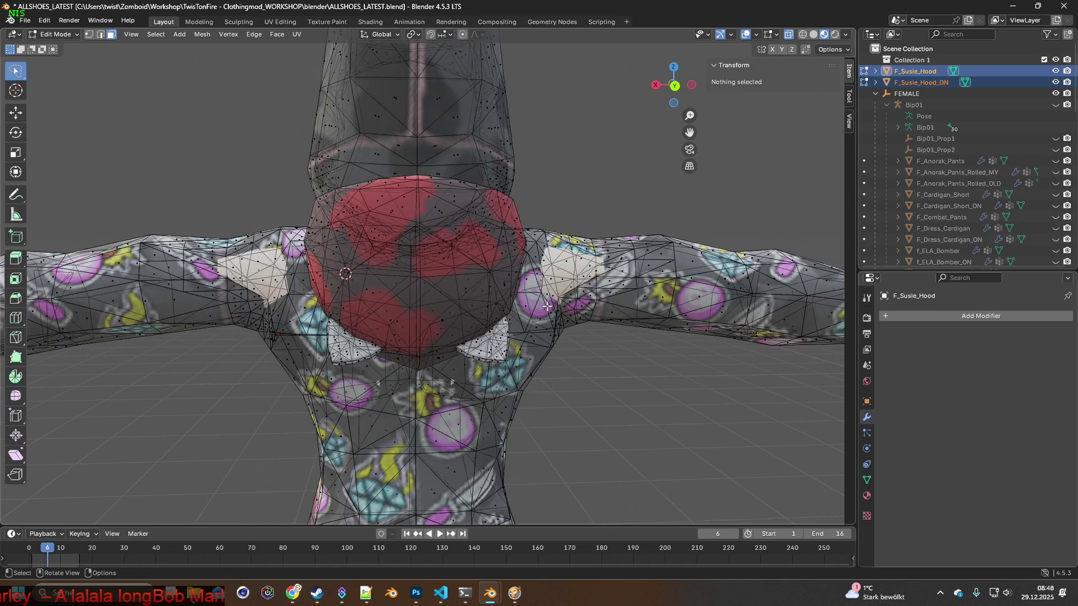
mouse_move(544, 278)
middle_down()
mouse_move(543, 327)
mouse_move(548, 315)
middle_up()
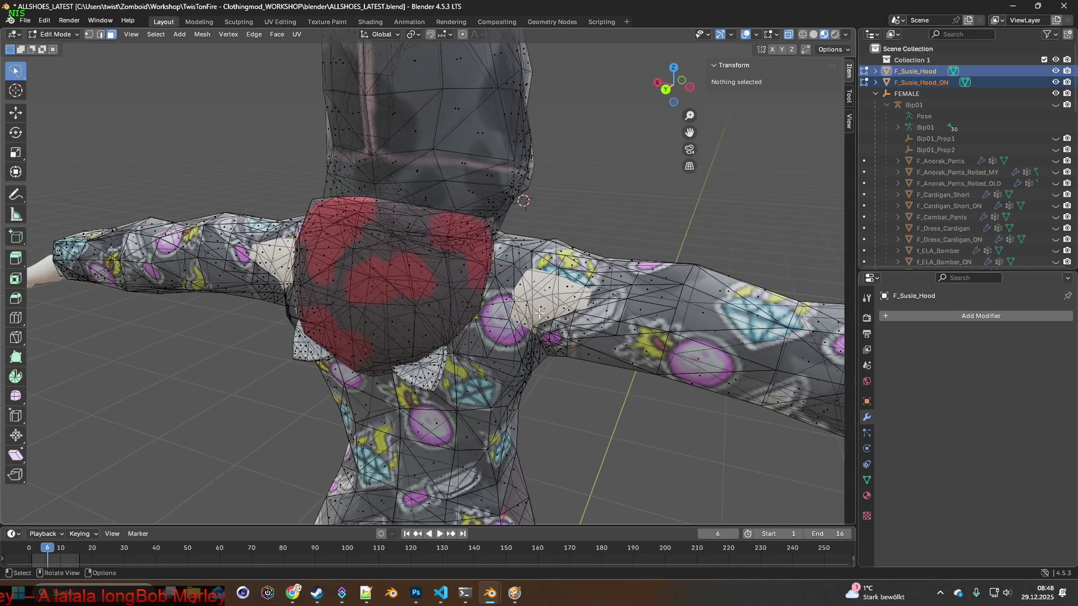
click(549, 315)
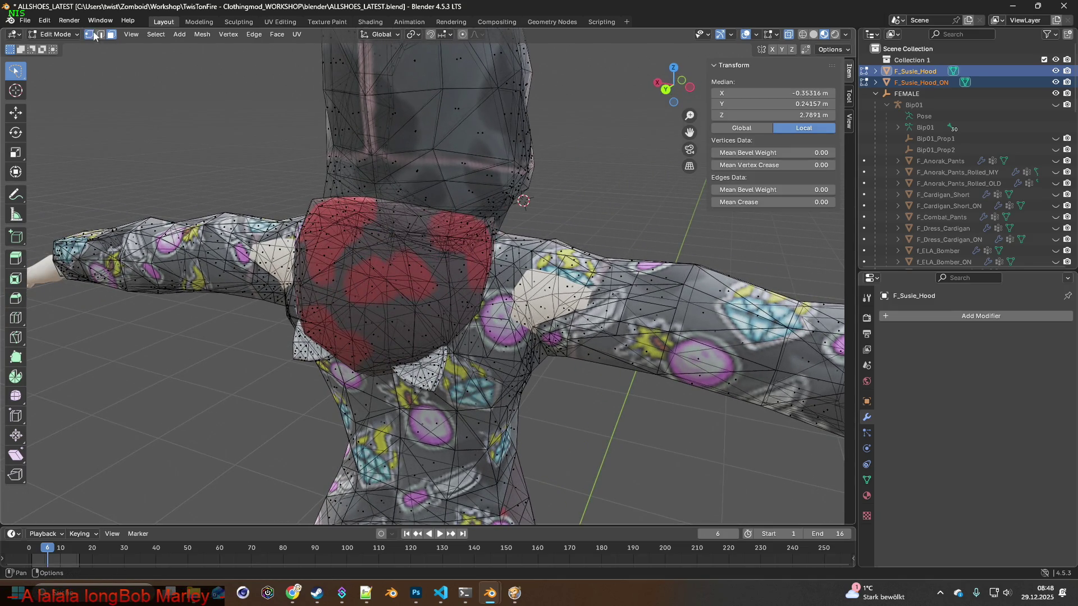
click(90, 35)
Select the shoulder vertices in Vertex mode and start a proportional move of them.
mouse_move(548, 306)
middle_down()
mouse_move(526, 297)
mouse_move(524, 271)
mouse_move(562, 299)
mouse_move(292, 282)
mouse_move(444, 279)
mouse_move(431, 275)
middle_up()
click(525, 296)
click(526, 295)
shift+click(332, 277)
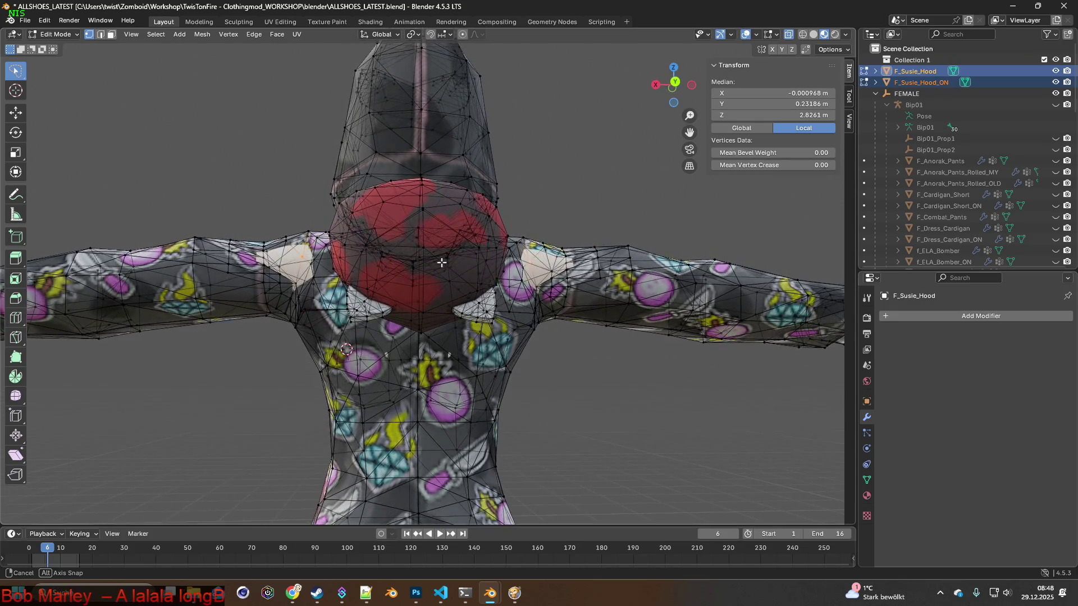
middle_drag(534, 241, 478, 238)
key(g)
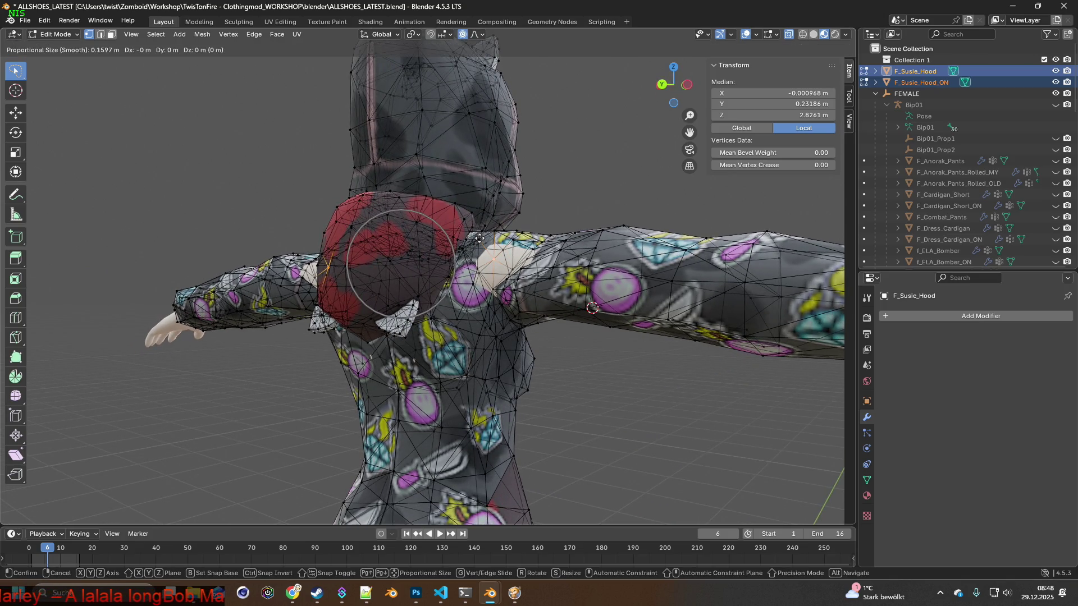
scroll(479, 238, down, 1)
scroll(480, 238, down, 1)
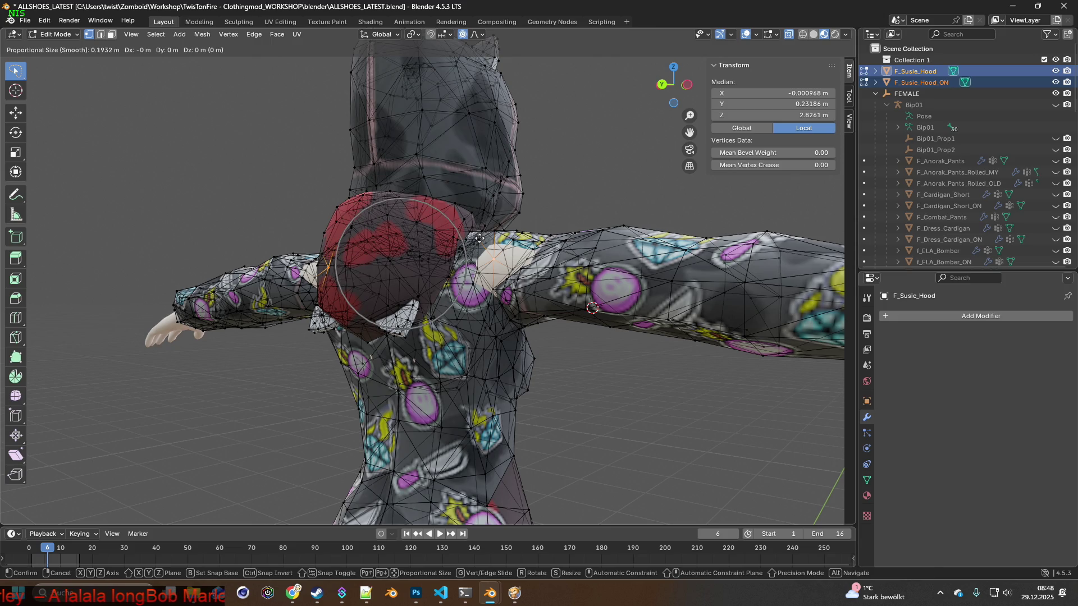
Finish the shoulder vertices' Y-axis move, then select an upper-back vertex and view it from the side.
key(y)
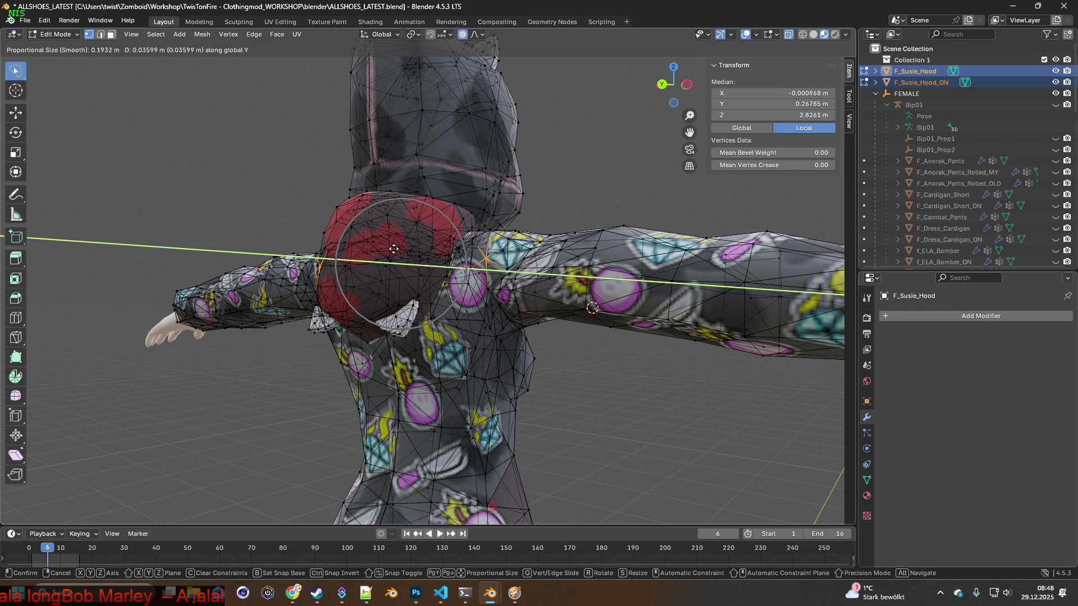
click(394, 249)
mouse_move(395, 249)
middle_down()
mouse_move(570, 250)
mouse_move(419, 255)
mouse_move(496, 261)
middle_up()
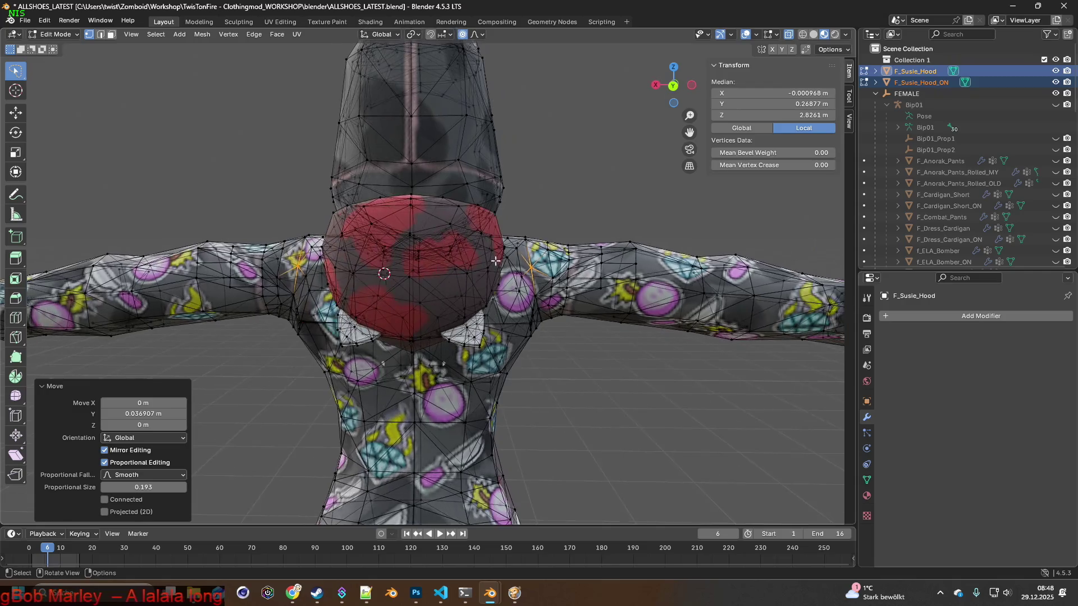
click(571, 260)
middle_drag(574, 293, 574, 272)
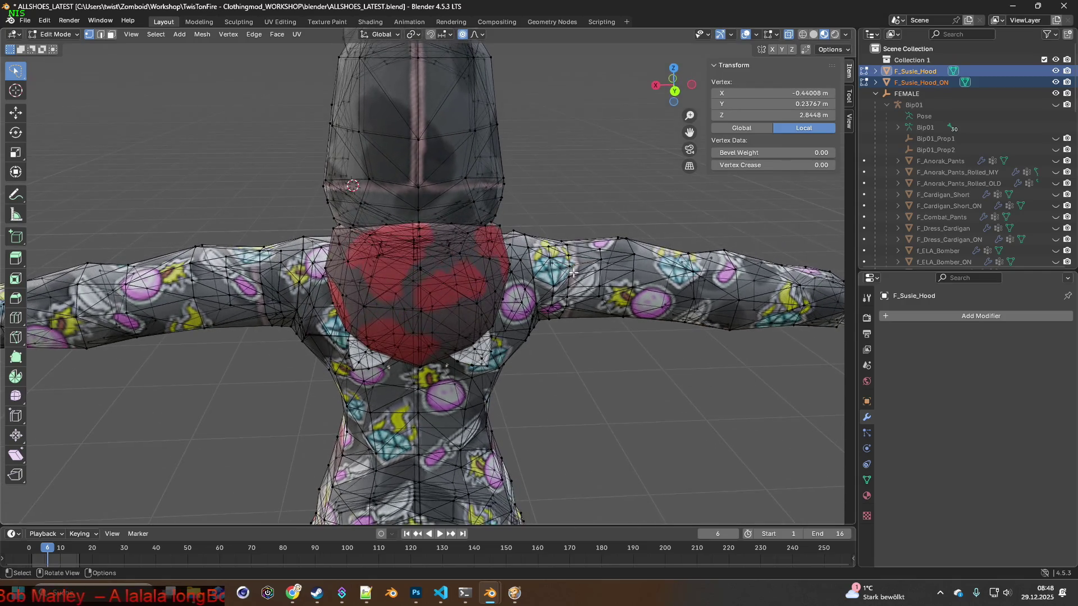
middle_drag(342, 275, 264, 261)
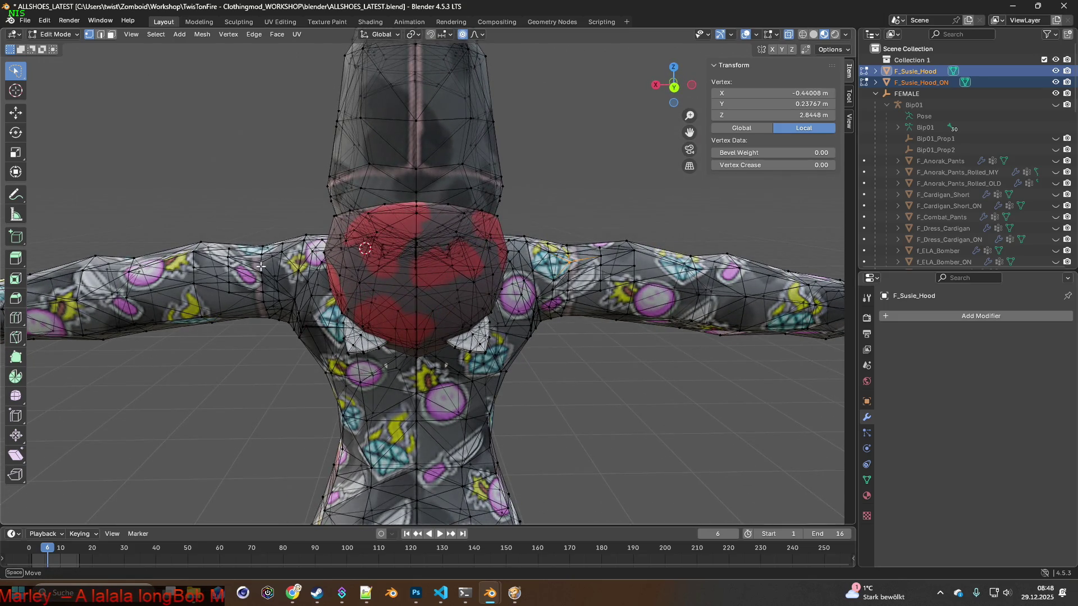
mouse_move(314, 266)
middle_down()
mouse_move(254, 273)
mouse_move(244, 259)
middle_up()
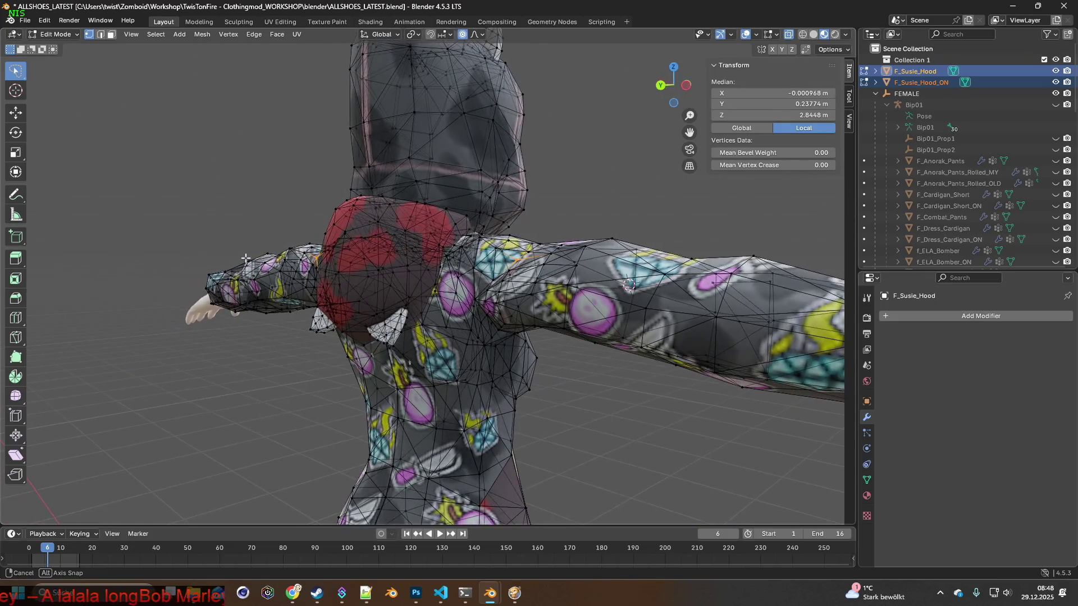
Nudge the upper-back vertices along the front-back direction with proportional falloff.
key(g)
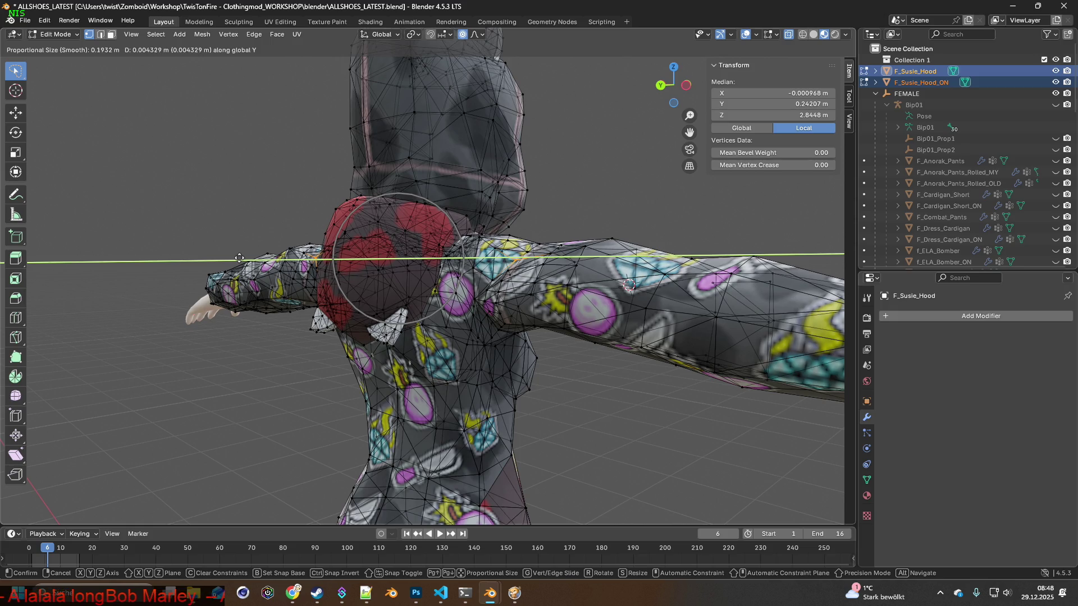
click(239, 257)
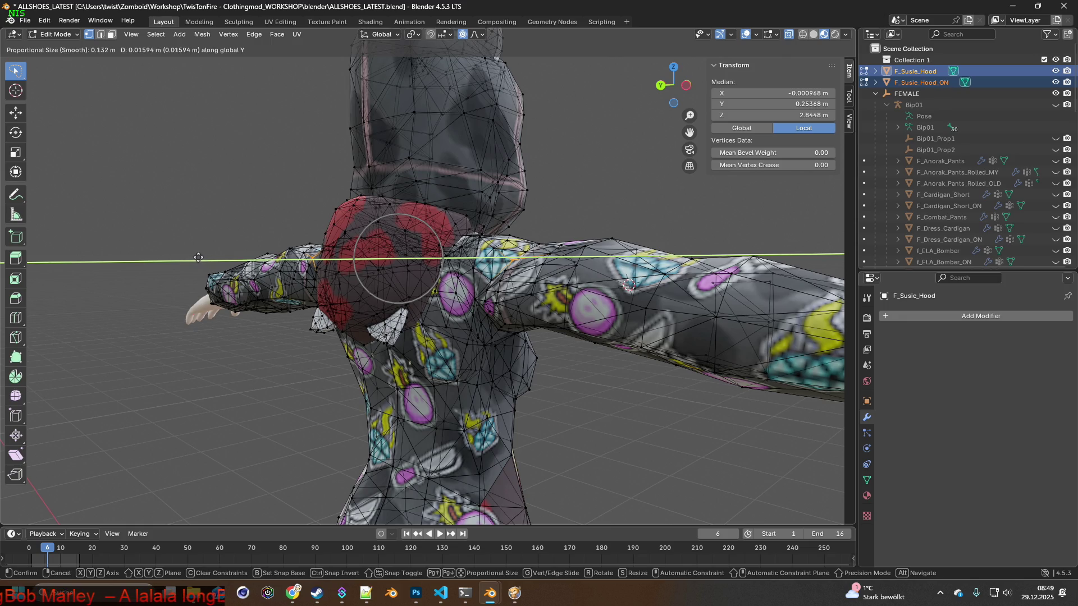
click(194, 257)
key(g)
key(y)
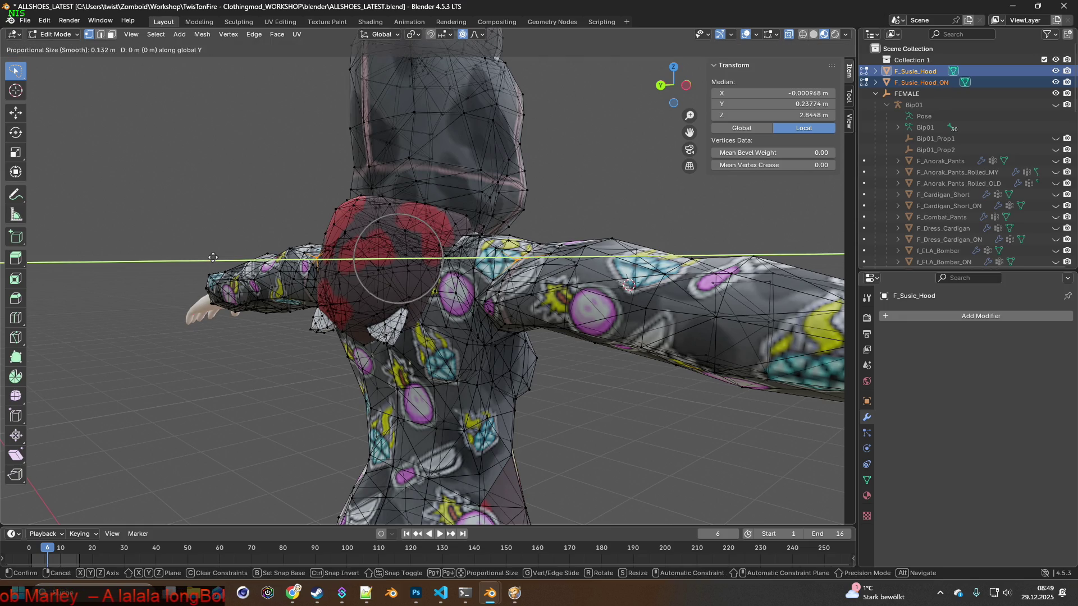
click(174, 259)
Raise the upper-back vertices about 0.014 m vertically with mirrored falloff and pick new vertices.
key(g)
key(z)
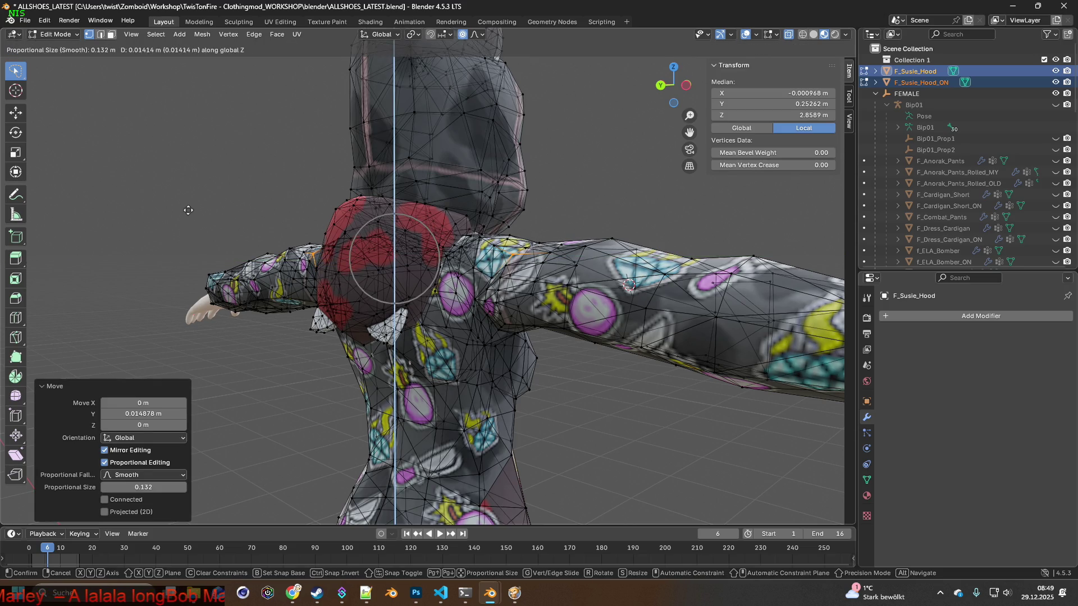
click(188, 210)
mouse_move(188, 210)
middle_down()
mouse_move(344, 238)
mouse_move(288, 266)
mouse_move(289, 279)
mouse_move(496, 296)
mouse_move(580, 320)
mouse_move(575, 308)
mouse_move(479, 286)
mouse_move(498, 56)
mouse_move(510, 205)
middle_up()
click(288, 266)
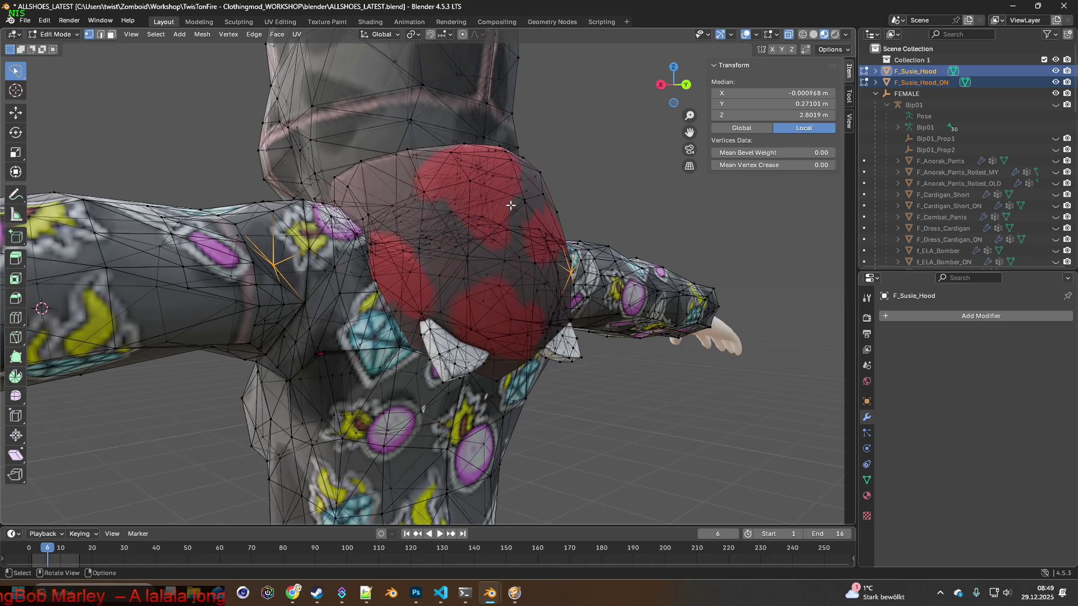
Push the red hood region on the back outward along the front-back direction.
key(g)
key(y)
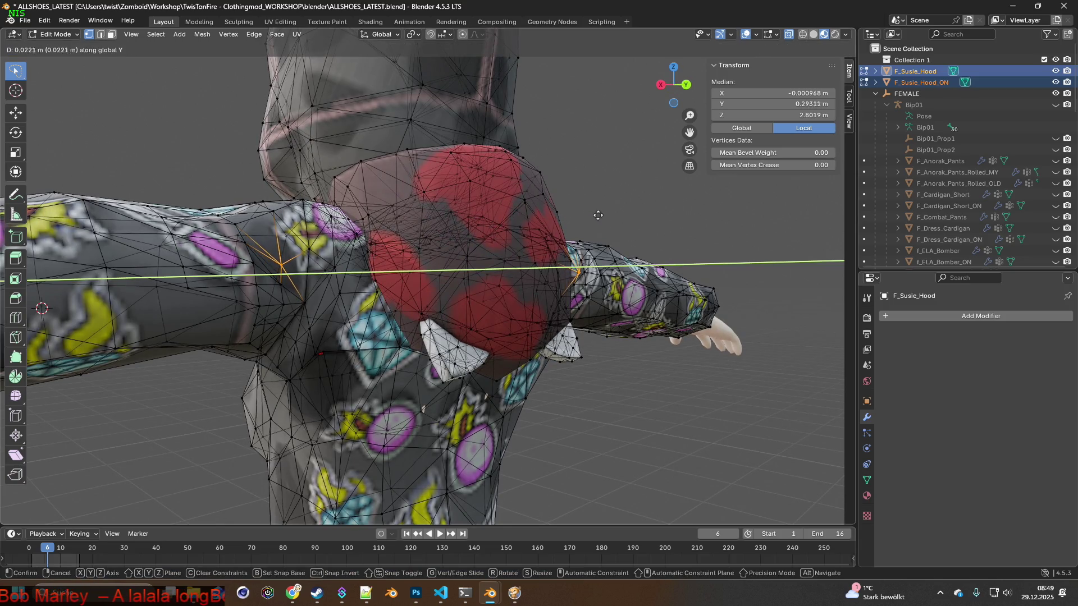
click(591, 216)
mouse_move(585, 216)
middle_down()
mouse_move(466, 225)
mouse_move(468, 247)
middle_up()
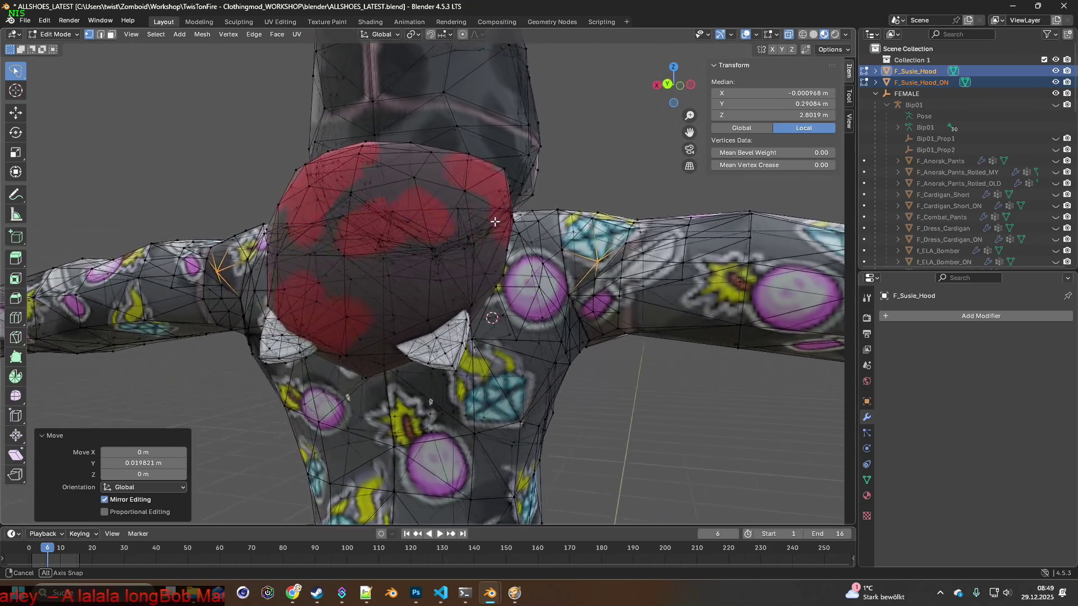
middle_drag(467, 246, 519, 199)
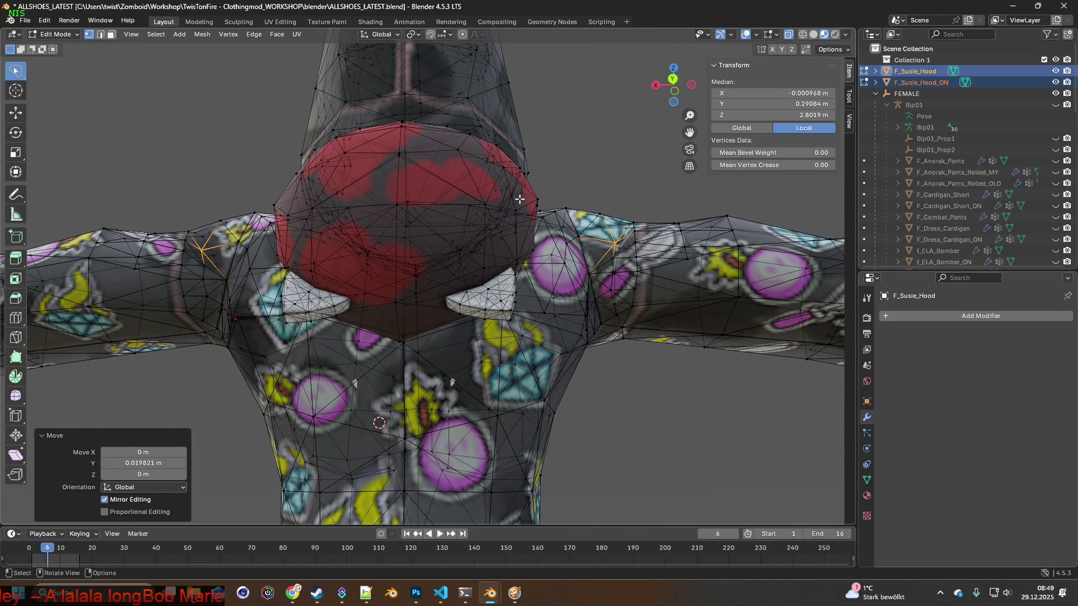
Shrink the hood region to about 0.969 scale, mirrored, and select a shoulder vertex.
key(s)
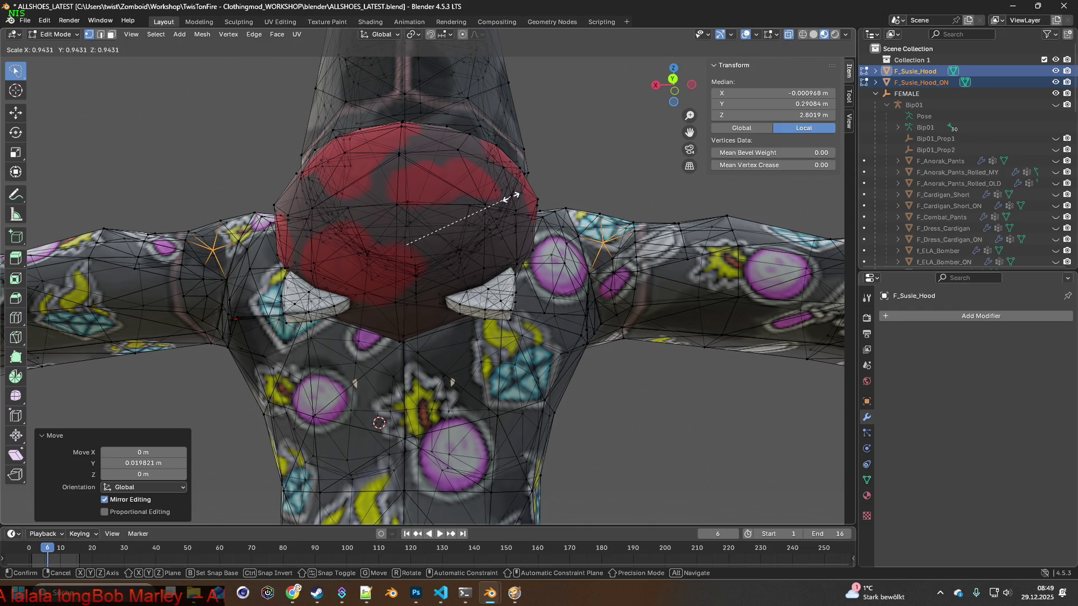
mouse_move(233, 259)
middle_down()
mouse_move(273, 289)
mouse_move(304, 272)
mouse_move(257, 287)
middle_up()
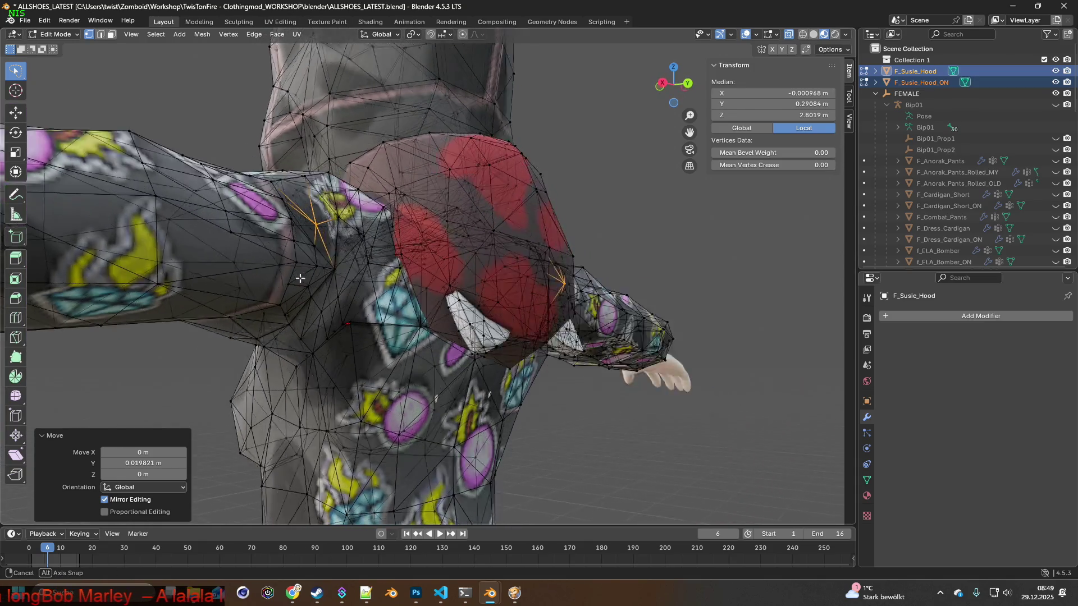
mouse_move(390, 273)
middle_down()
mouse_move(199, 258)
mouse_move(178, 235)
mouse_move(139, 238)
middle_up()
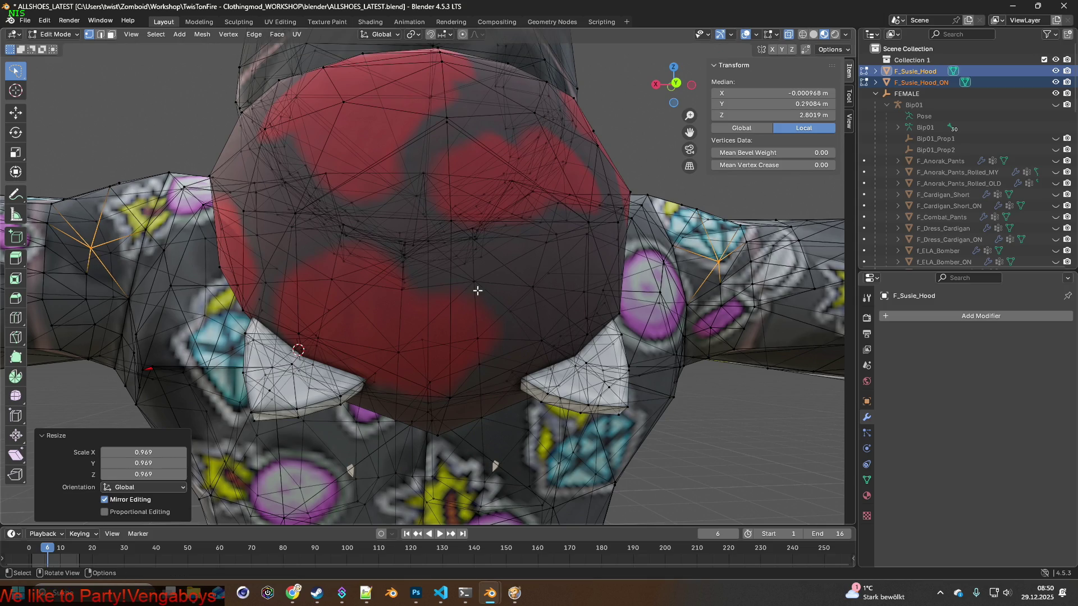
middle_drag(476, 291, 383, 329)
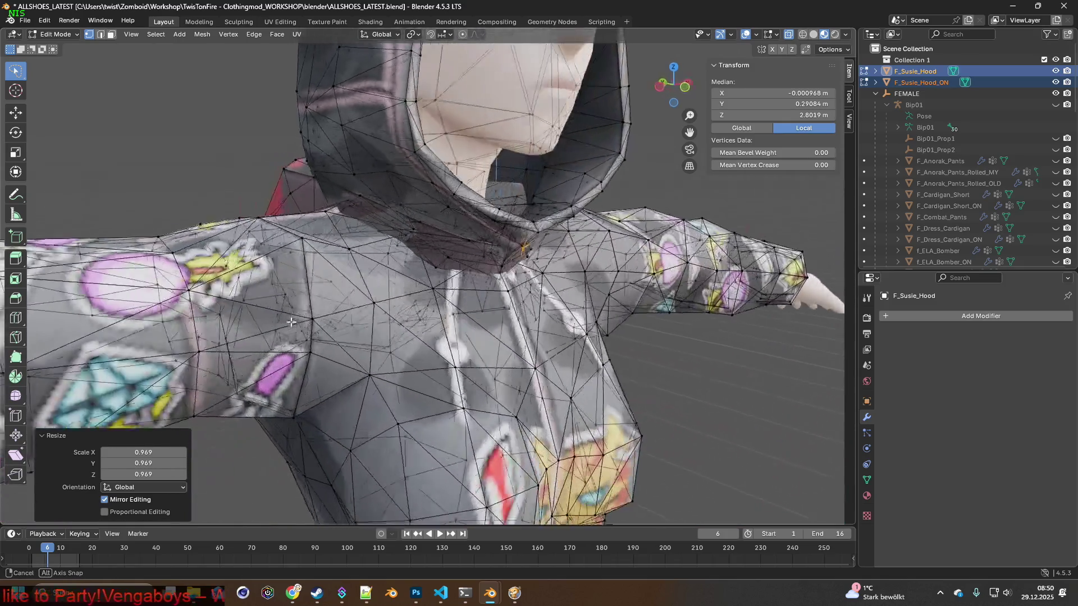
middle_drag(382, 329, 308, 288)
click(323, 251)
Lower the shoulder vertex about 0.025 m vertically with Mirror Editing so both sides drop.
mouse_move(325, 251)
middle_down()
mouse_move(279, 219)
mouse_move(439, 273)
mouse_move(316, 230)
mouse_move(320, 222)
middle_up()
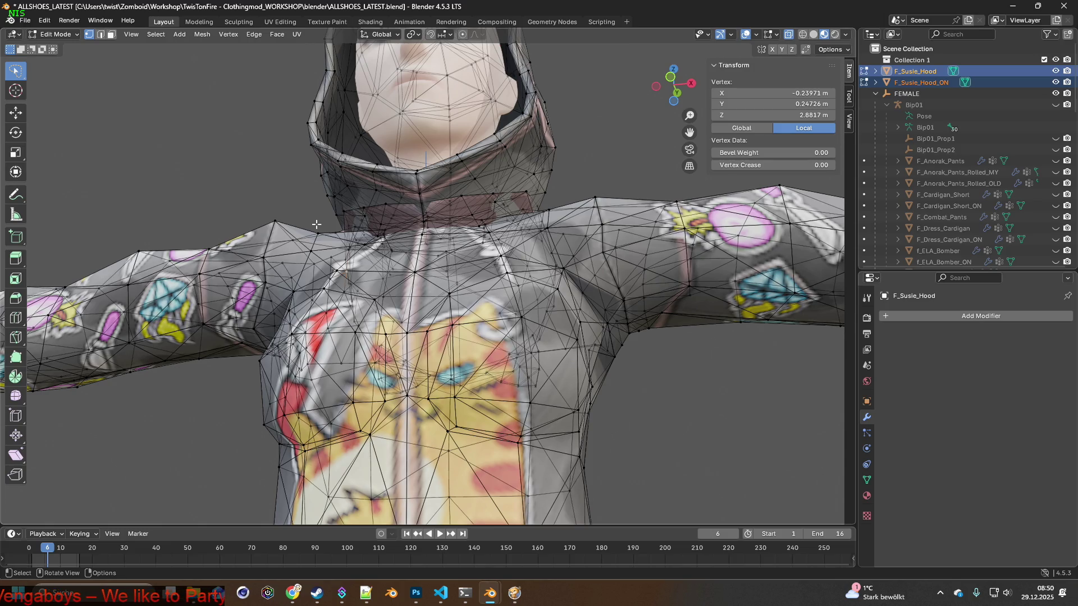
middle_drag(315, 223, 298, 215)
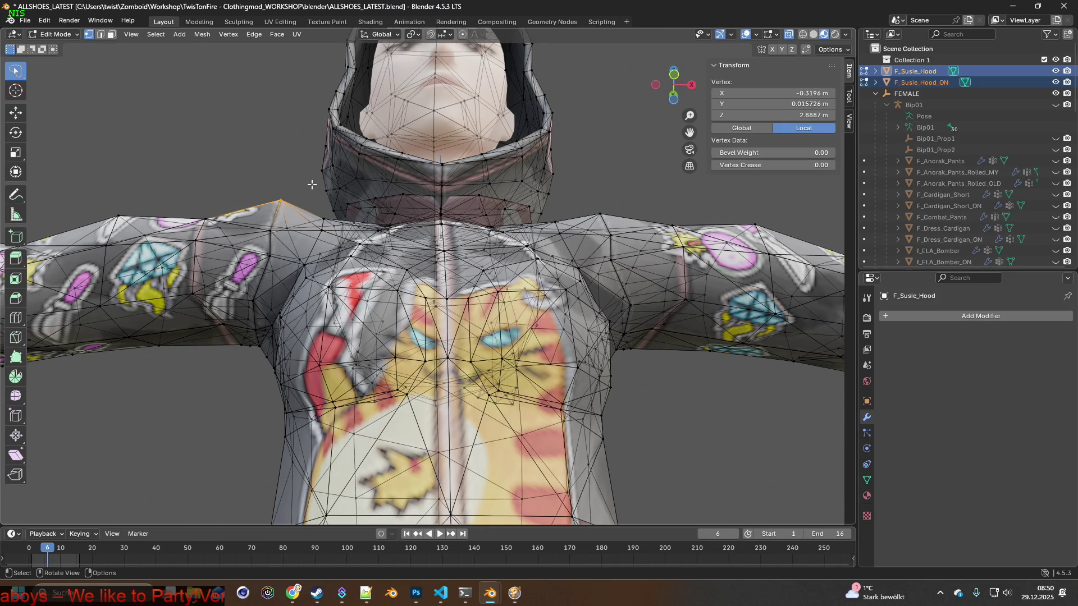
middle_drag(311, 183, 253, 194)
middle_drag(298, 76, 337, 232)
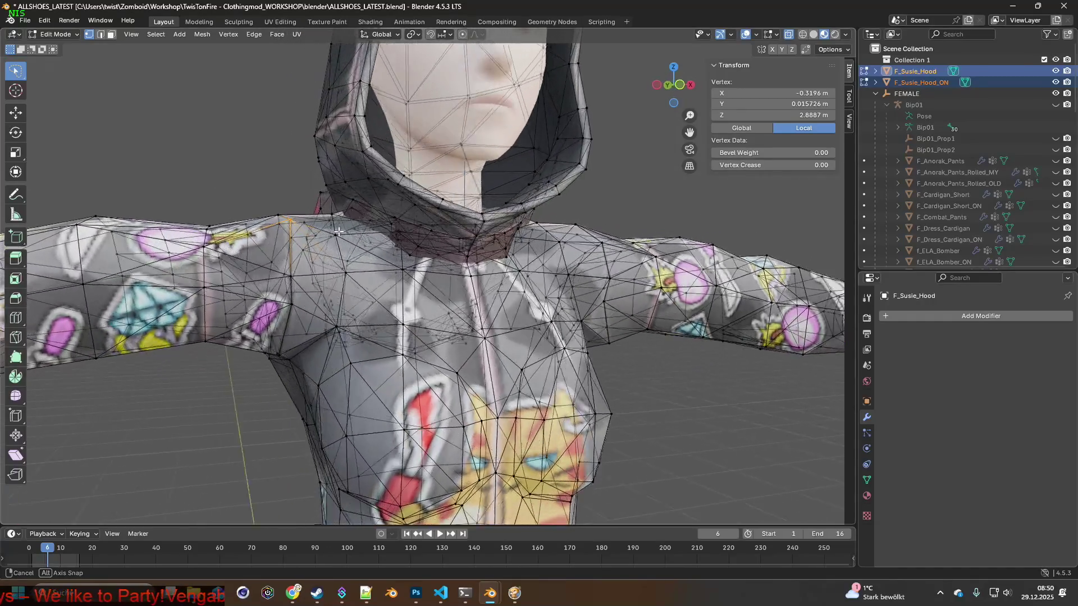
mouse_move(336, 232)
middle_down()
mouse_move(274, 184)
mouse_move(293, 183)
middle_up()
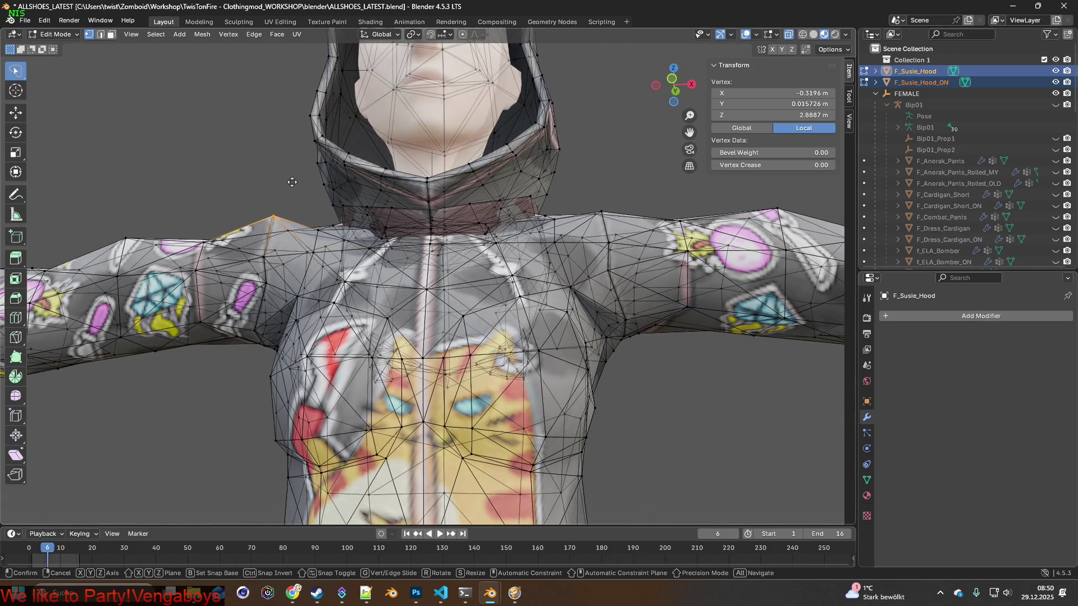
key(z)
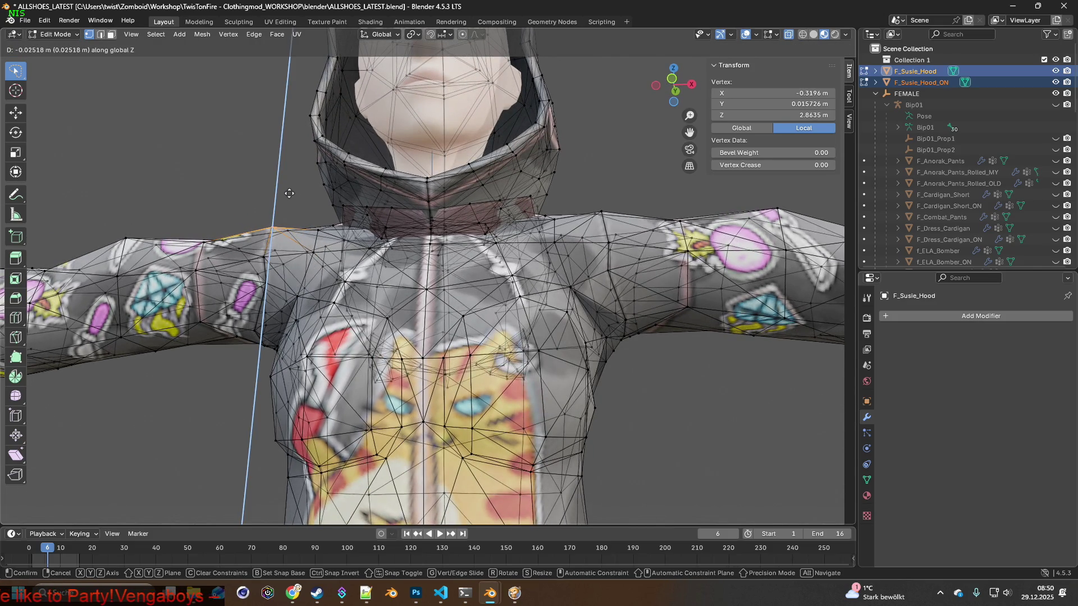
click(288, 193)
mouse_move(290, 193)
middle_down()
mouse_move(376, 245)
mouse_move(306, 242)
middle_up()
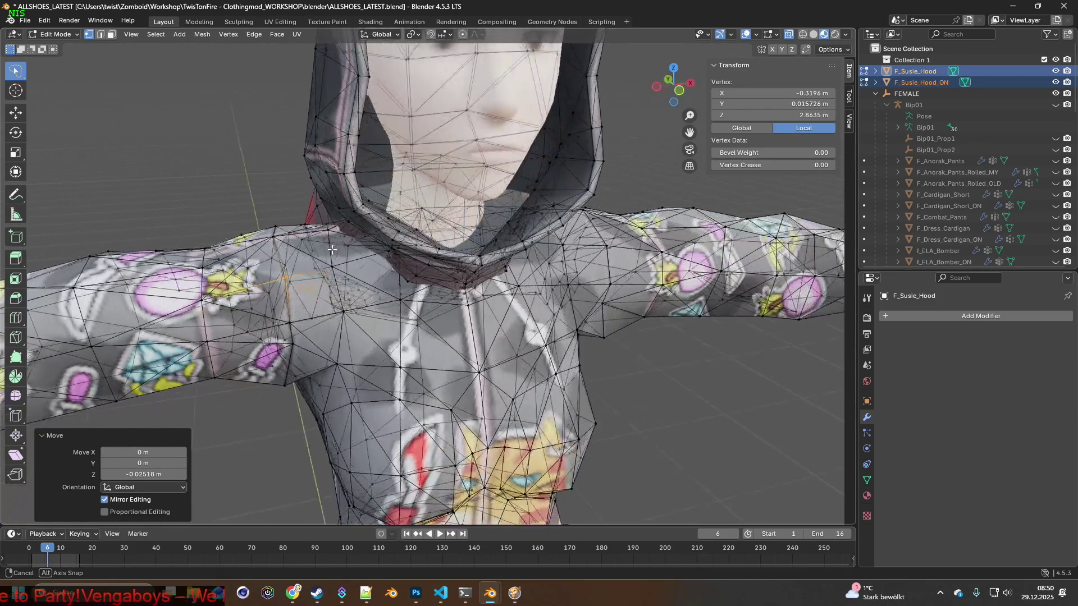
scroll(416, 264, down, 2)
scroll(418, 260, down, 1)
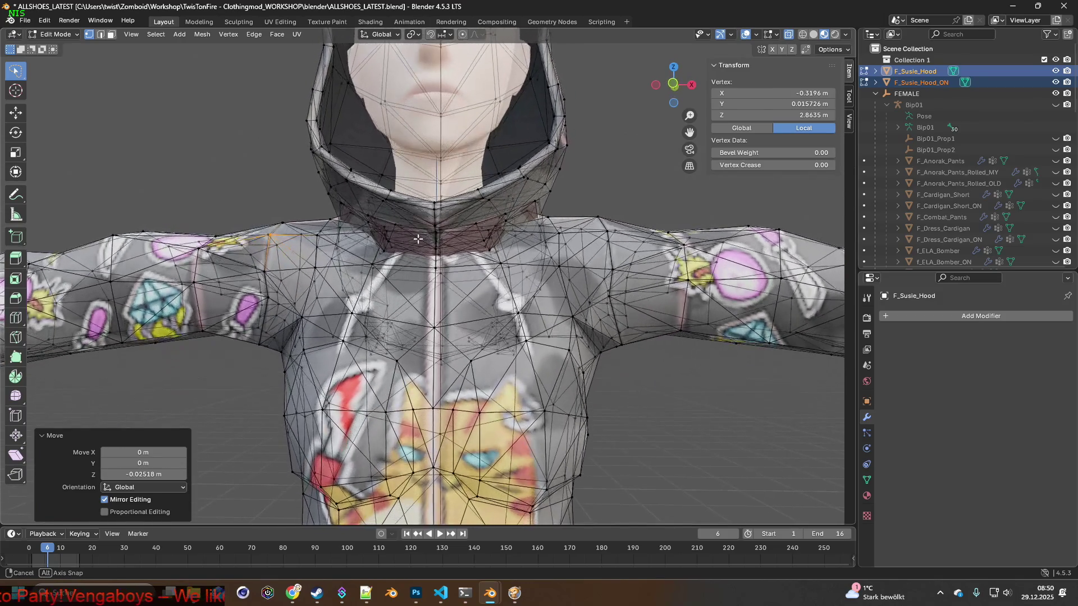
scroll(420, 256, down, 1)
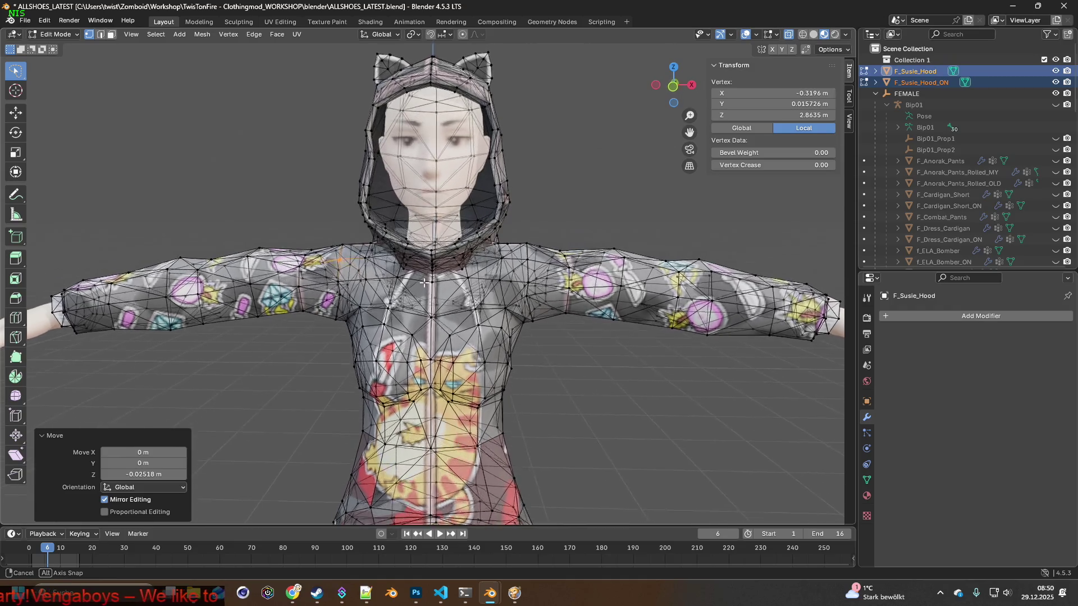
middle_drag(425, 284, 491, 263)
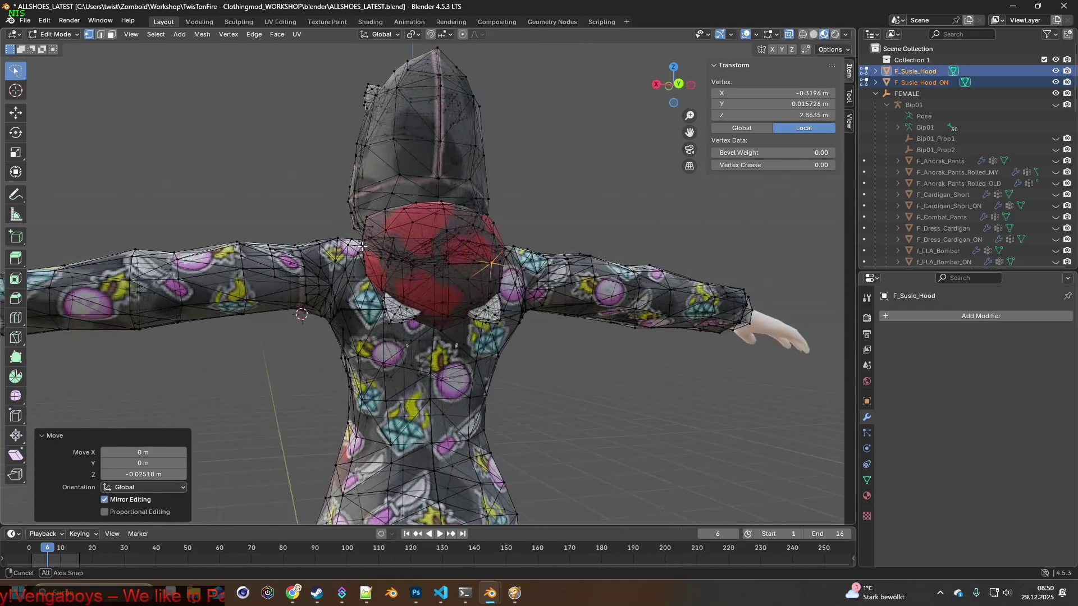
Select the faces around the hoodie's armpit from a side view of the torso.
mouse_move(343, 228)
middle_down()
mouse_move(358, 267)
mouse_move(336, 237)
mouse_move(313, 236)
mouse_move(385, 260)
mouse_move(418, 257)
mouse_move(365, 287)
middle_up()
mouse_move(512, 281)
middle_down()
mouse_move(435, 291)
mouse_move(387, 221)
mouse_move(474, 286)
mouse_move(390, 262)
mouse_move(372, 229)
mouse_move(359, 229)
mouse_move(395, 230)
mouse_move(410, 241)
mouse_move(355, 246)
mouse_move(359, 229)
mouse_move(379, 234)
mouse_move(350, 205)
mouse_move(359, 193)
mouse_move(346, 173)
mouse_move(338, 199)
mouse_move(456, 195)
middle_up()
shift+click(350, 227)
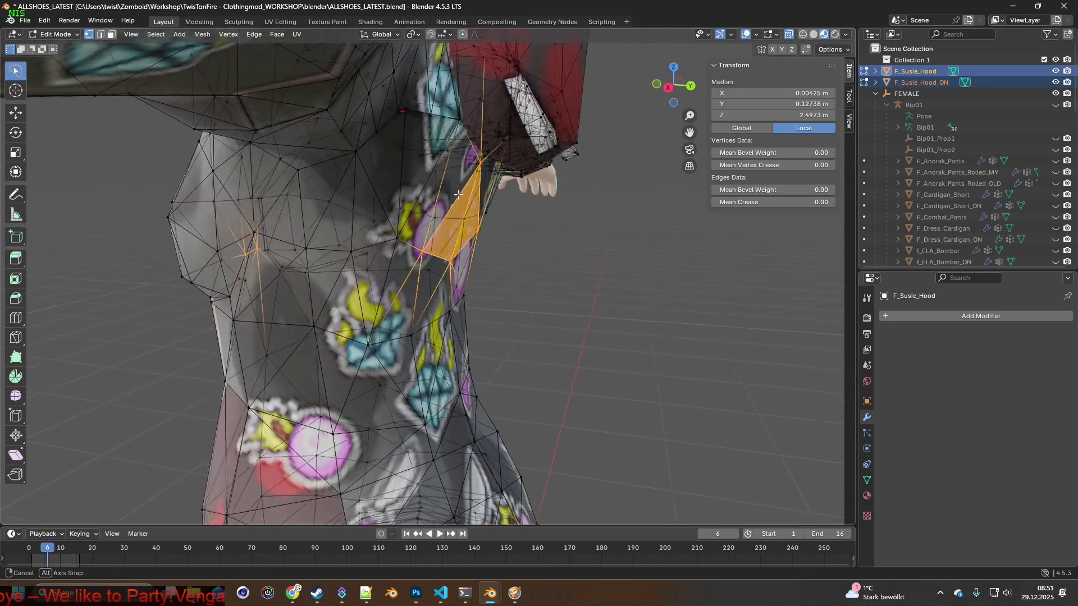
mouse_move(481, 310)
middle_down()
mouse_move(464, 289)
mouse_move(214, 301)
middle_up()
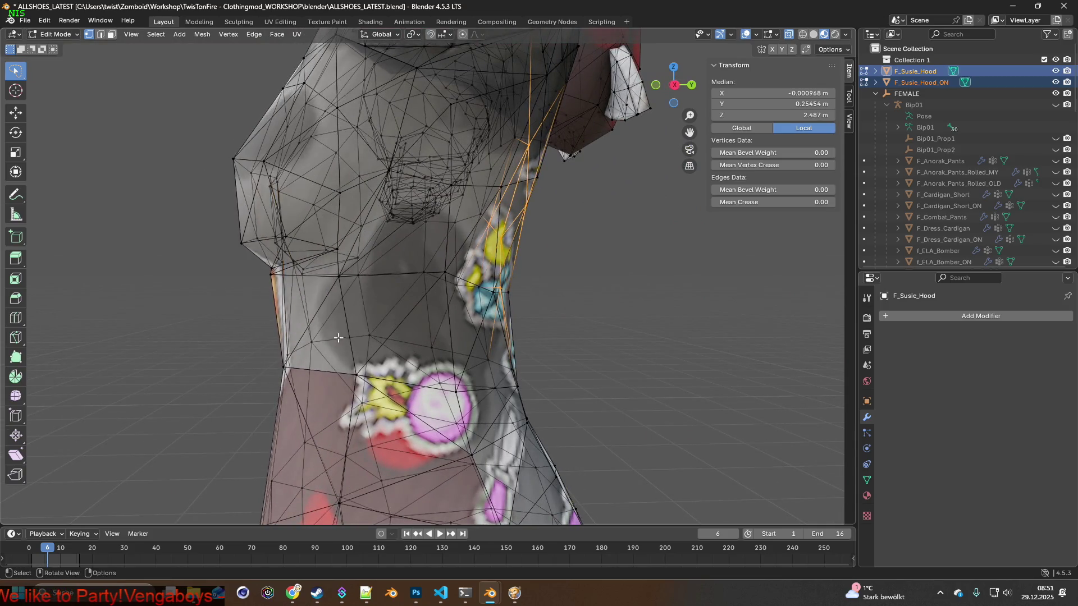
Shift the armpit area about 0.008 m along Y with mirrored proportional falloff.
middle_drag(337, 337, 404, 335)
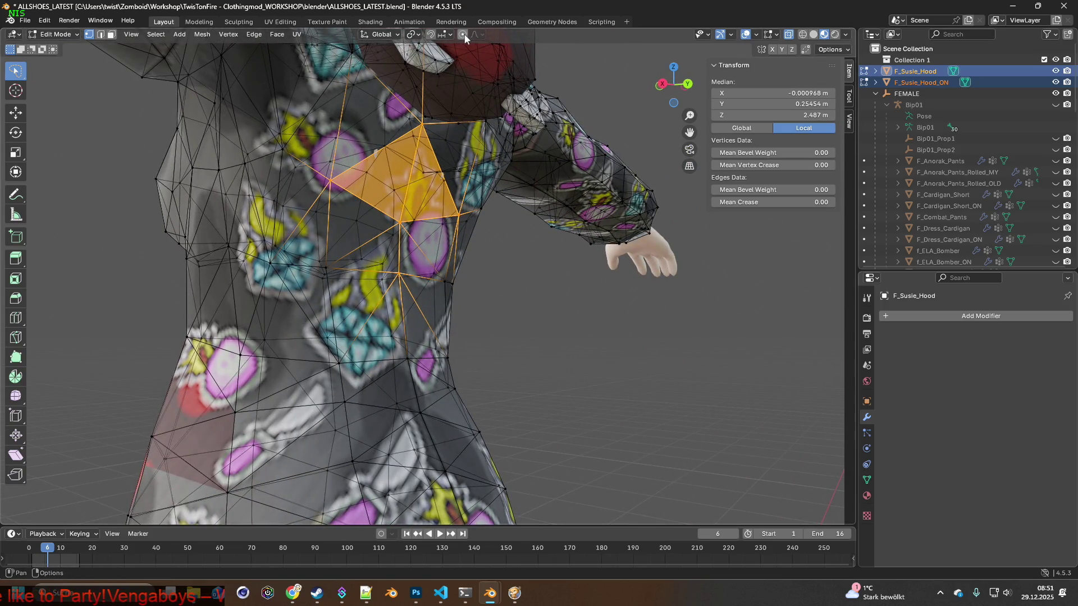
middle_drag(555, 194, 373, 209)
key(g)
key(y)
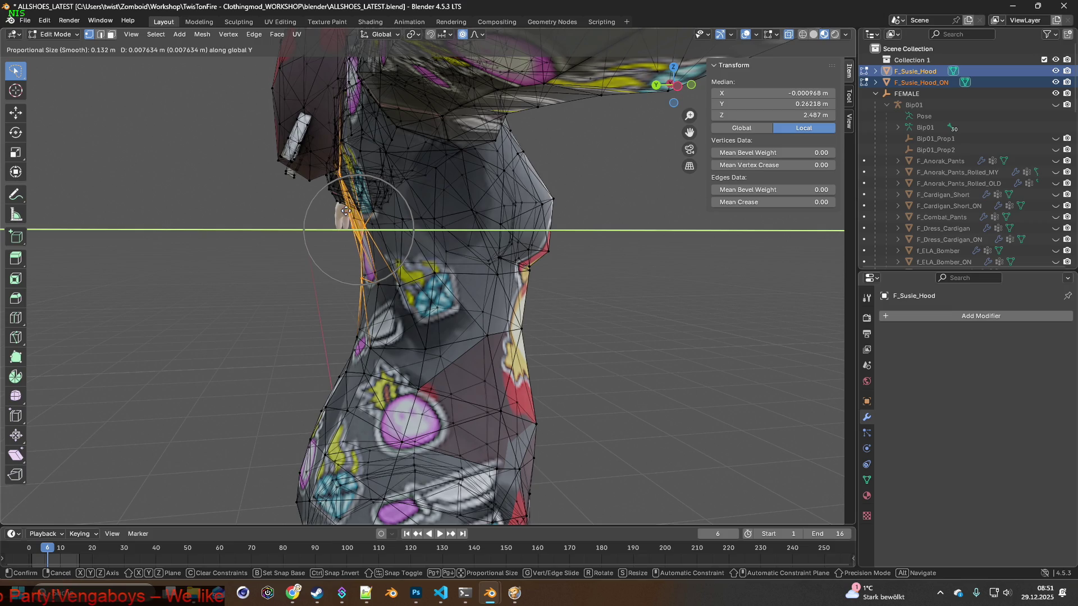
click(345, 210)
Clear the selection and pick a vertex at the side of the chest.
mouse_move(371, 210)
middle_down()
mouse_move(535, 209)
mouse_move(621, 275)
mouse_move(566, 233)
mouse_move(501, 266)
mouse_move(632, 279)
mouse_move(555, 229)
mouse_move(609, 213)
mouse_move(678, 227)
mouse_move(656, 218)
middle_up()
click(640, 276)
click(573, 206)
mouse_move(453, 215)
middle_down()
mouse_move(418, 213)
mouse_move(619, 235)
middle_up()
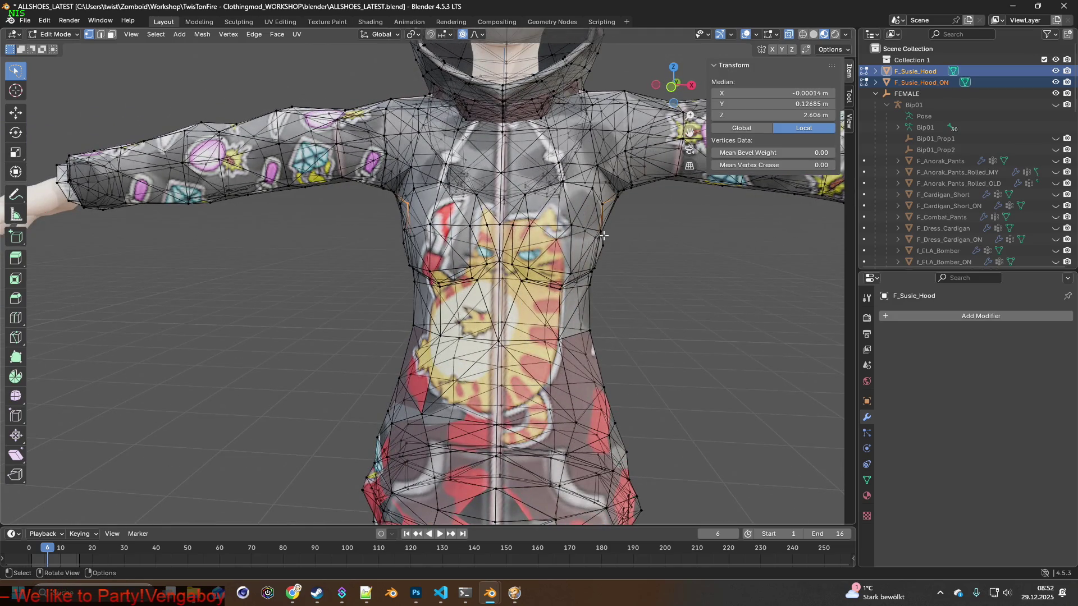
key(s)
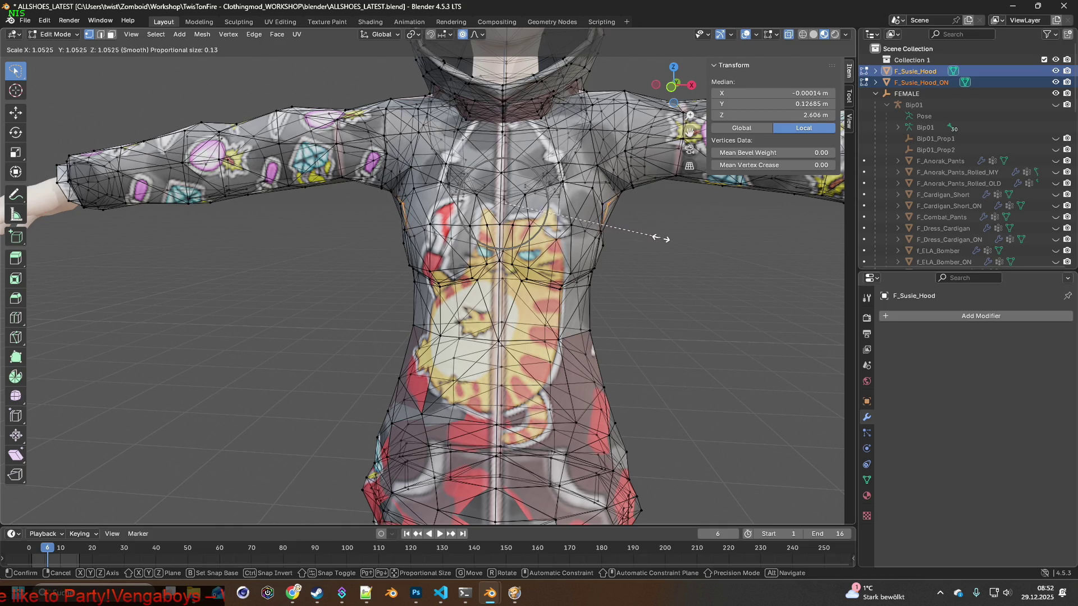
click(693, 240)
mouse_move(682, 236)
middle_down()
mouse_move(484, 226)
mouse_move(508, 236)
middle_up()
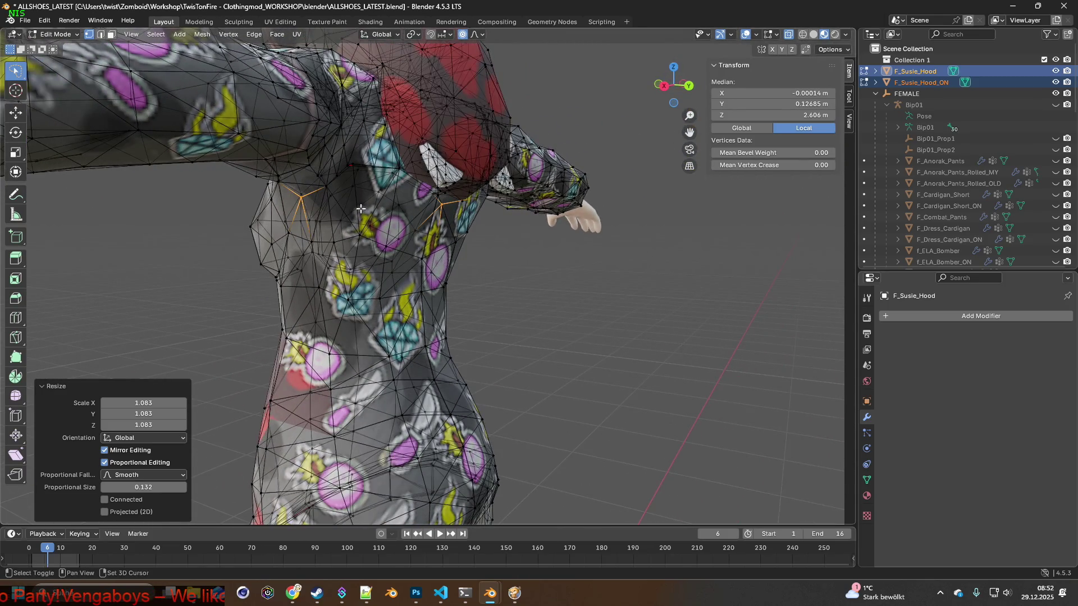
scroll(360, 208, up, 2)
scroll(367, 235, up, 2)
scroll(372, 278, up, 2)
scroll(375, 276, up, 3)
middle_drag(375, 277, 355, 256)
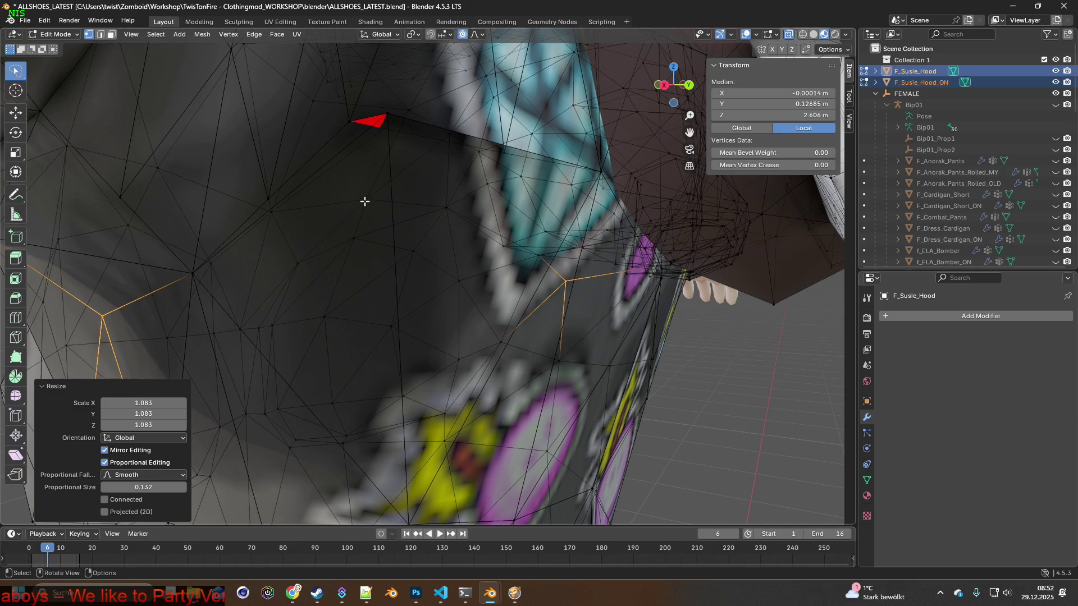
mouse_move(346, 195)
shift+middle_down()
mouse_move(369, 245)
mouse_move(391, 247)
shift+middle_up()
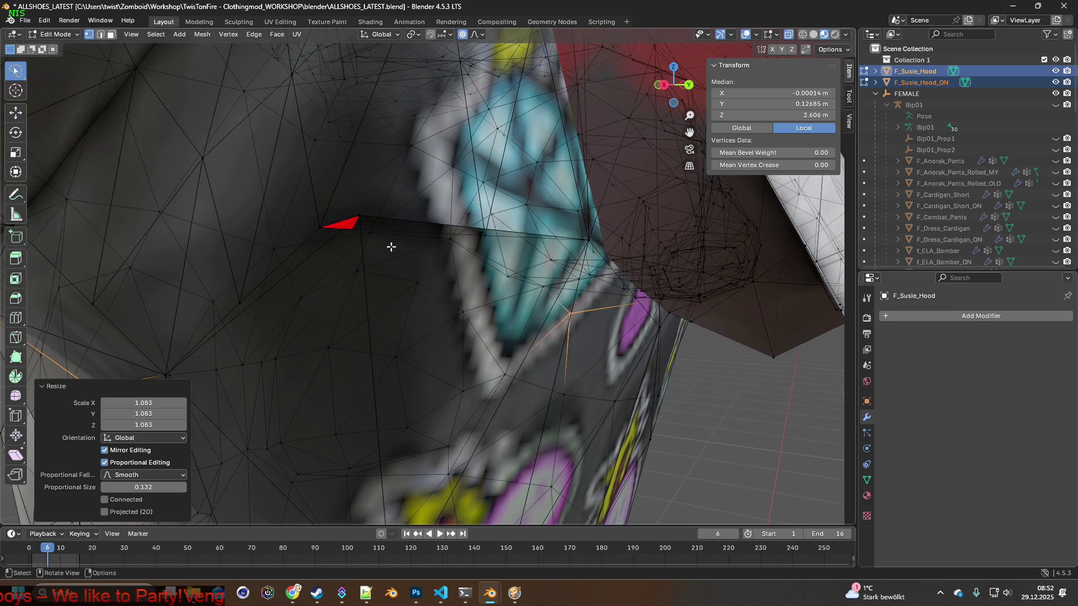
Select two neighbouring armpit-fold vertices and merge them At Center, then hide the hood mesh to compare.
click(366, 215)
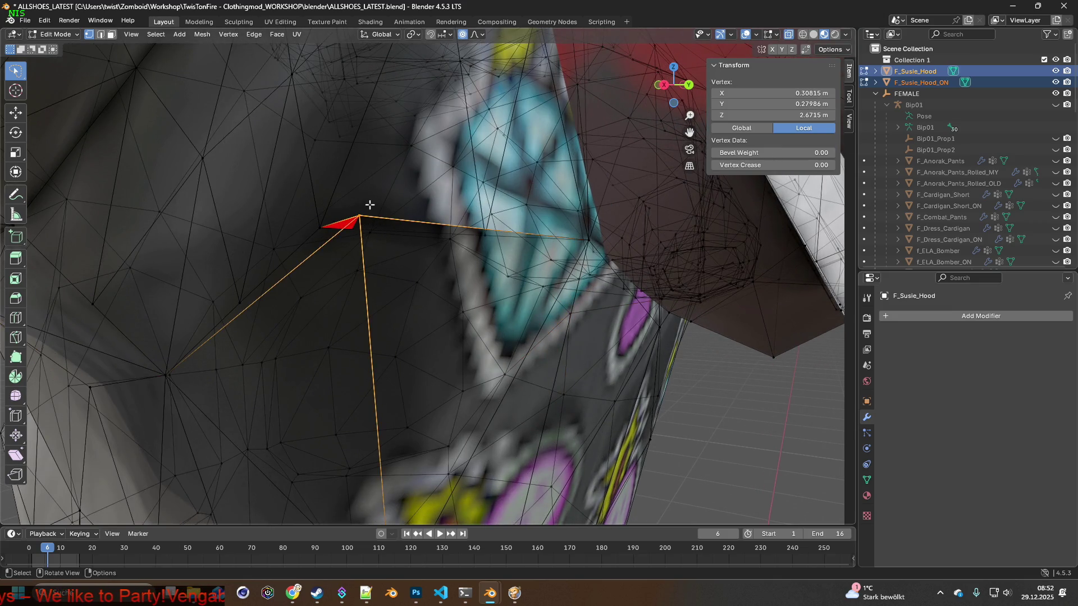
middle_drag(381, 215, 378, 211)
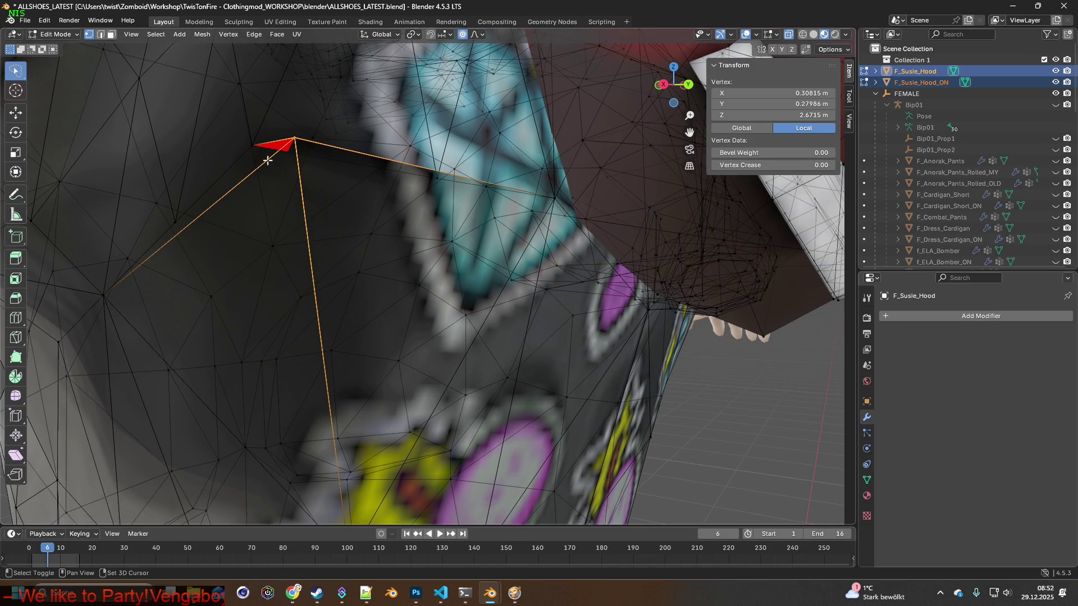
shift+click(254, 138)
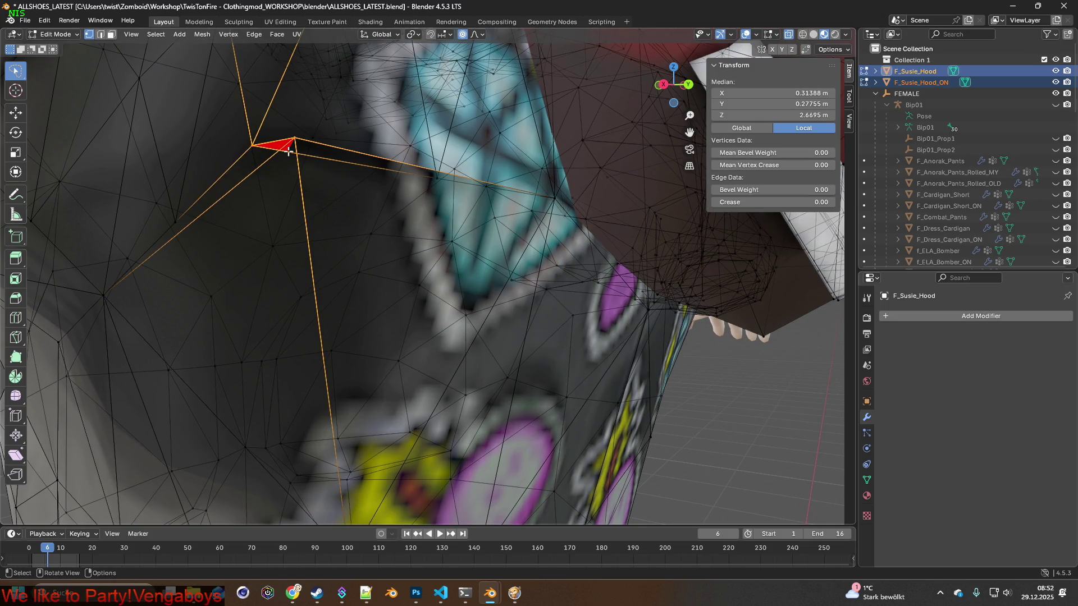
middle_drag(254, 137, 280, 164)
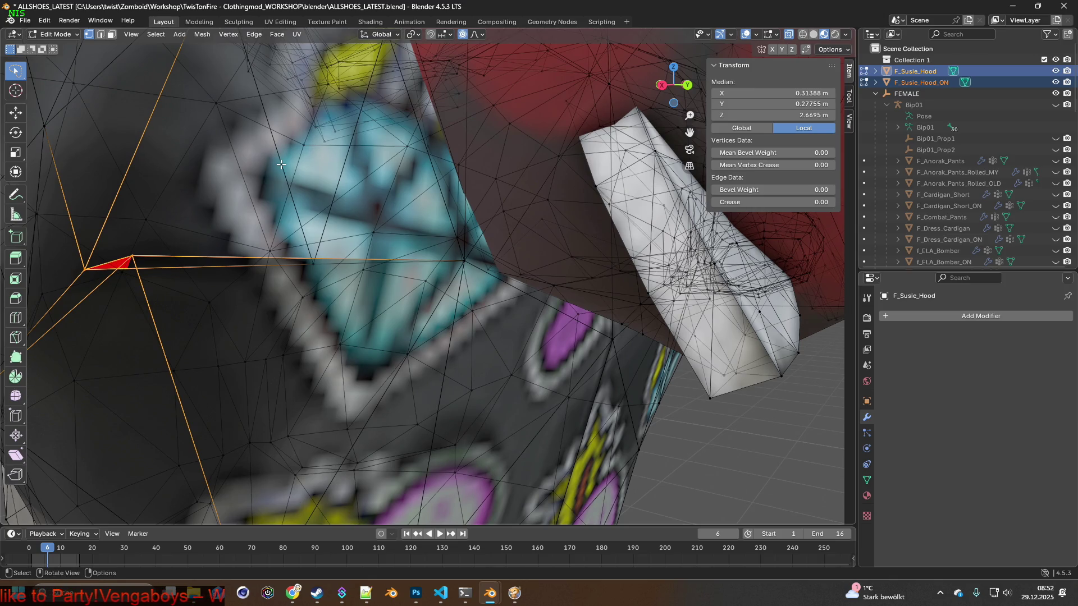
key(m)
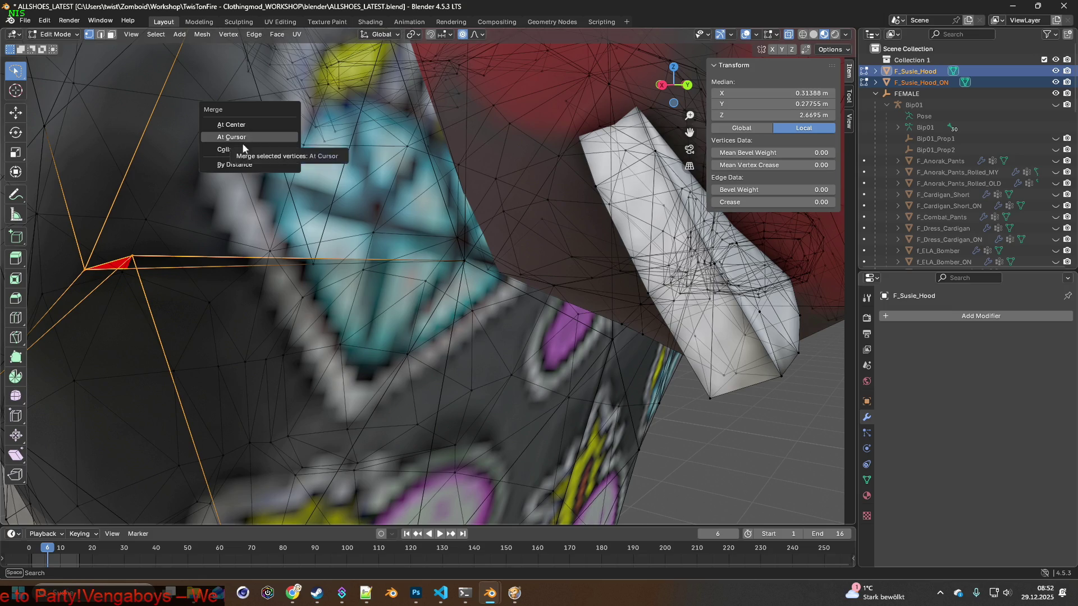
click(245, 130)
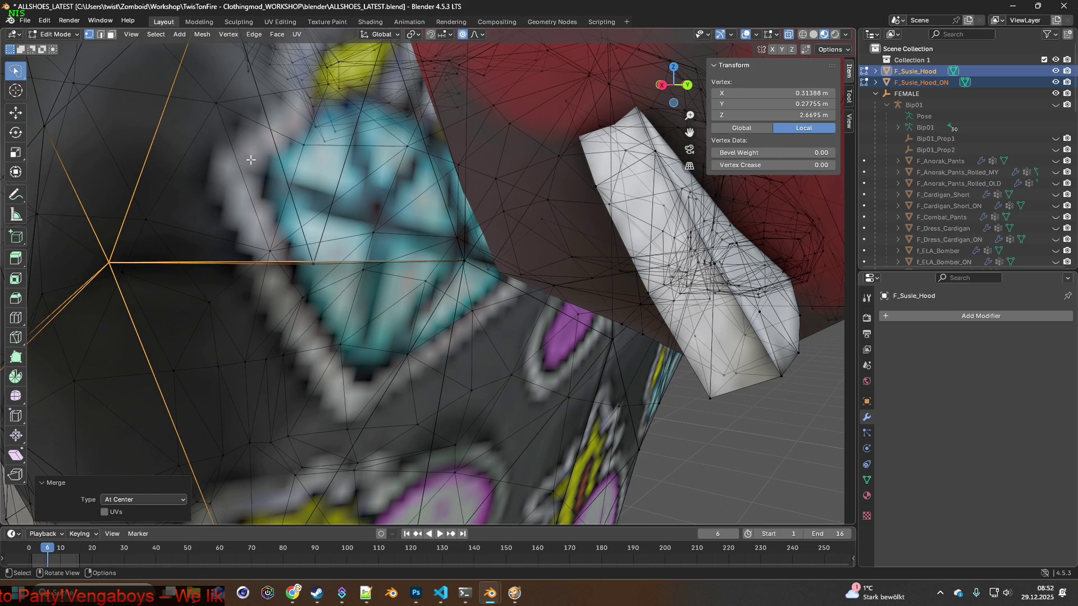
scroll(246, 130, down, 5)
mouse_move(320, 185)
middle_down()
mouse_move(414, 238)
mouse_move(379, 243)
middle_up()
click(1055, 71)
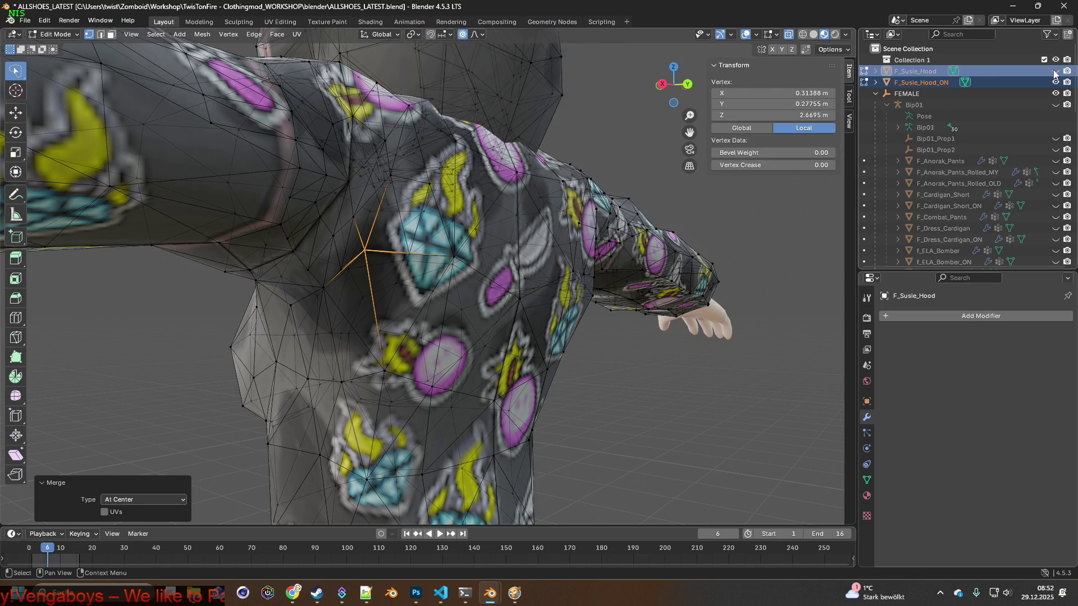
Toggle the F_Susie_Hood_ON mesh off and on, inspect the hoodie all round, and switch to Object Mode.
click(1056, 82)
click(1056, 82)
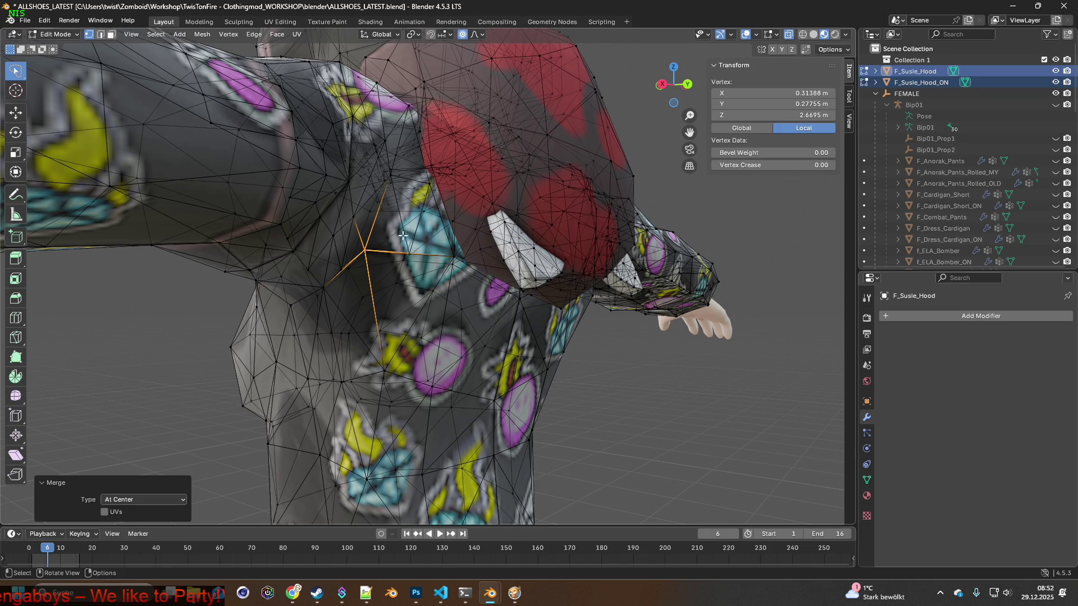
middle_drag(402, 237, 495, 276)
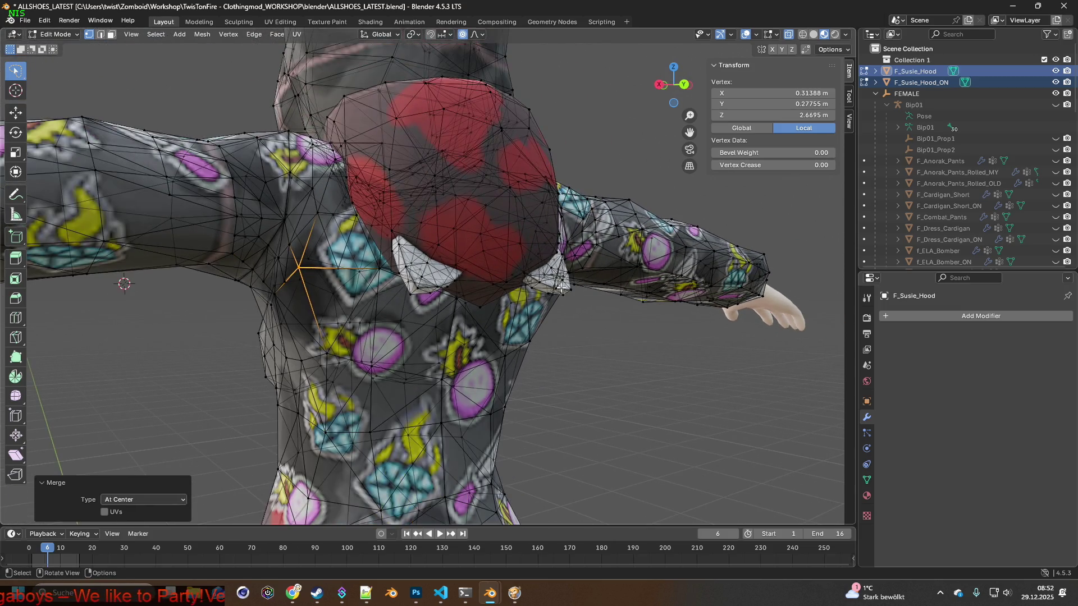
mouse_move(607, 288)
middle_down()
mouse_move(492, 277)
mouse_move(493, 297)
middle_up()
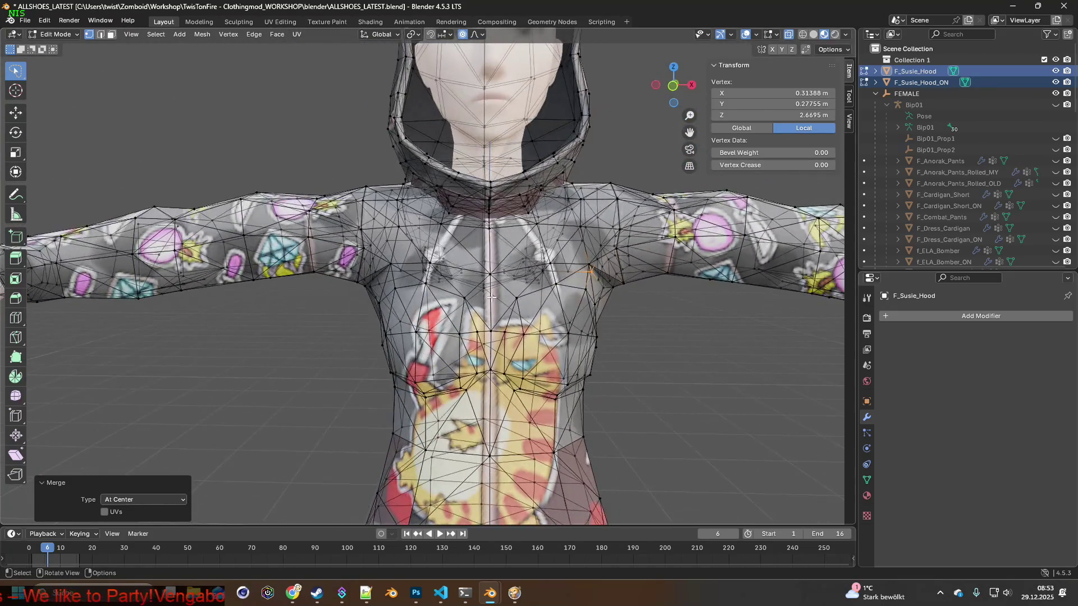
scroll(492, 298, down, 3)
scroll(522, 315, up, 2)
mouse_move(522, 316)
middle_down()
mouse_move(443, 313)
mouse_move(540, 310)
middle_up()
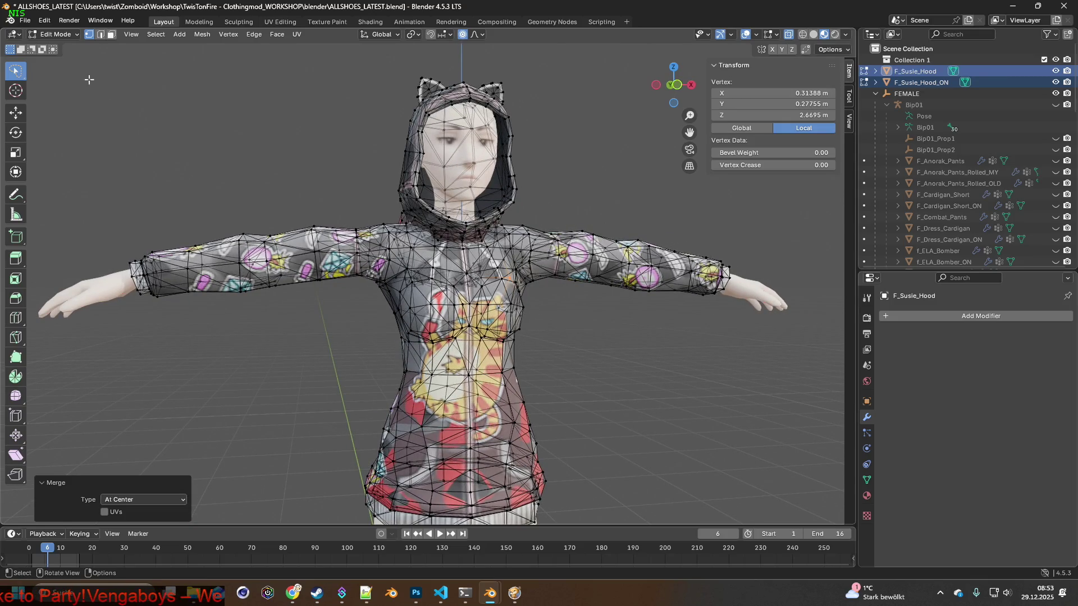
click(57, 36)
scroll(546, 326, down, 2)
mouse_move(546, 326)
middle_down()
mouse_move(352, 320)
mouse_move(507, 326)
middle_up()
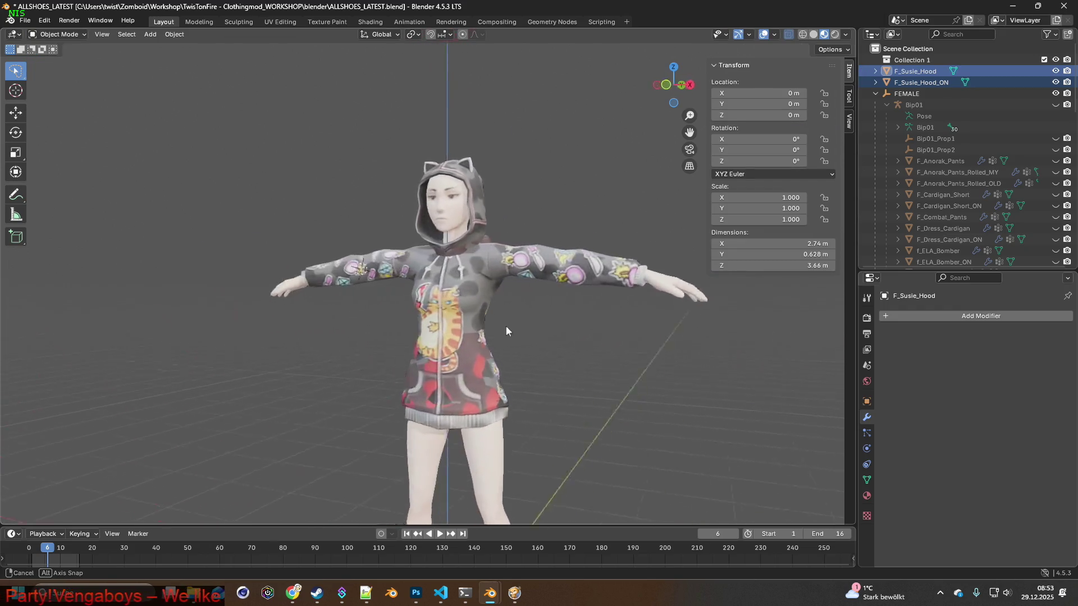
Flip the outliner visibility of F_Susie_Hood and F_Susie_Hood_ON to compare them, end with both hidden, and Alt+Tab to the game.
click(1057, 82)
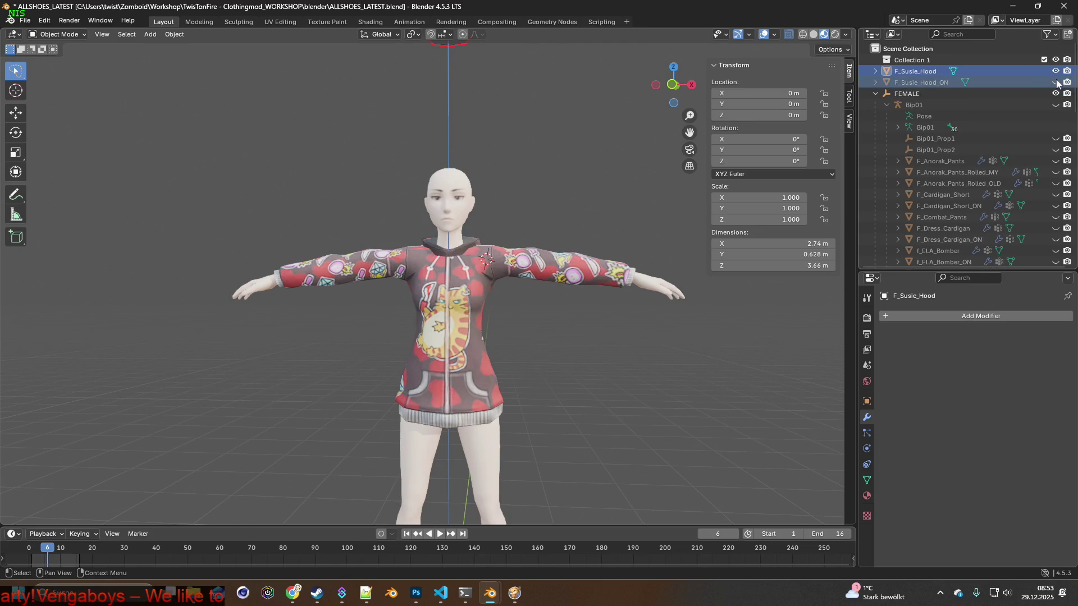
click(1057, 72)
click(1057, 72)
click(1057, 74)
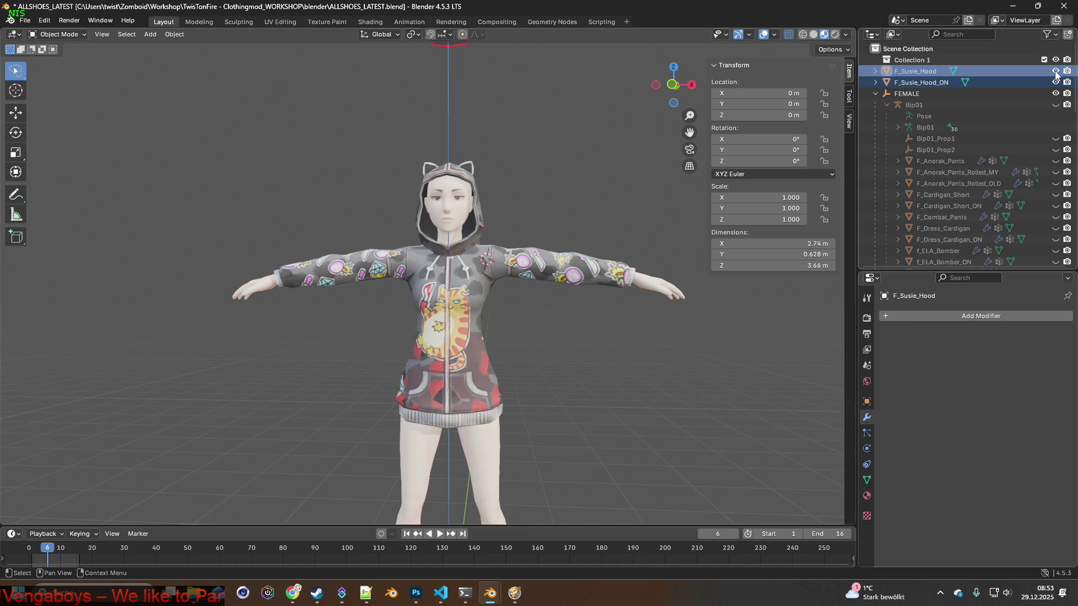
click(1057, 72)
click(1057, 71)
click(1057, 71)
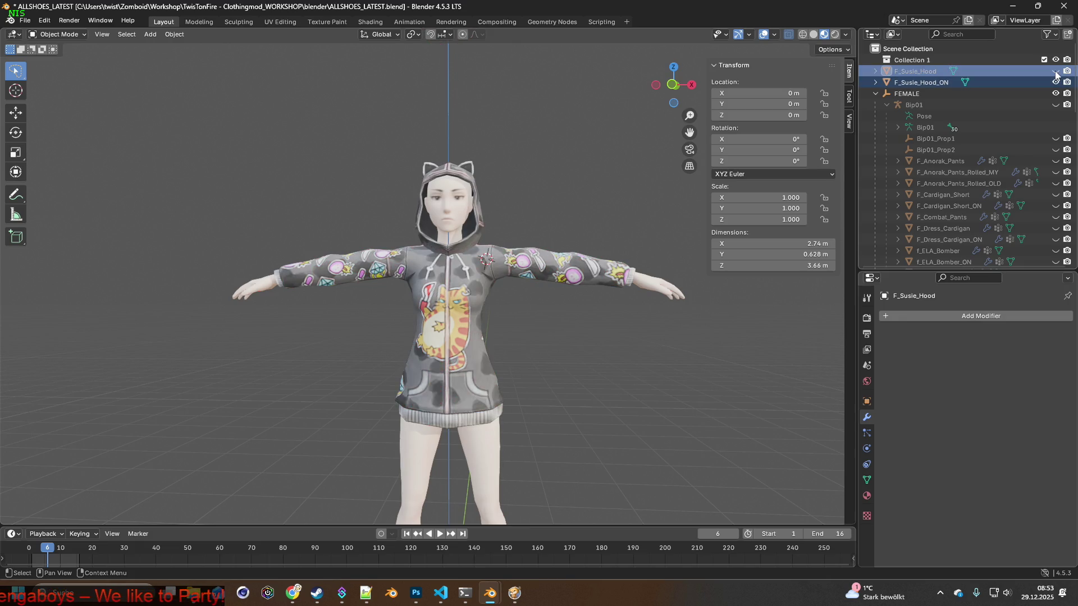
click(1057, 72)
click(1057, 82)
click(1058, 72)
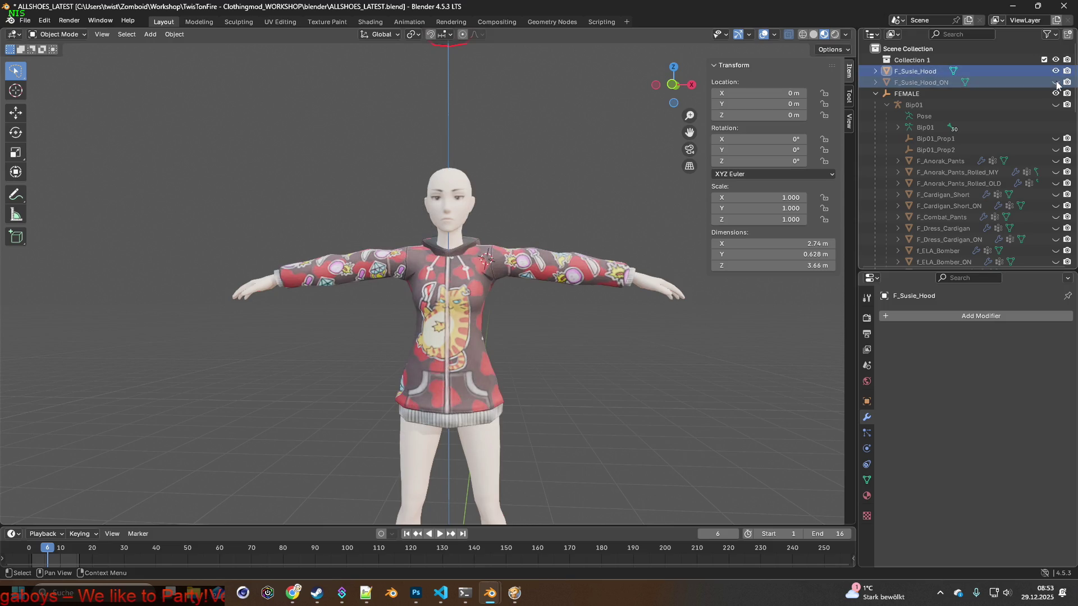
click(1055, 73)
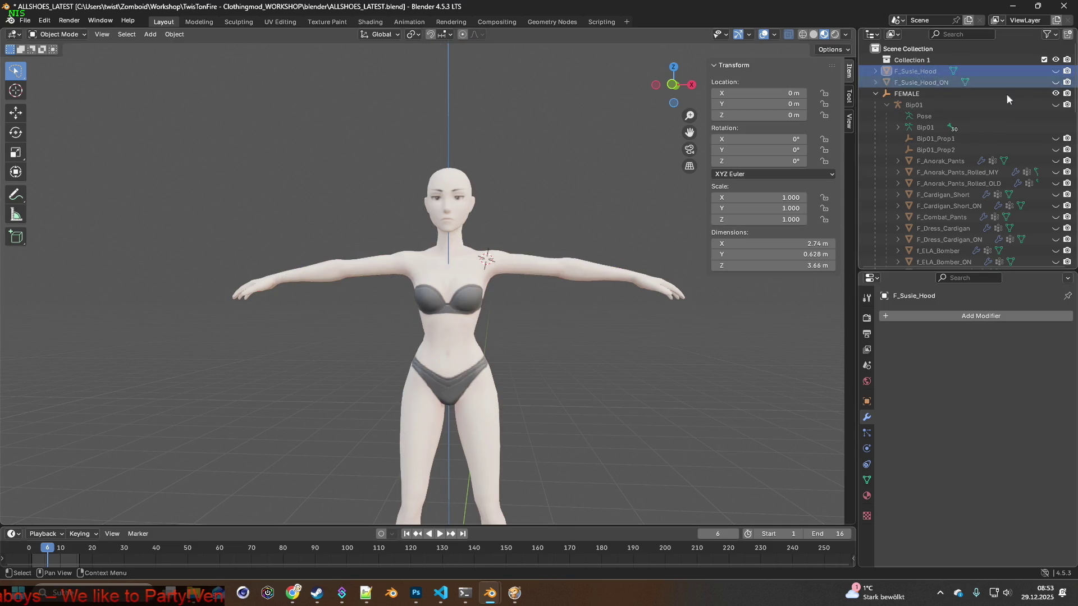
key(alt+Tab)
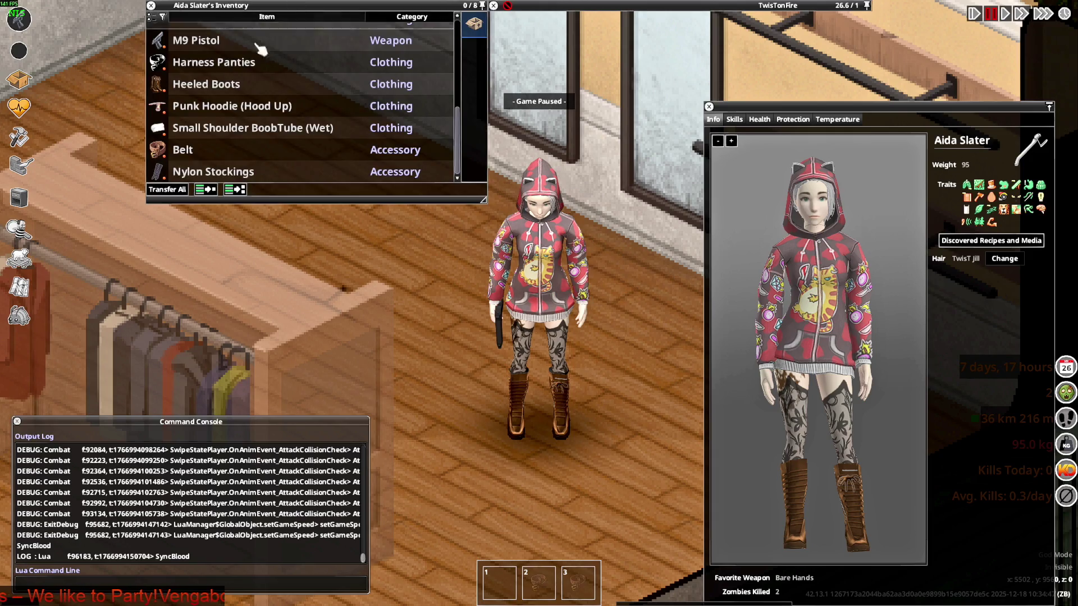
Alternate Hood Down and Hood Up on the Punk Hoodie twice from its inventory menu.
mouse_move(316, 101)
right_click(204, 108)
click(247, 137)
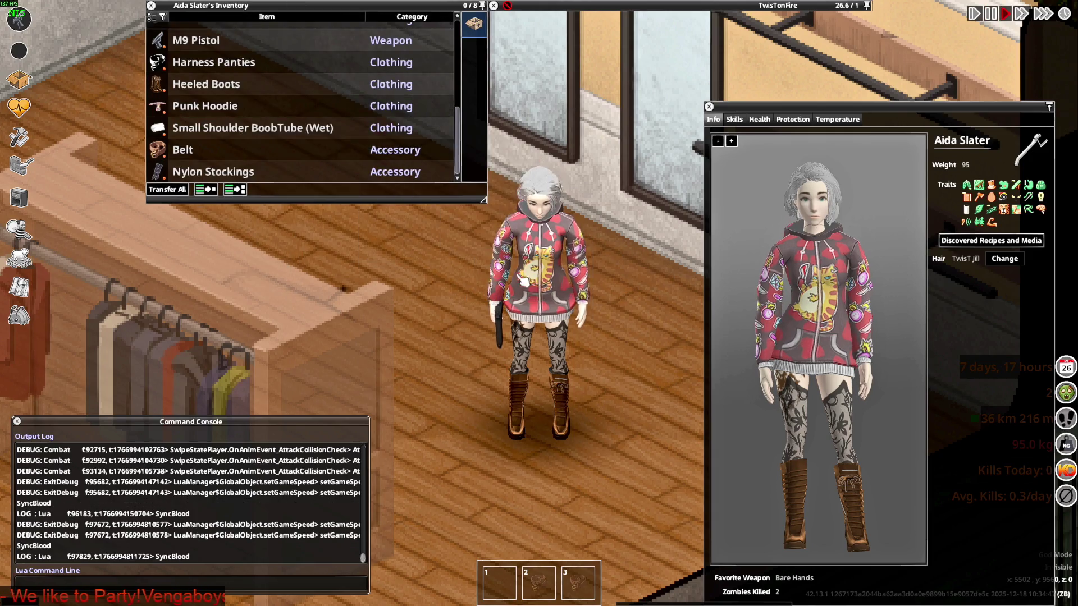
right_click(200, 111)
click(244, 143)
right_click(201, 106)
click(241, 137)
right_click(208, 108)
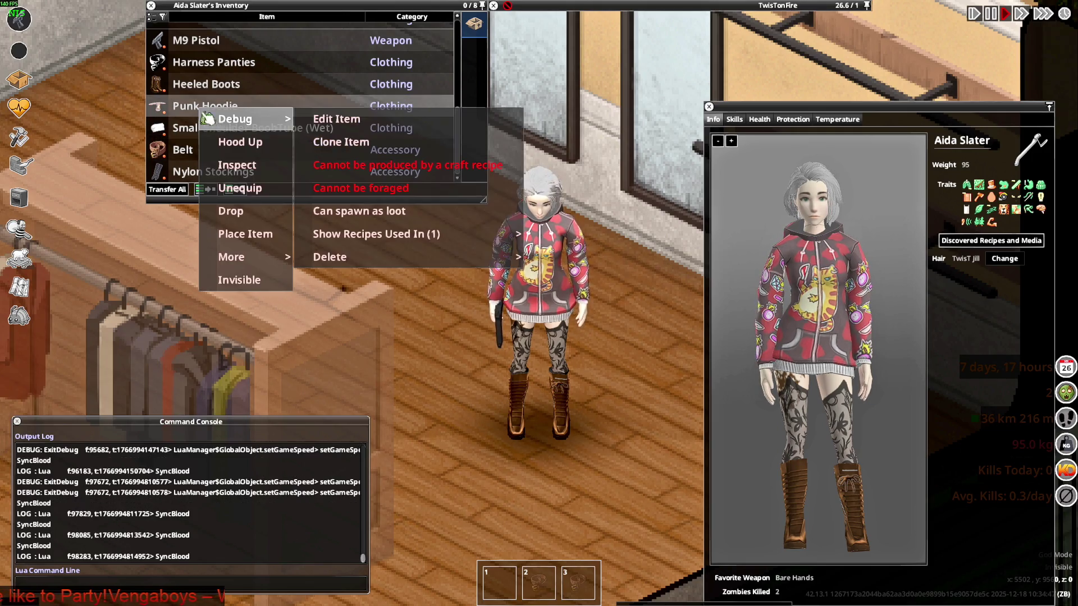
click(241, 137)
Keep toggling Hood Down / Hood Up, finishing with the cat-ear hood raised.
right_click(206, 108)
click(243, 140)
right_click(211, 110)
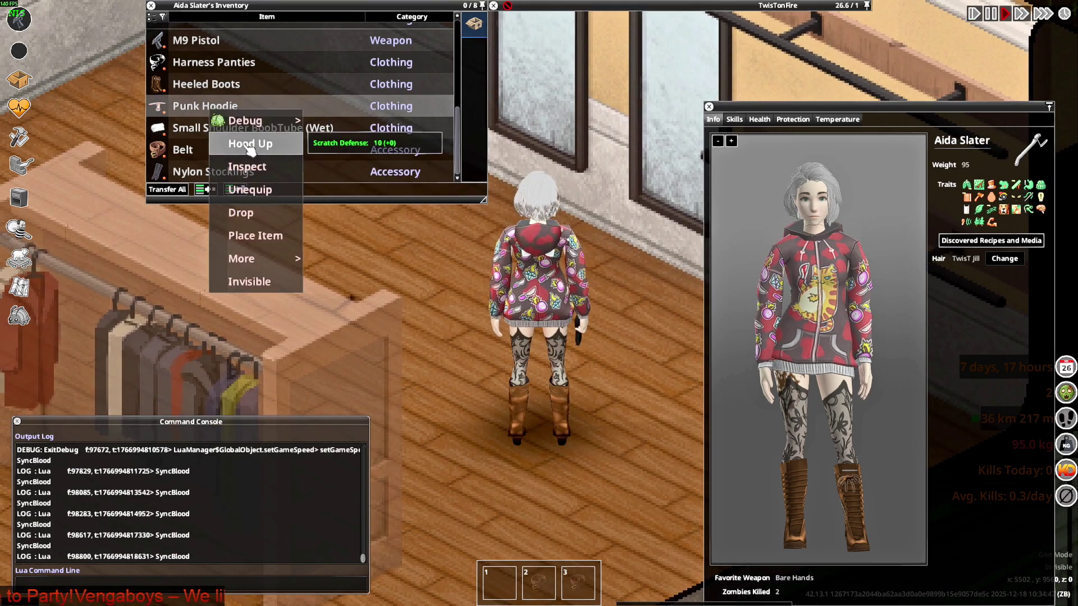
click(243, 139)
right_click(208, 109)
click(243, 141)
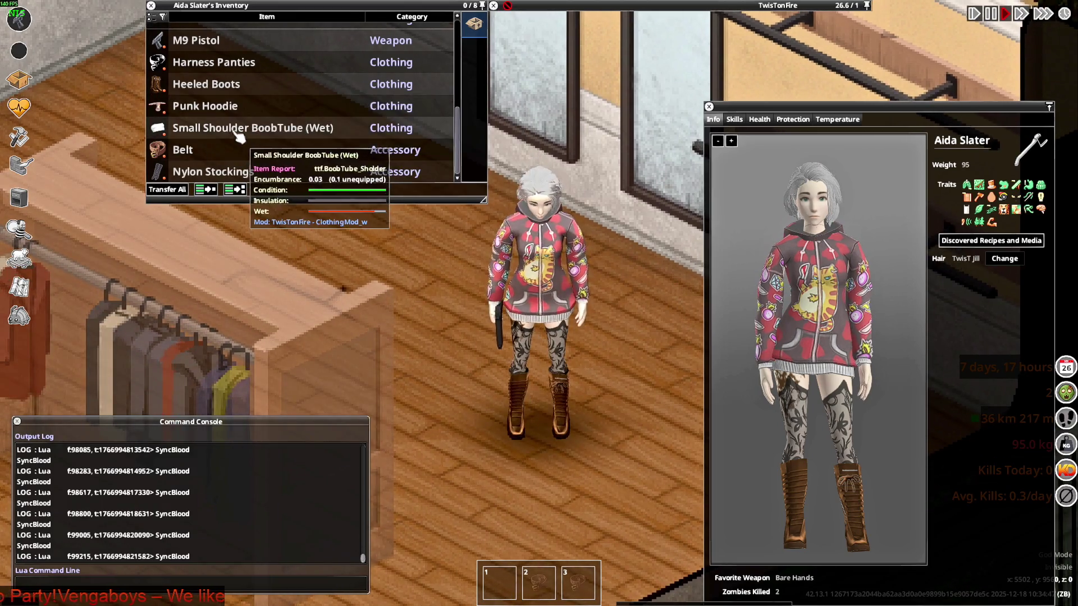
right_click(211, 110)
click(242, 141)
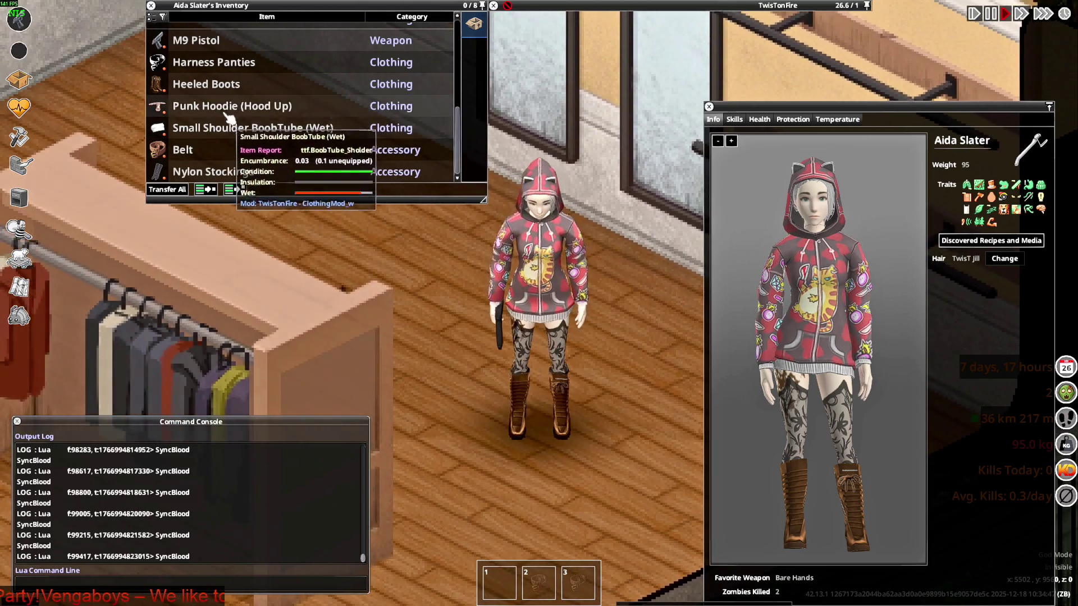